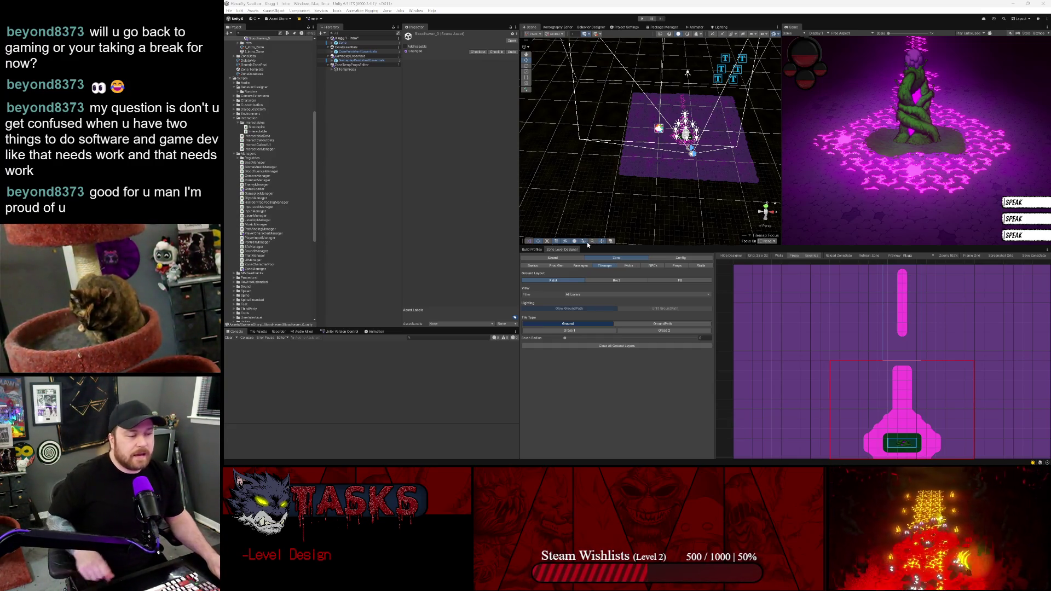
- Enlarge the level designer panel below the views and zoom its canvas out to about 73%
left_click_drag(589, 244, 593, 239)
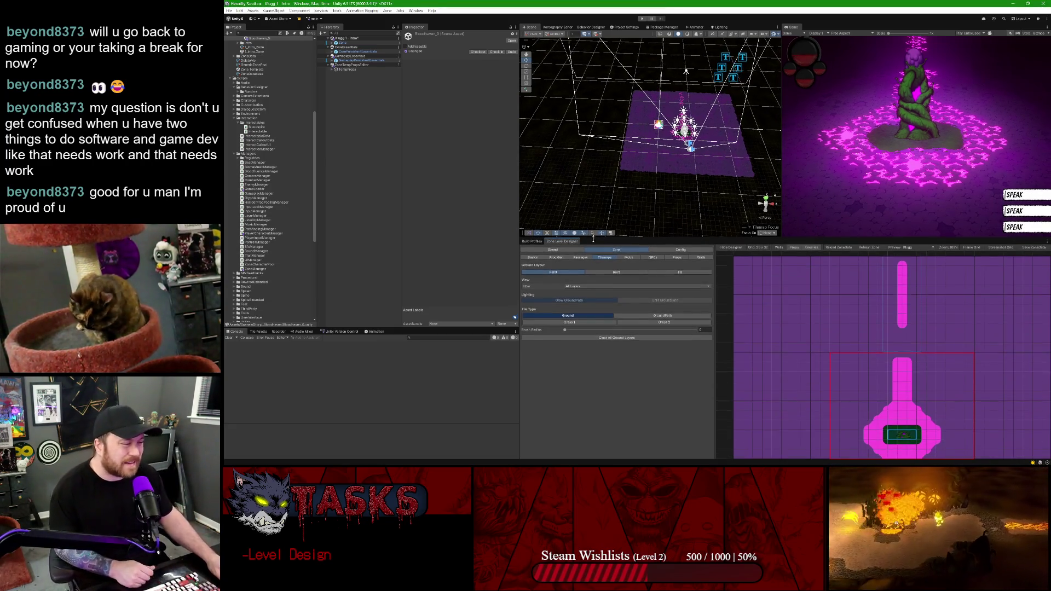
left_click_drag(774, 239, 775, 243)
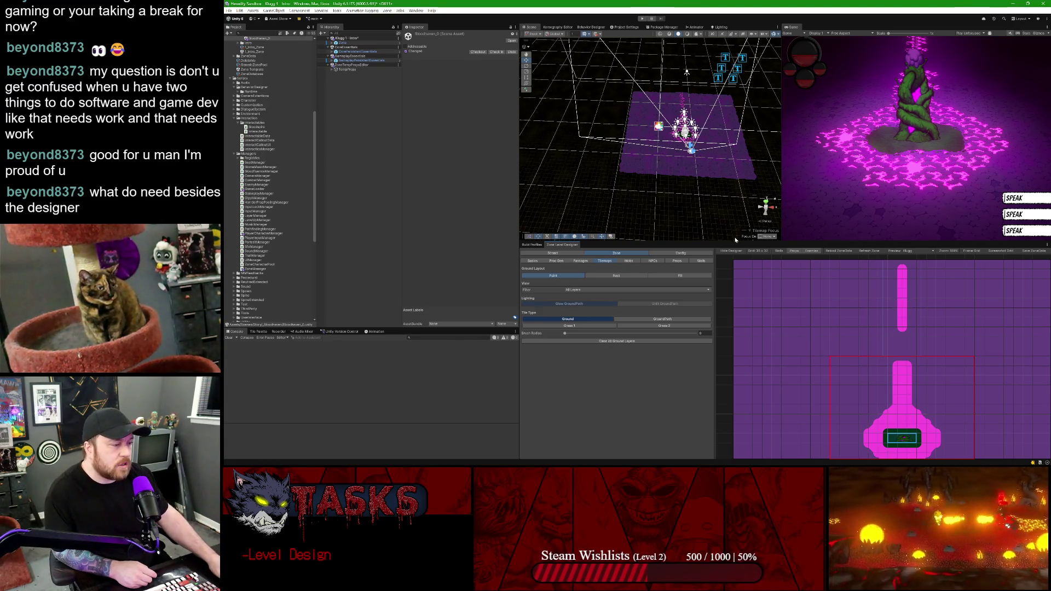
left_click_drag(735, 241, 735, 228)
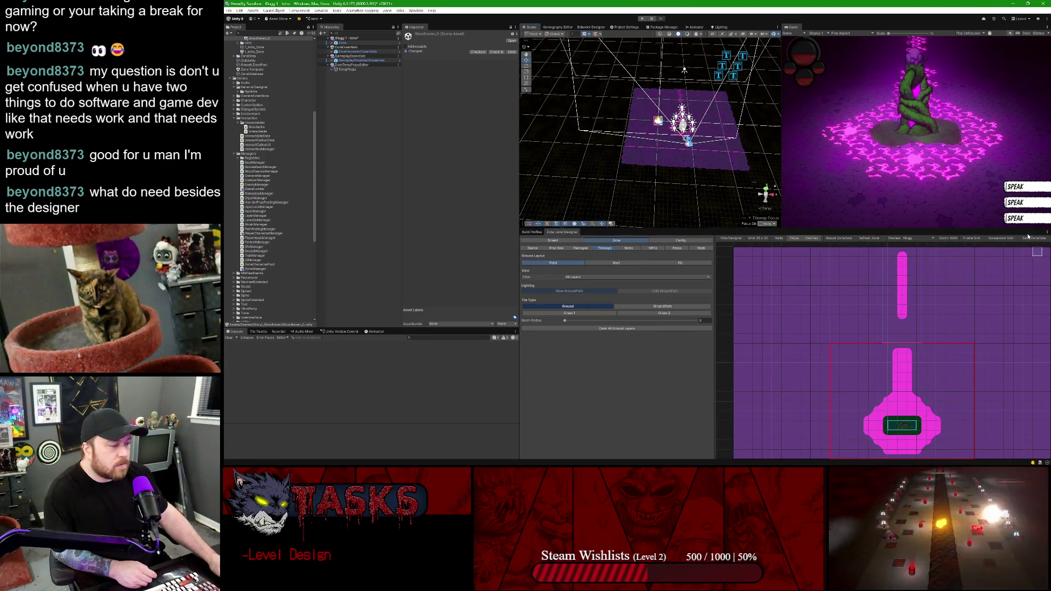
scroll(887, 292, "down", 1)
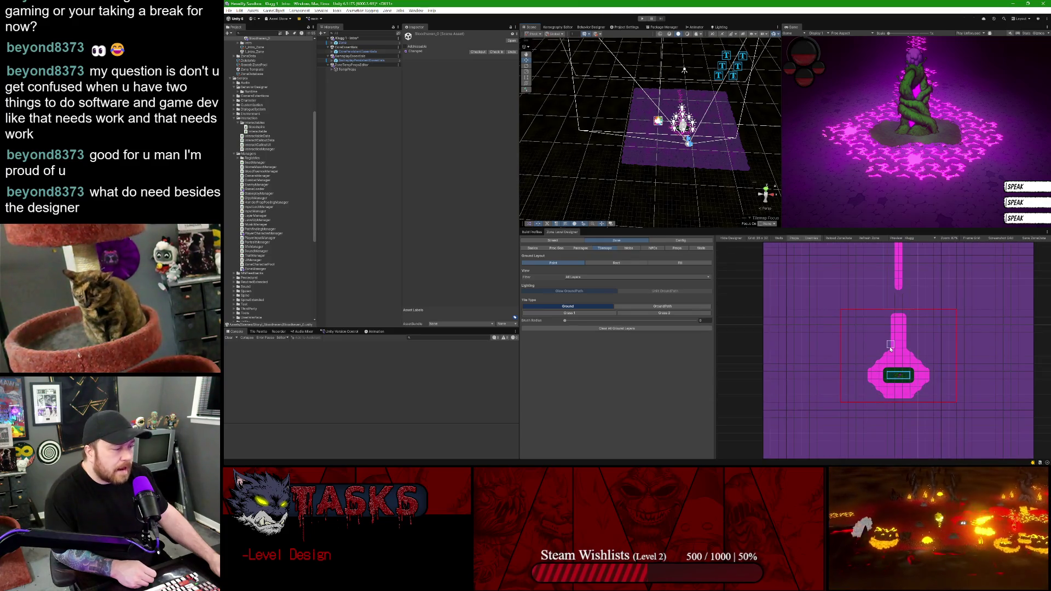
scroll(890, 348, "down", 1)
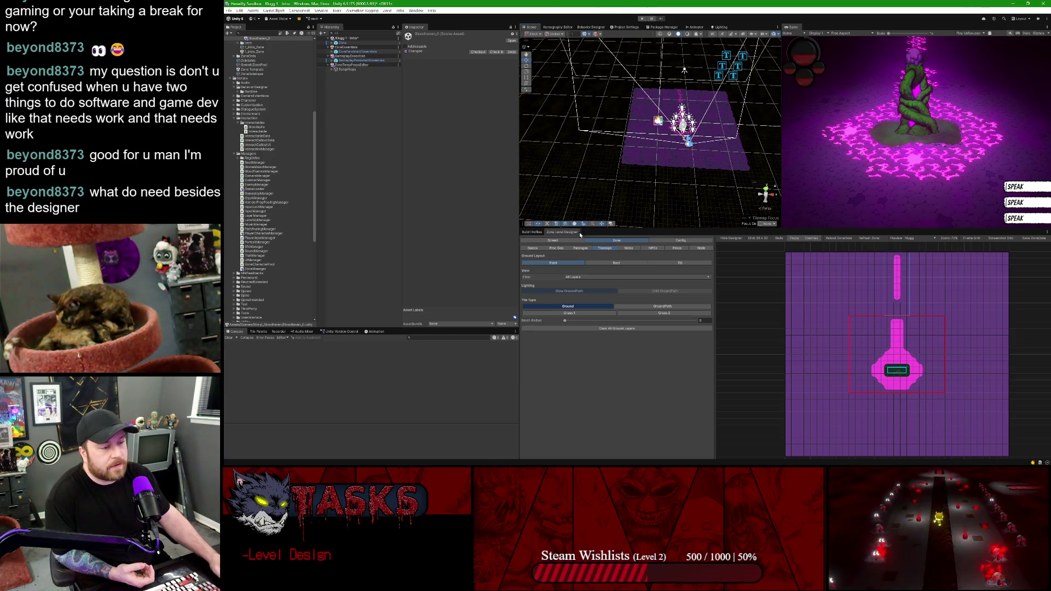
- Inspect the Zone object's components in the Inspector, then maximize the Game view
left_click(356, 51)
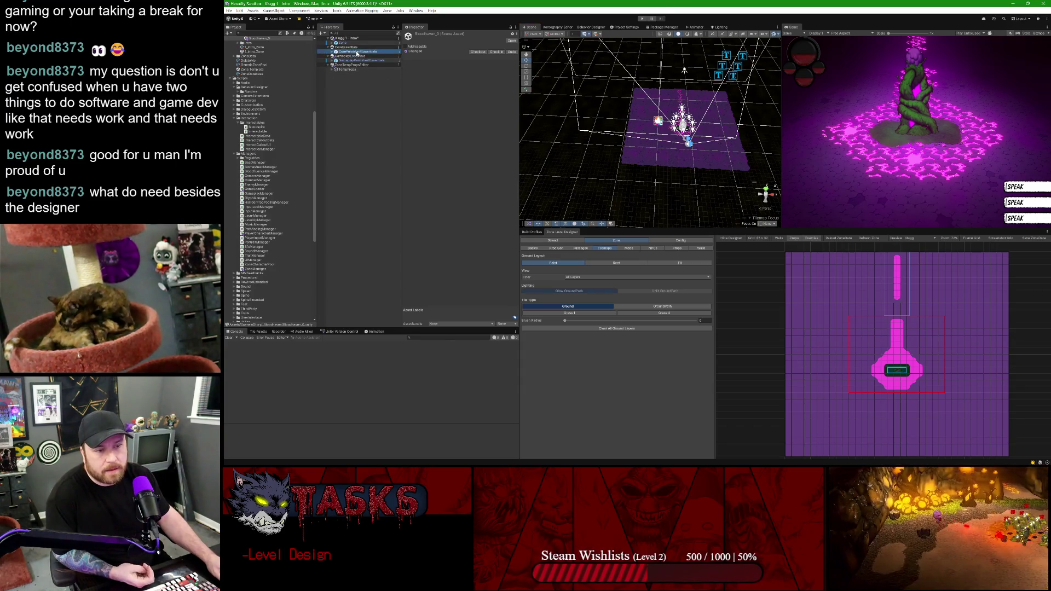
left_click(355, 43)
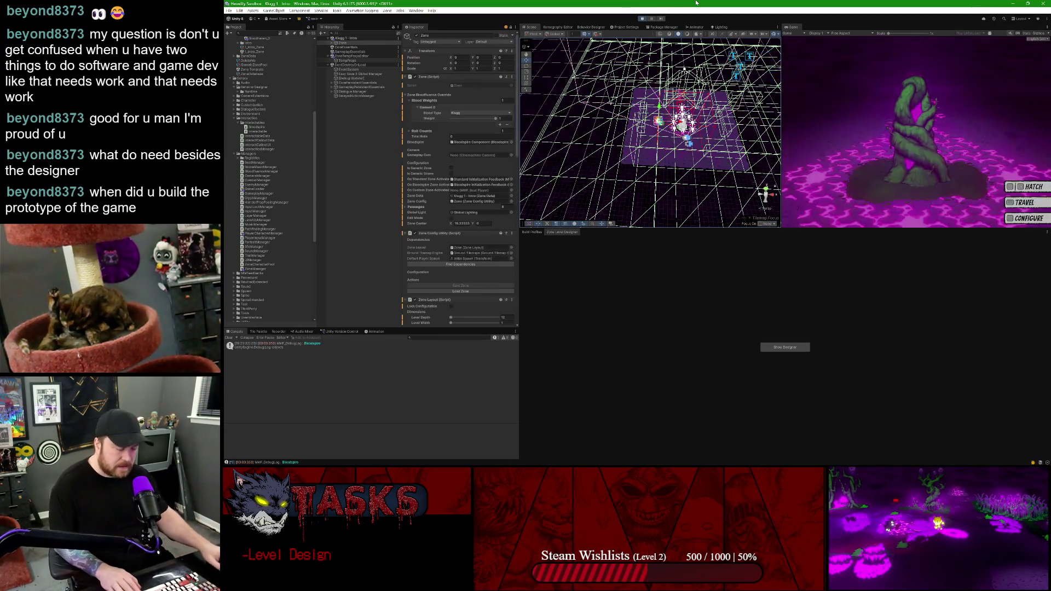
double_click(792, 27)
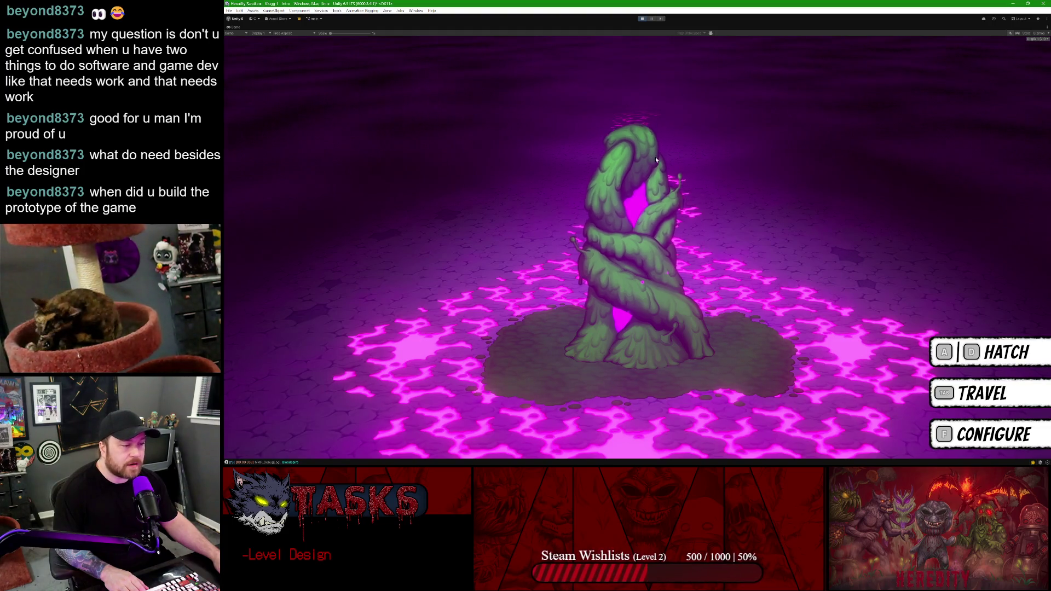
- Hatch the plant and walk the creature left, right, then up the glowing pink path
key("d")
key("a")
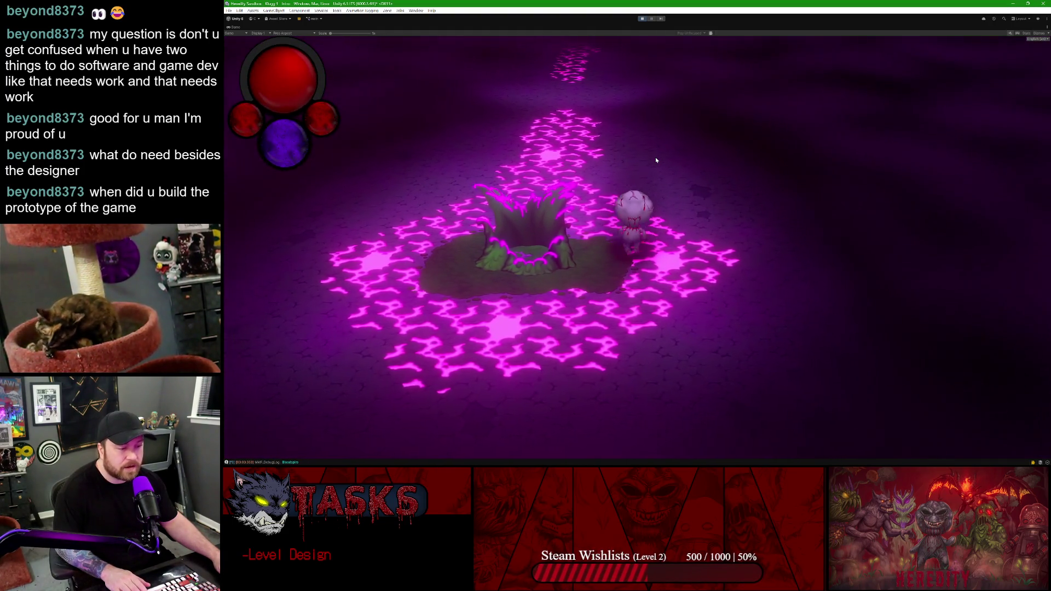
key("d")
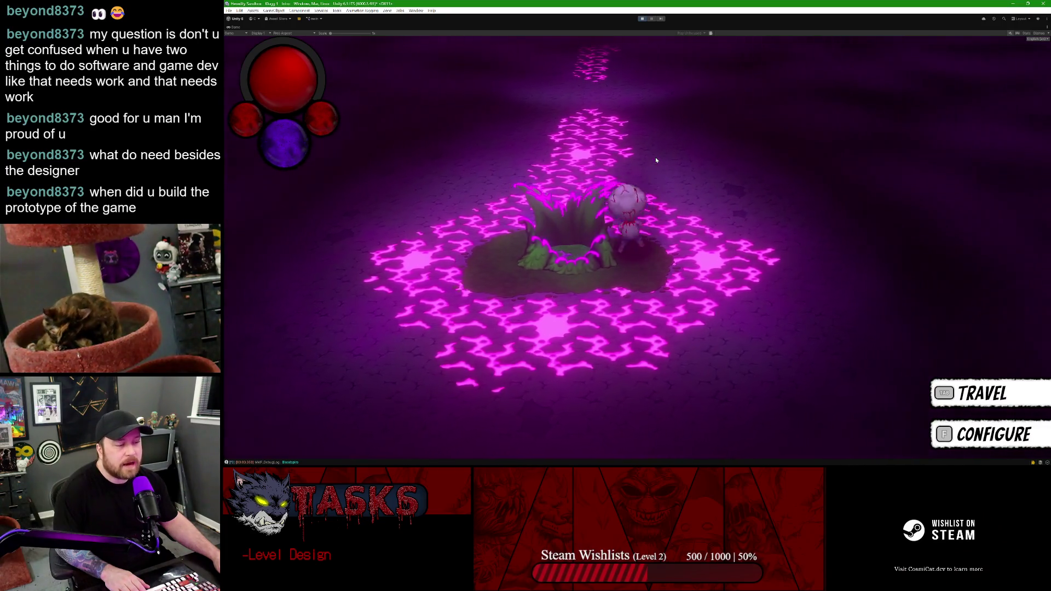
key("w")
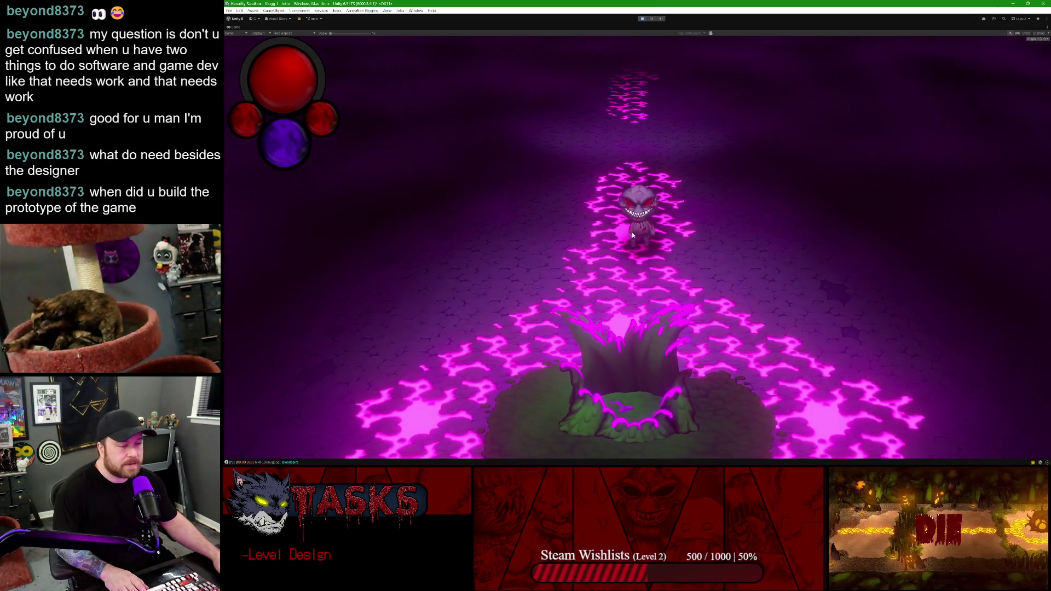
key("w")
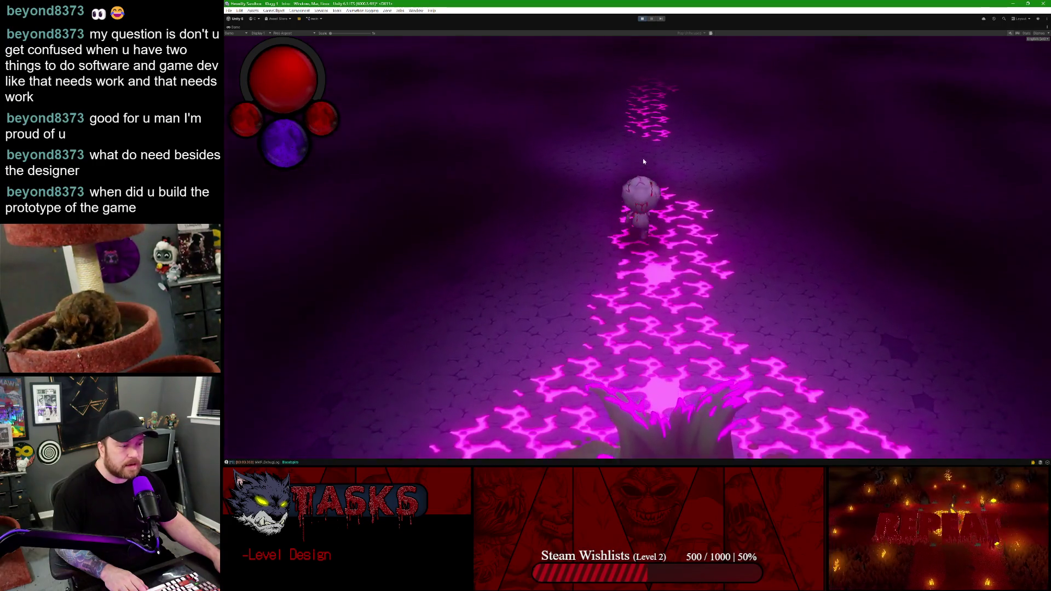
key("w")
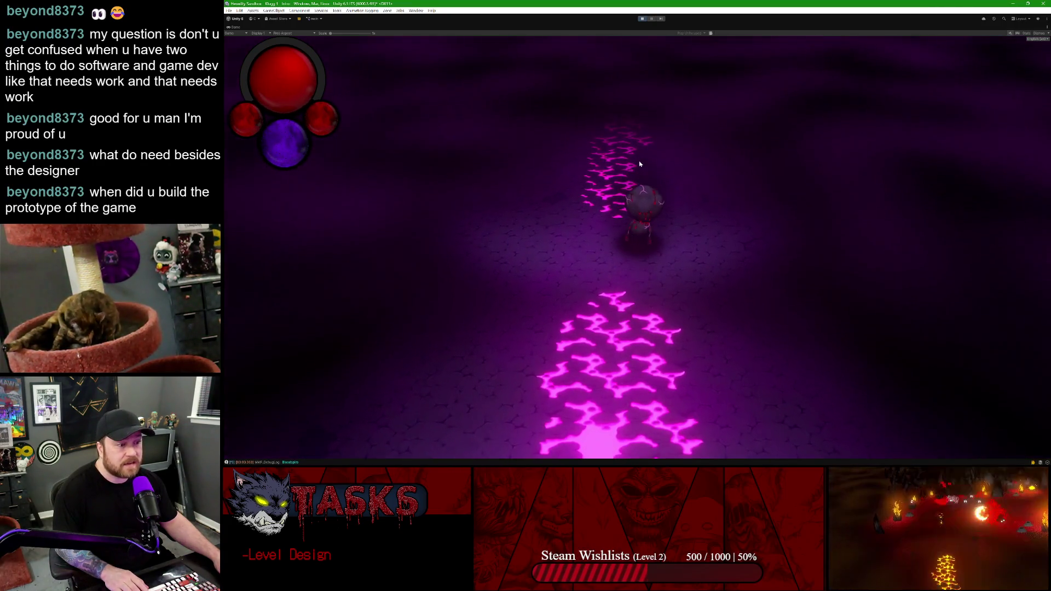
key("w")
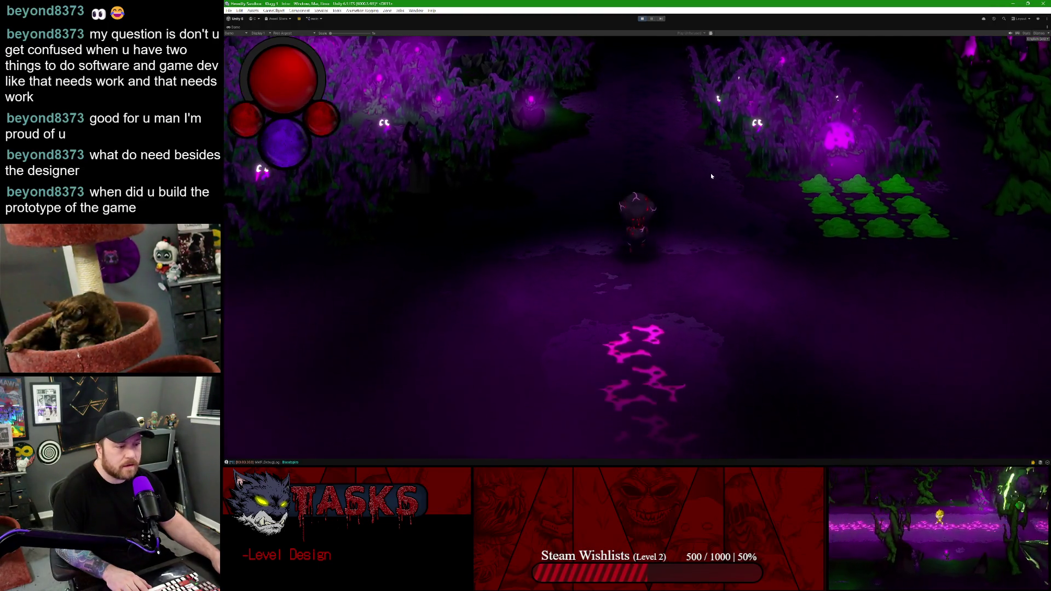
- Close in on the ghosts and hit them with slashes and purple area bursts
key("w")
left_click(597, 273)
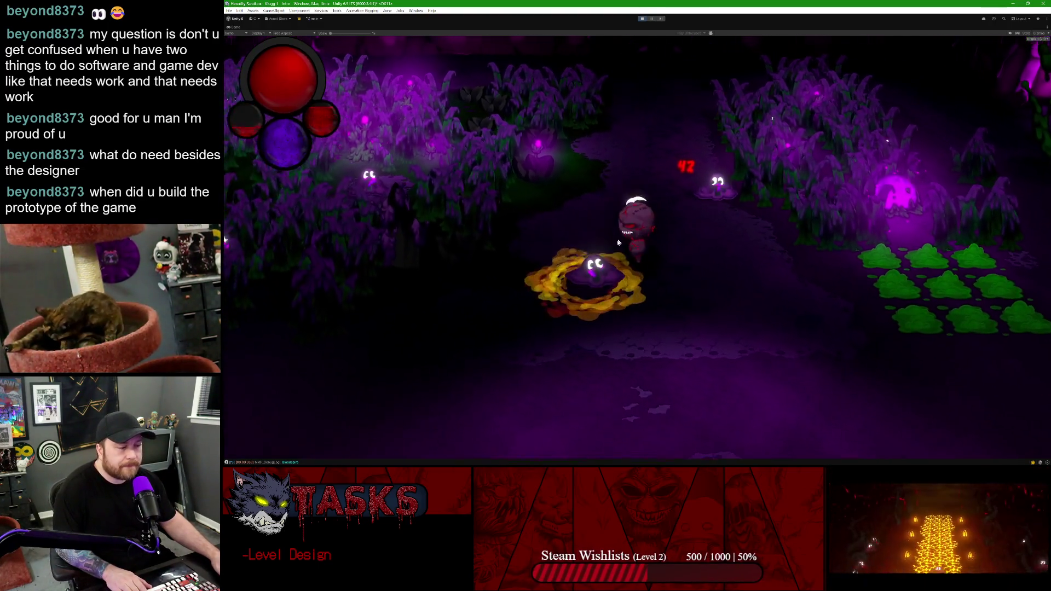
key("a")
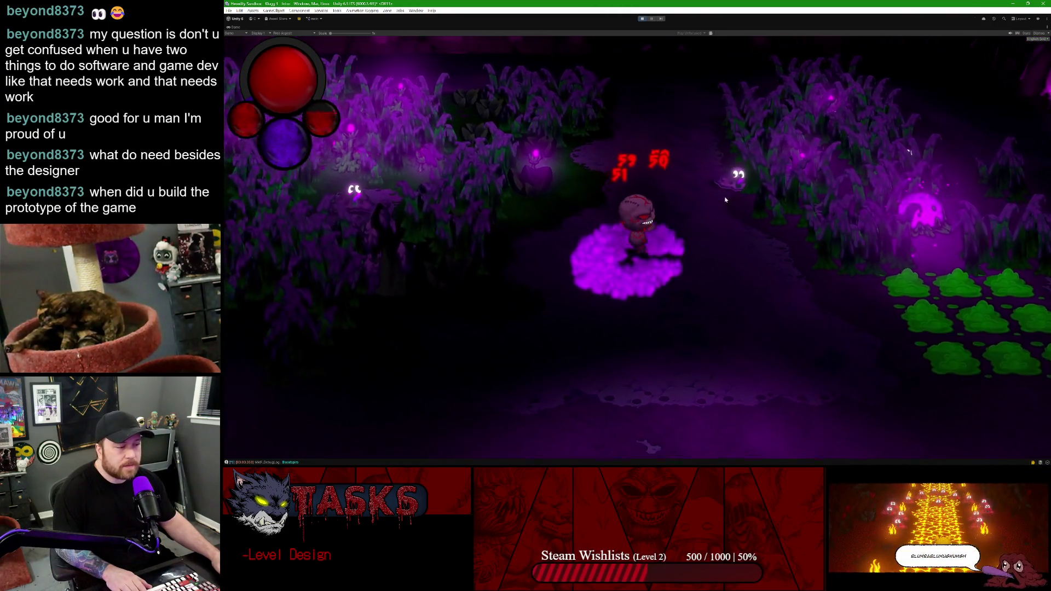
left_click(545, 261)
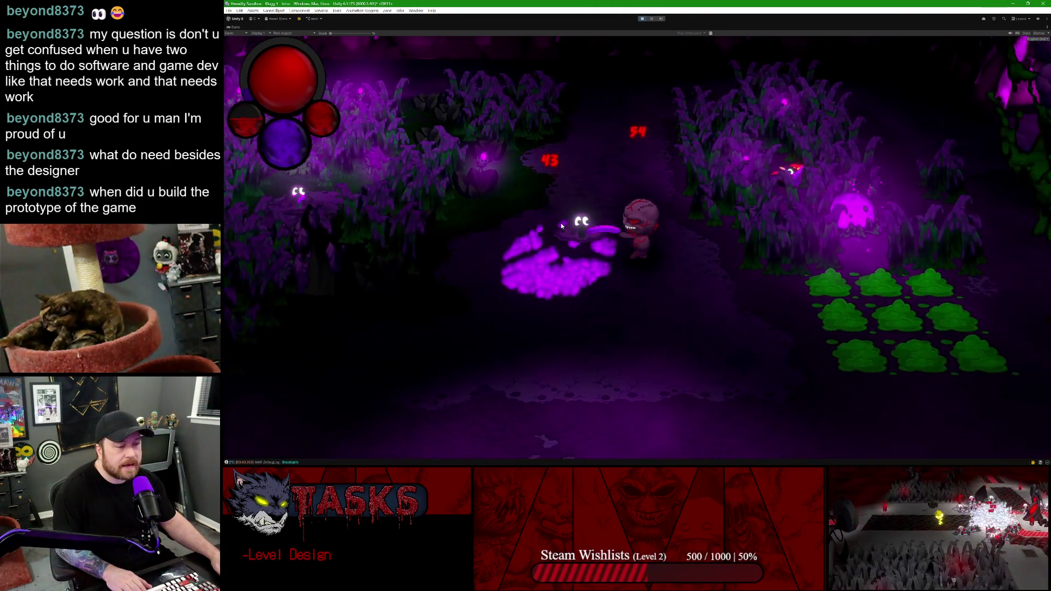
left_click(559, 282)
key("w")
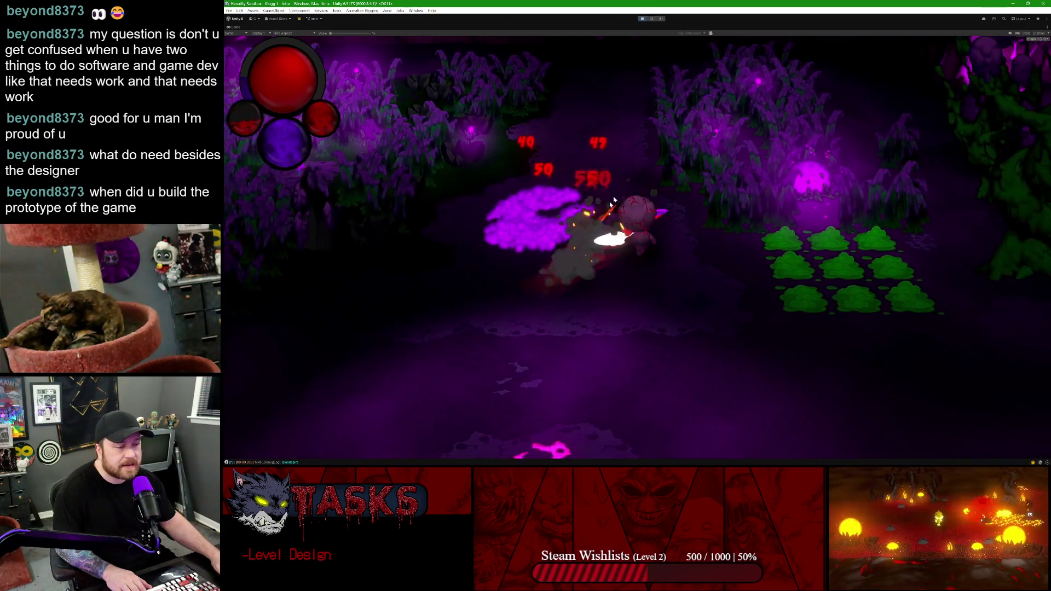
left_click(653, 278)
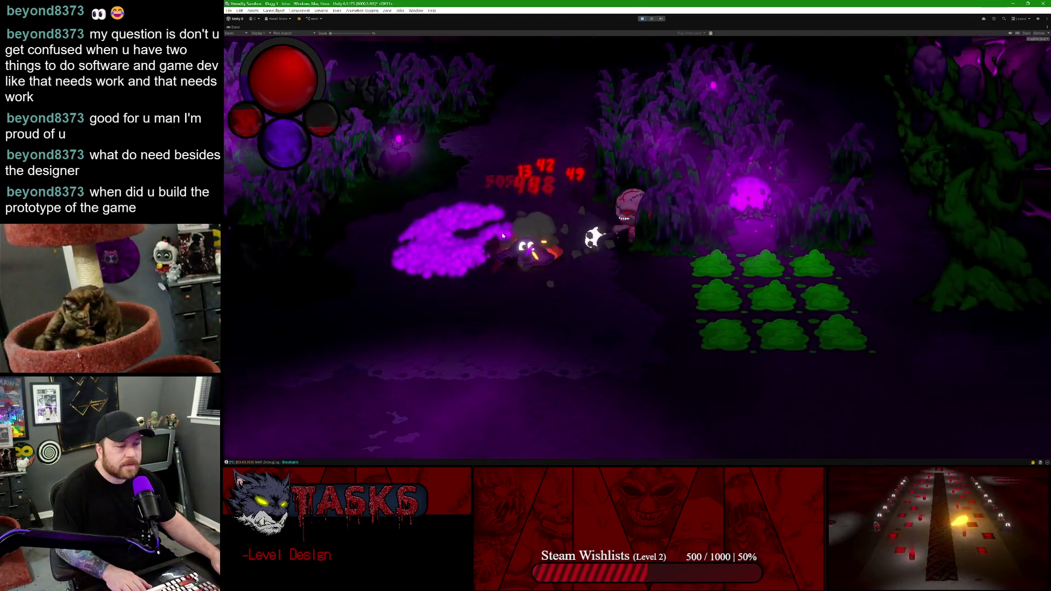
left_click(703, 219)
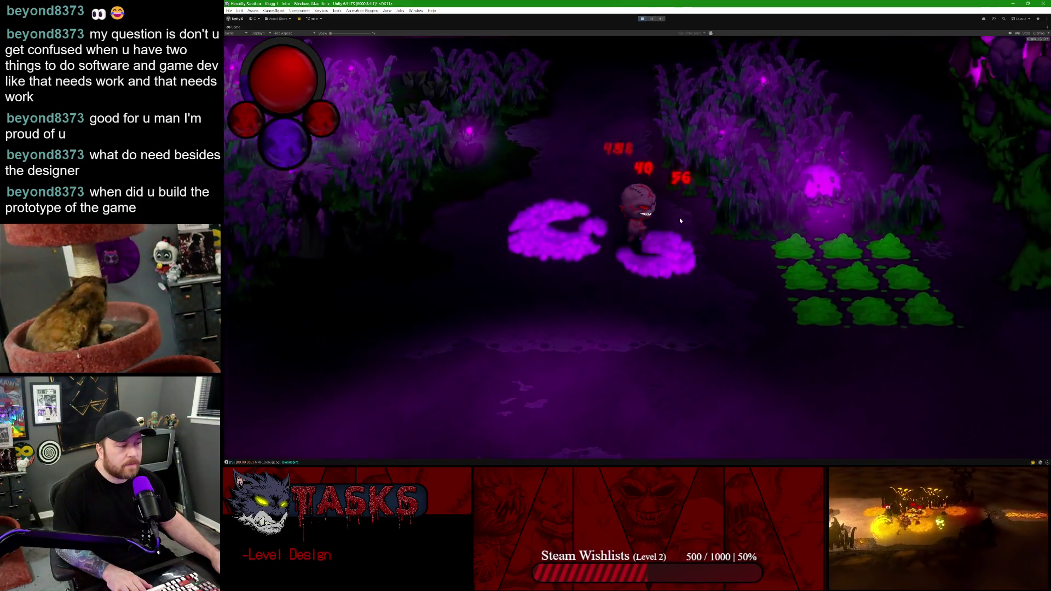
- Advance through the purple plant field, blasting the ghost swarm with ground attacks
key("w")
key("w")
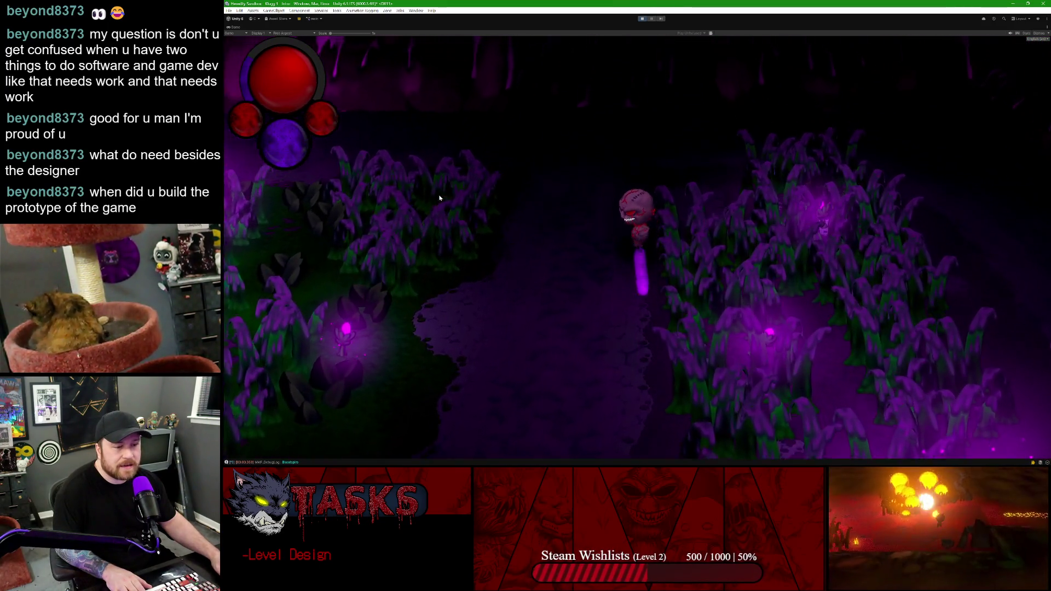
key("s")
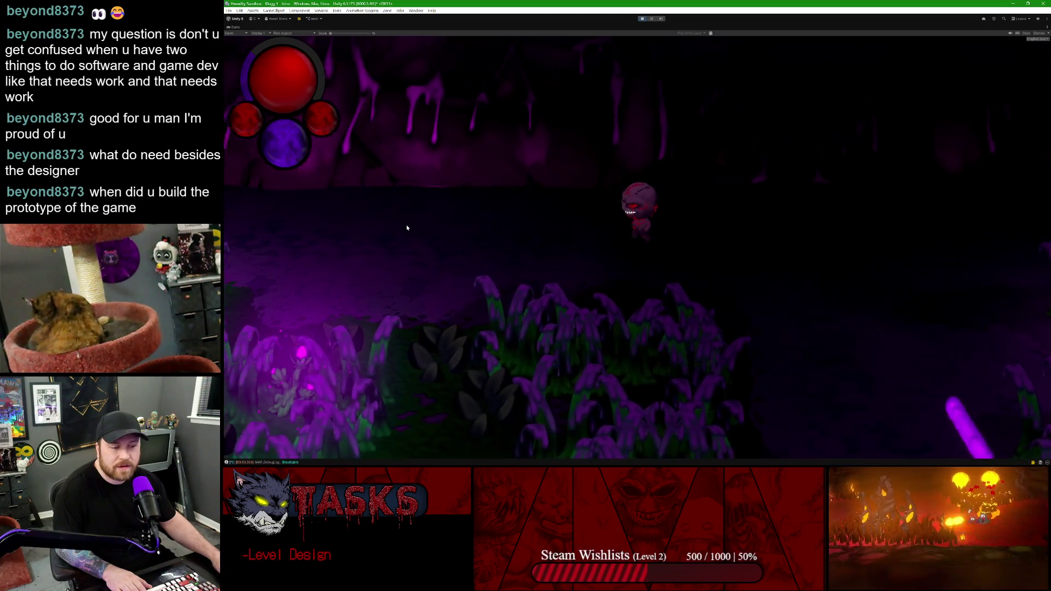
key("w")
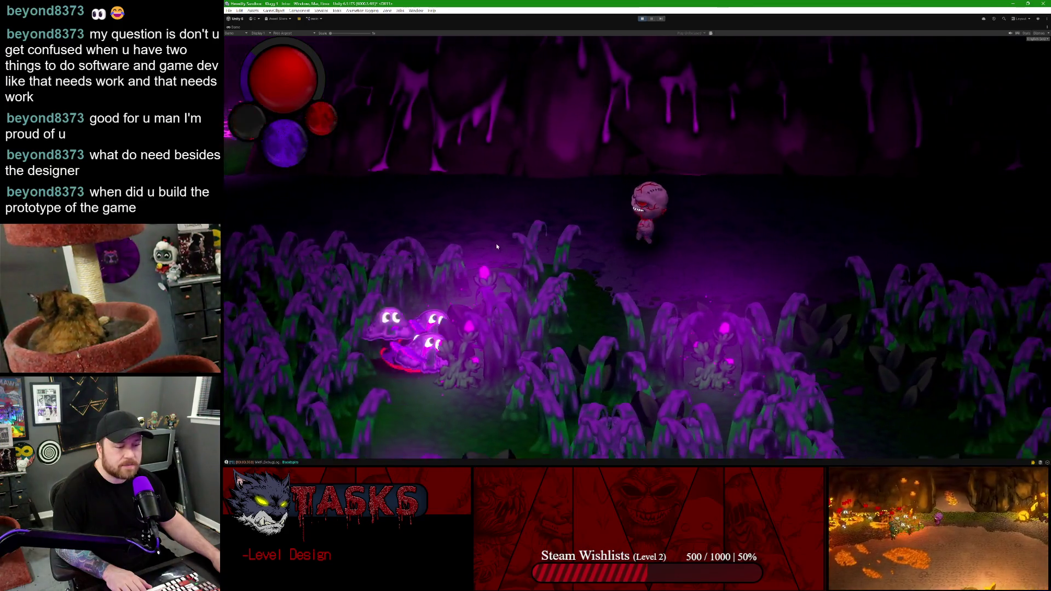
key("w")
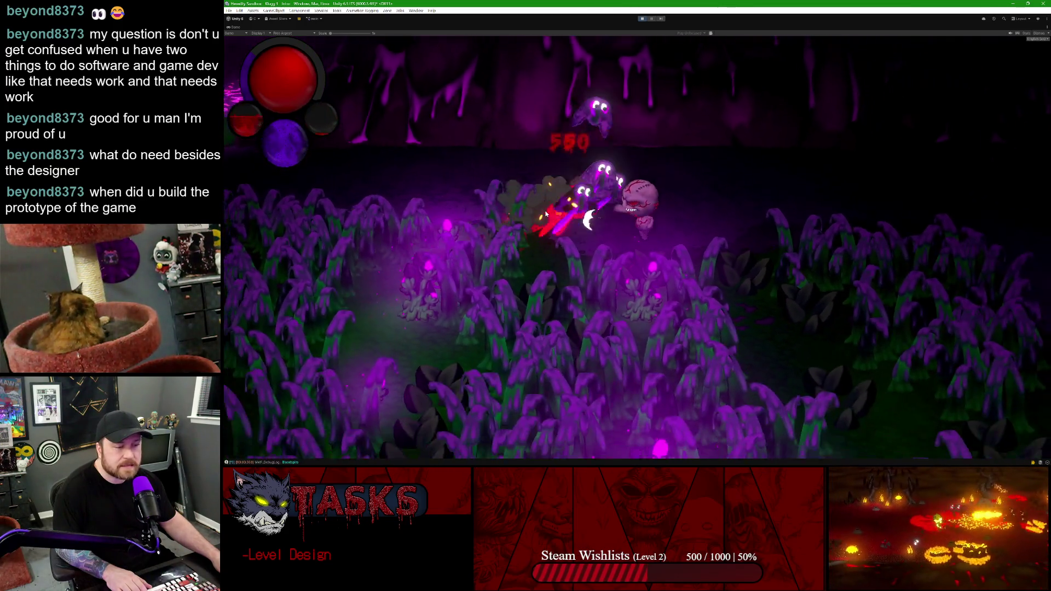
key("w")
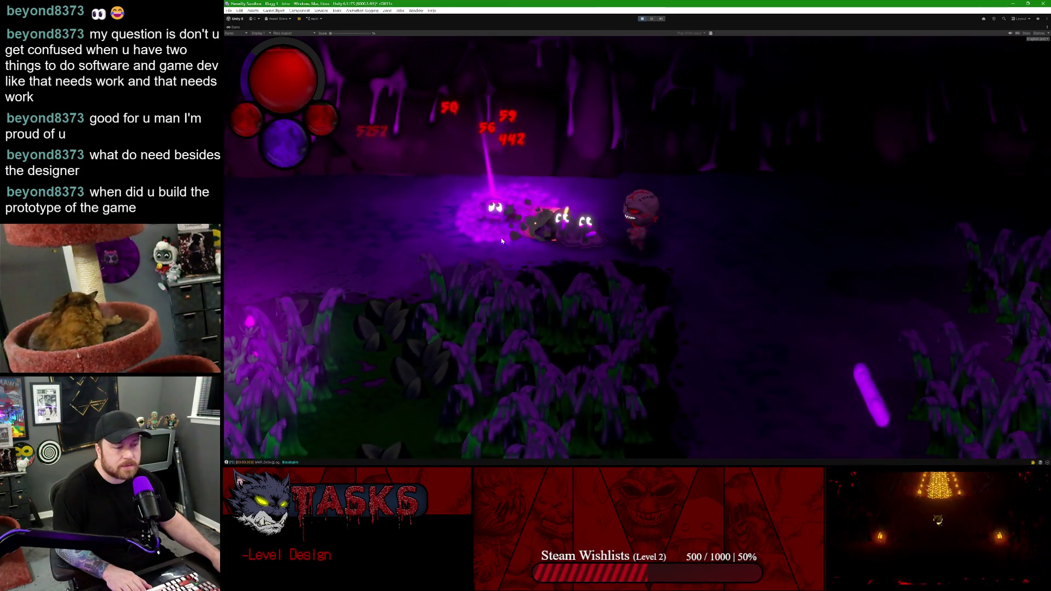
left_click(500, 238)
key("s")
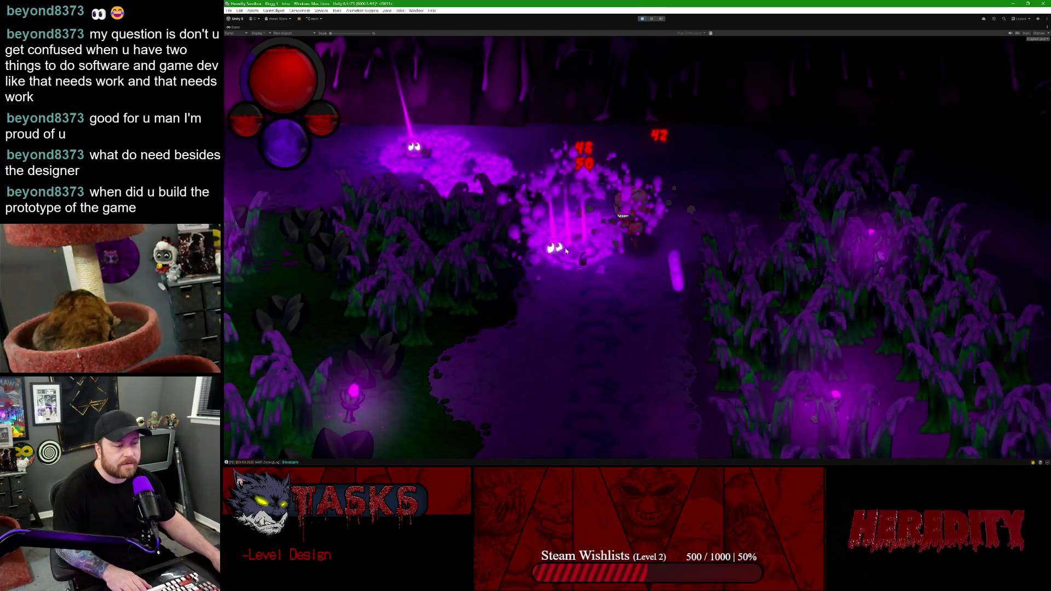
left_click(570, 256)
- Move up toward the cave wall and keep attacking the ghosts around the character
key("w")
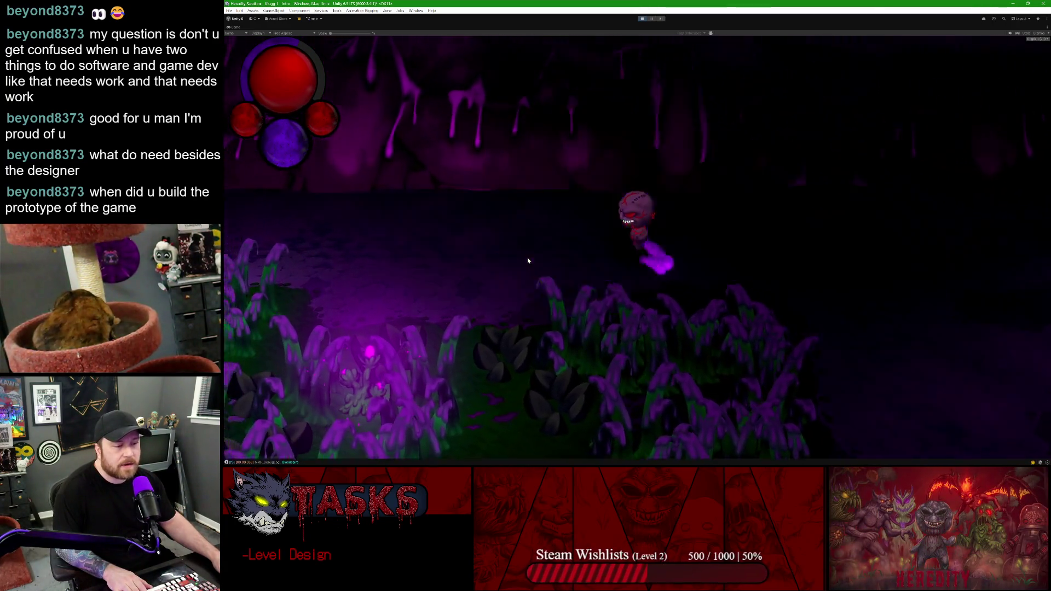
key("s")
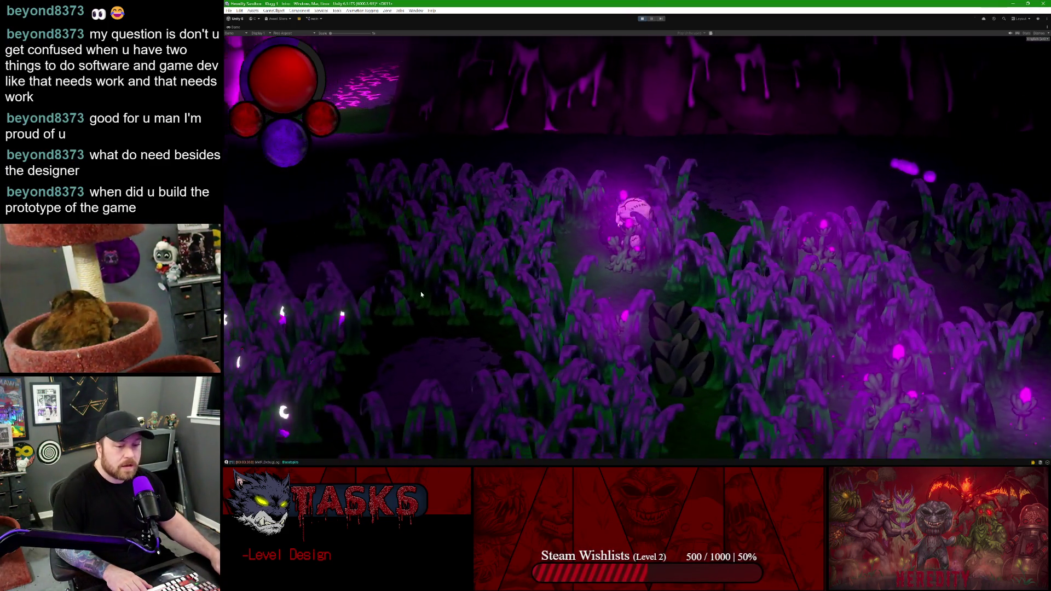
key("w")
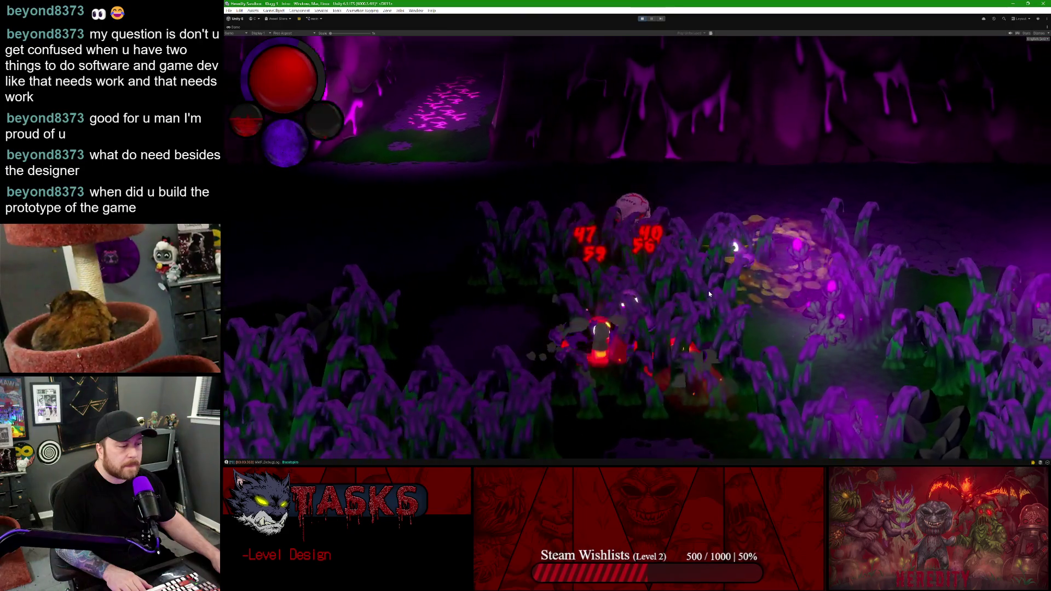
left_click(708, 291)
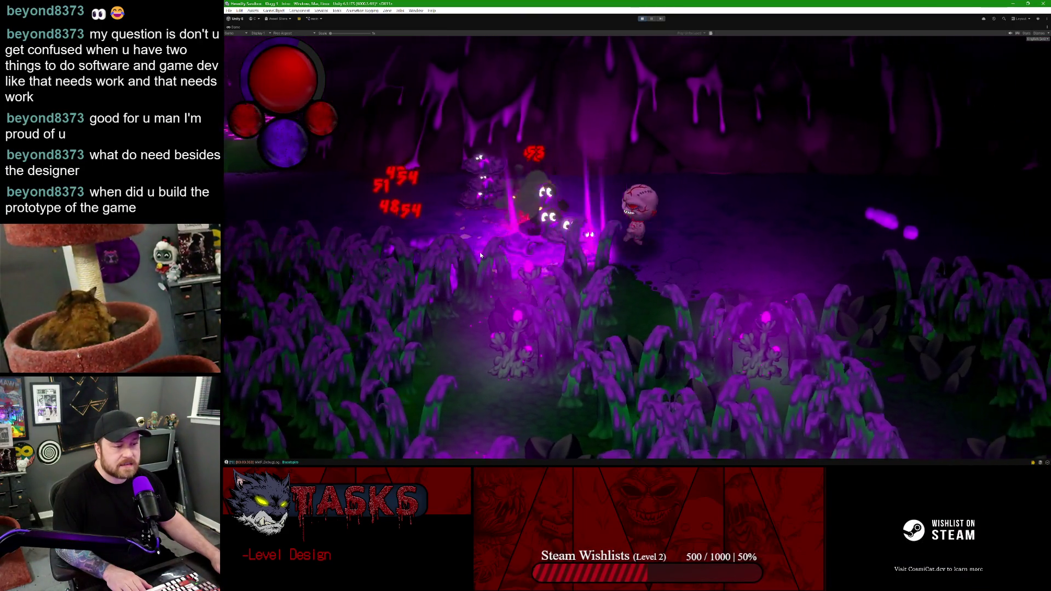
left_click(678, 275)
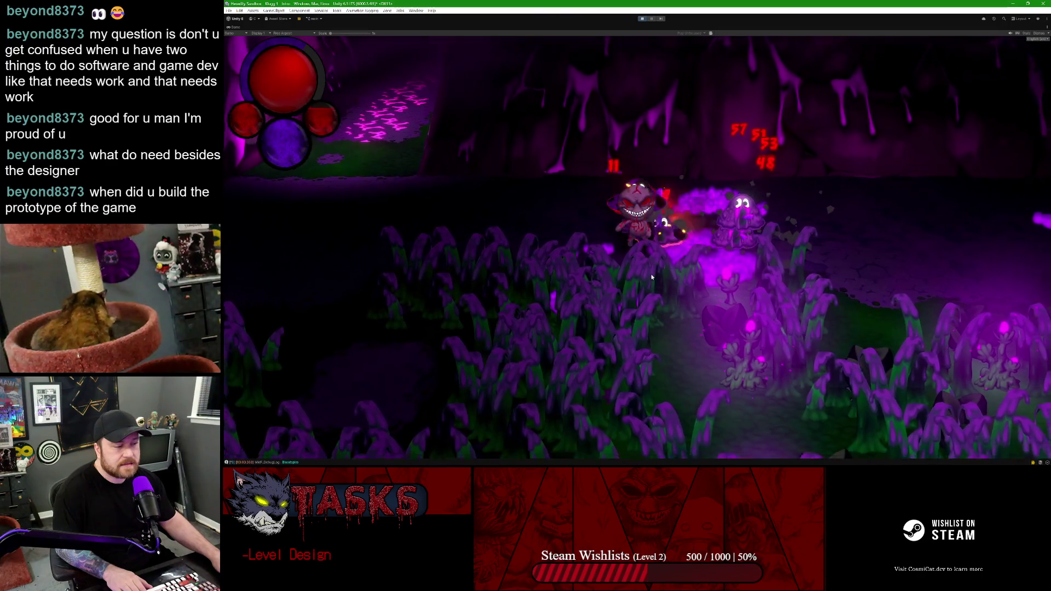
left_click(526, 282)
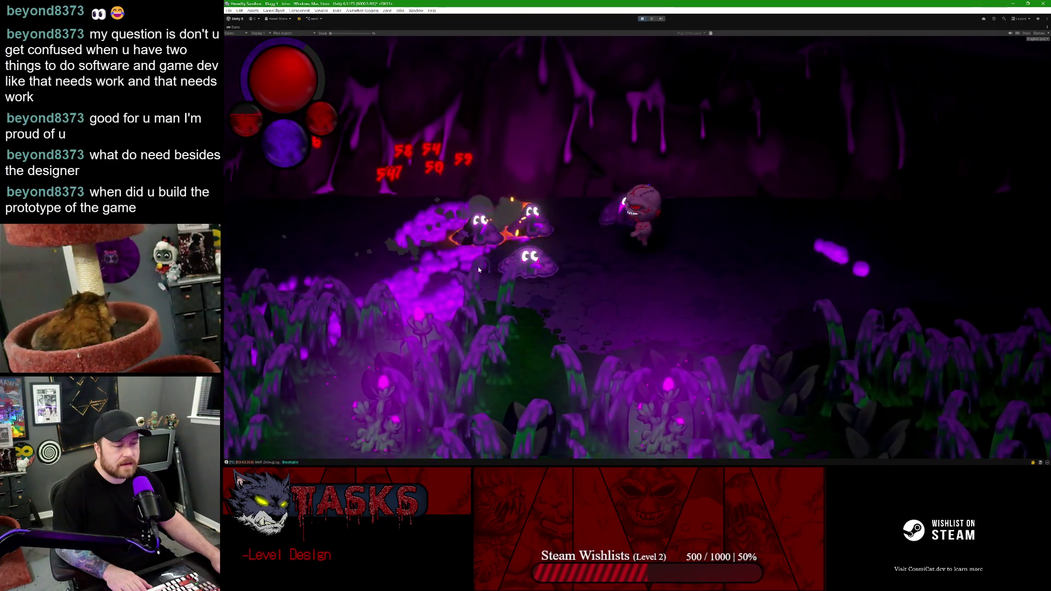
left_click(508, 256)
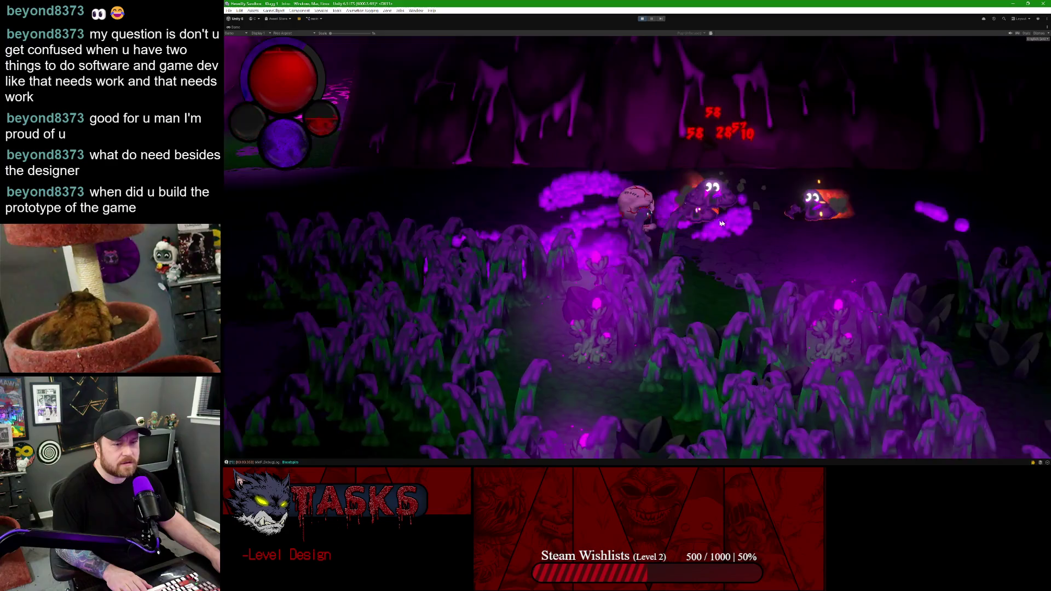
left_click(673, 212)
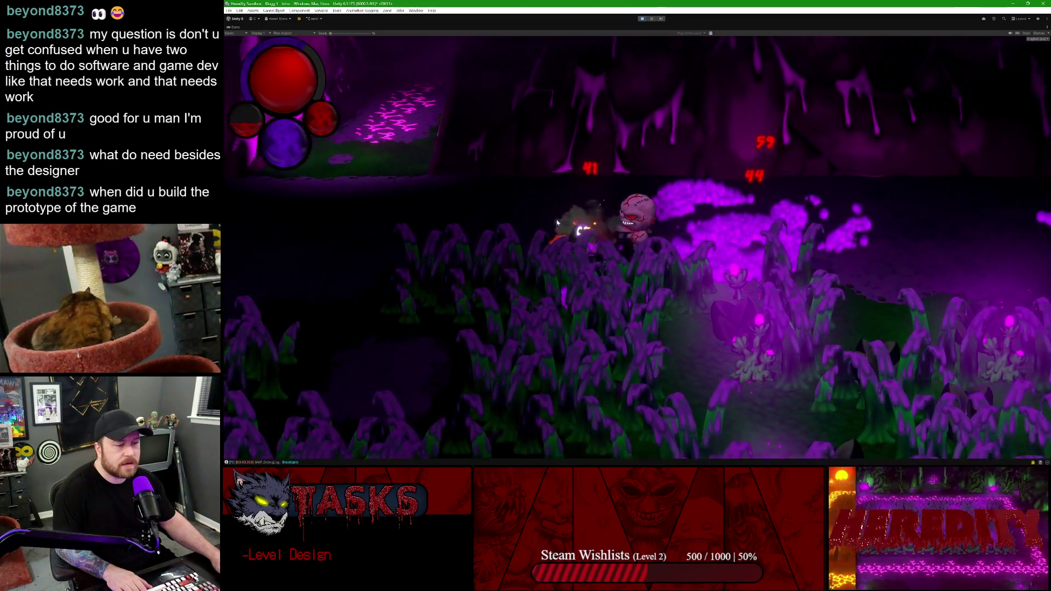
left_click(556, 218)
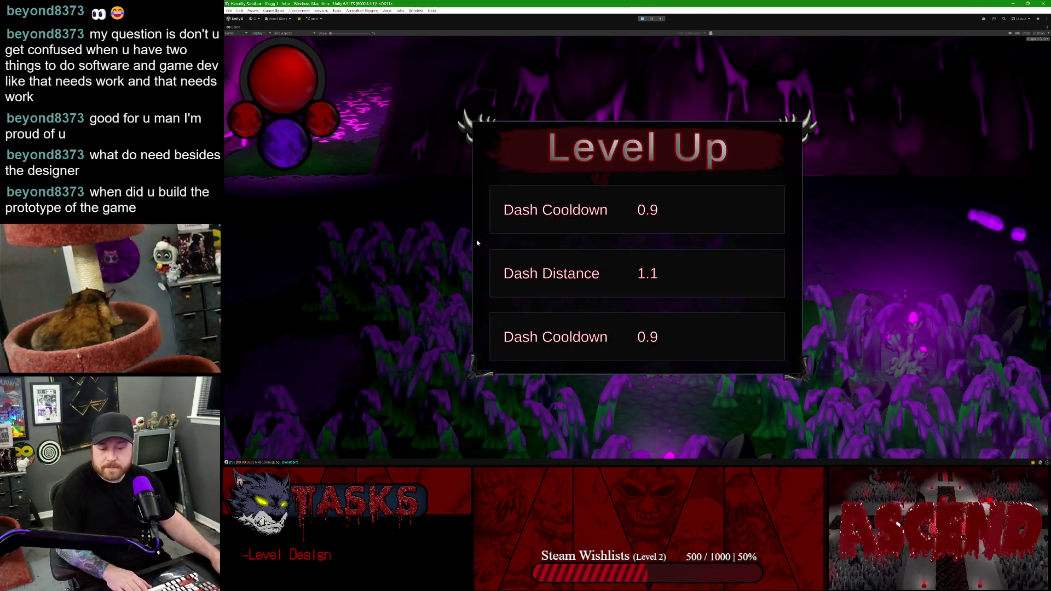
- Take the Dash Cooldown 0.9 upgrade and attack the swarming ghosts
left_click(673, 214)
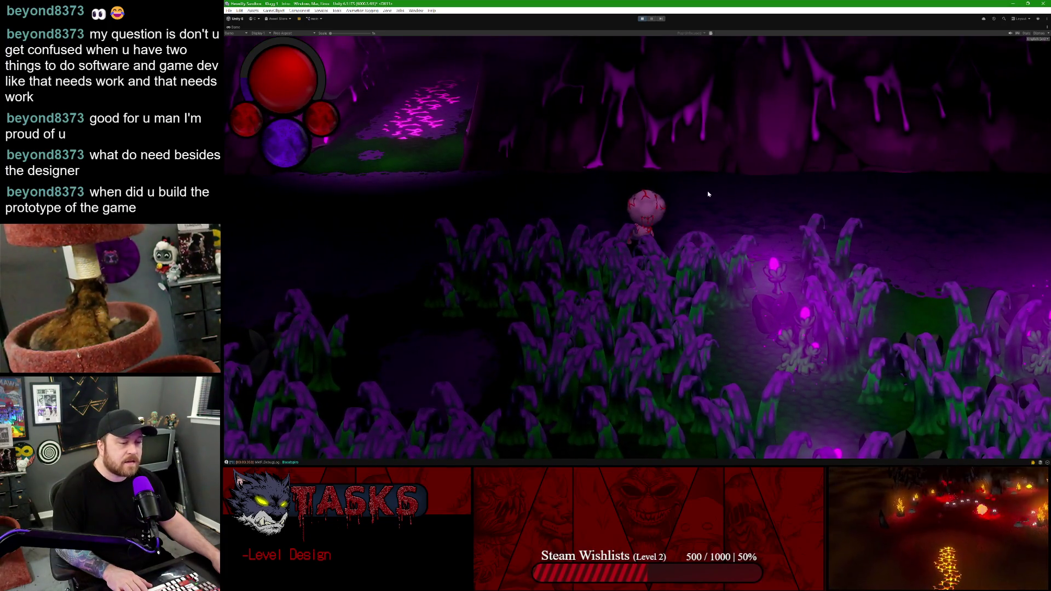
key("a")
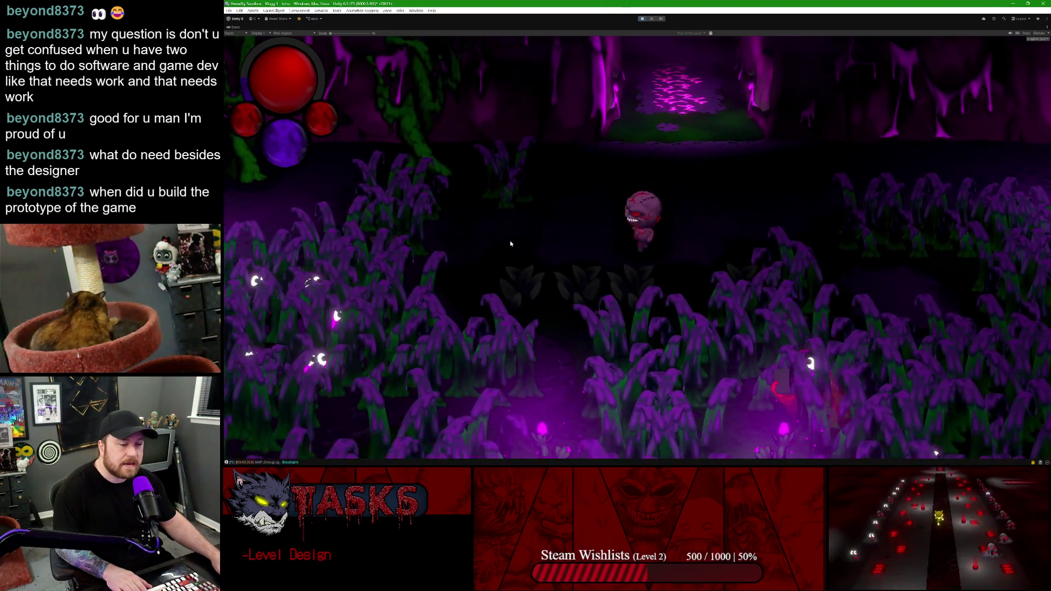
left_click(524, 241)
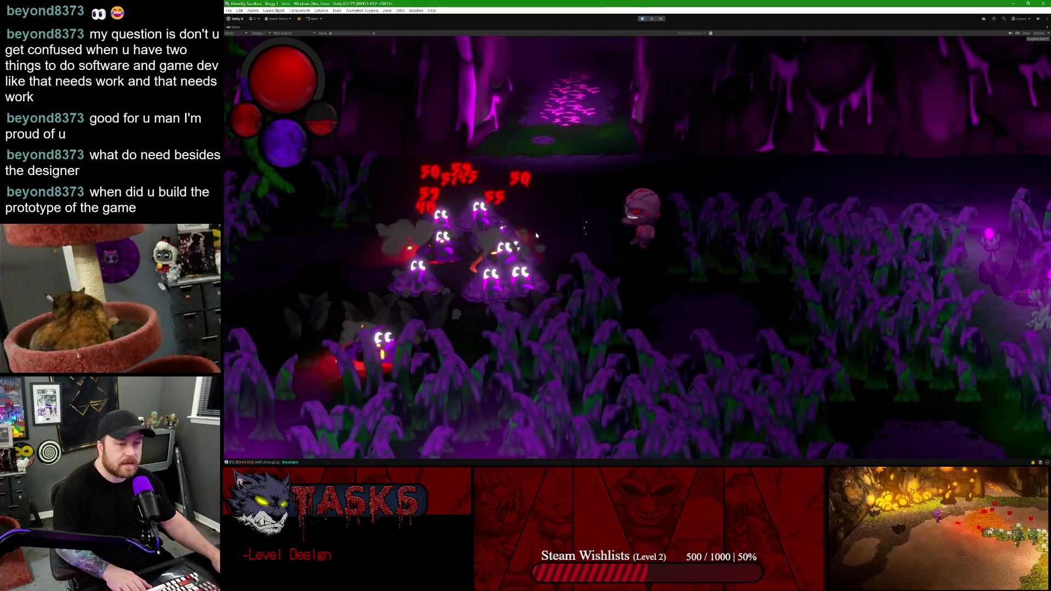
left_click(665, 189)
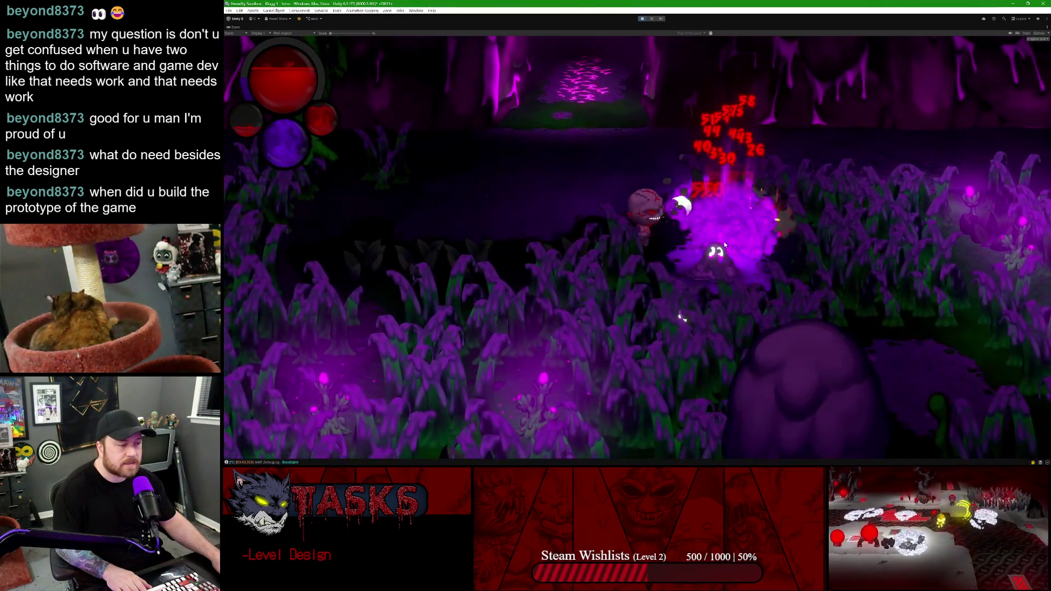
left_click(495, 257)
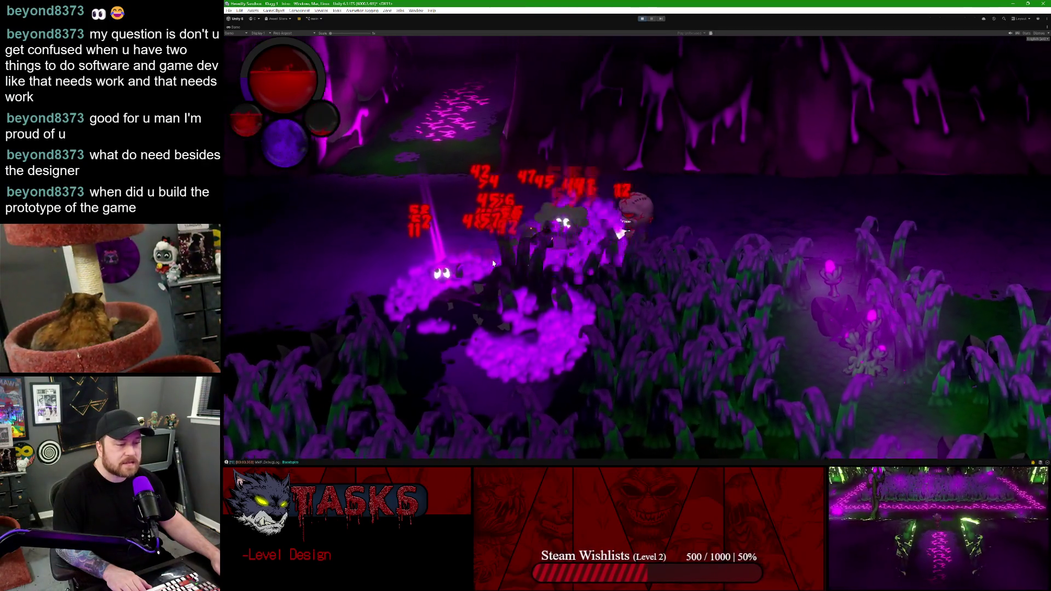
- Finish off the remaining ghosts, head up the cave path, and stop Play mode
left_click(750, 218)
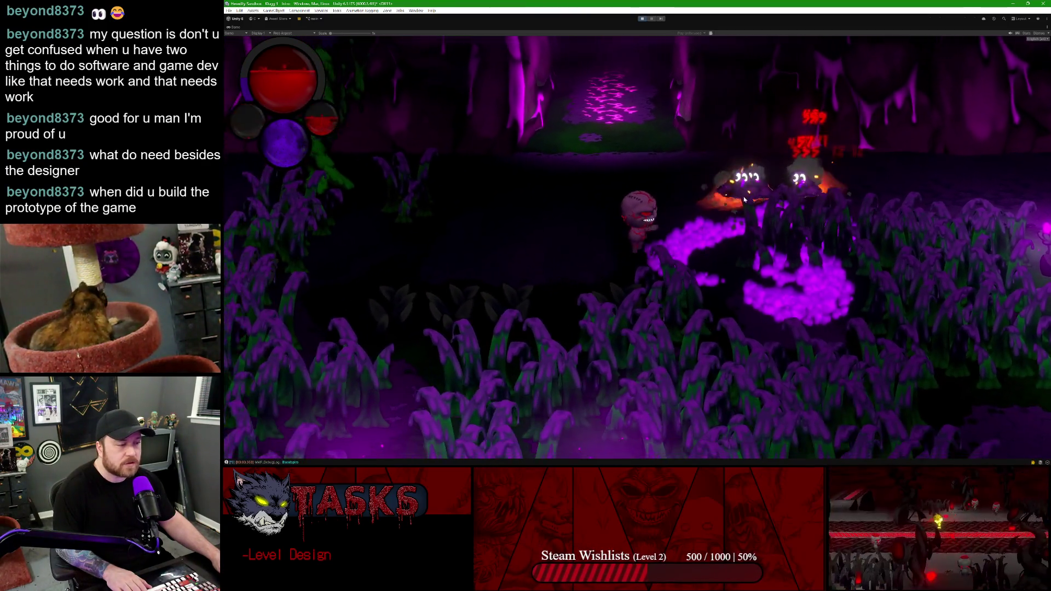
left_click(483, 240)
left_click(681, 270)
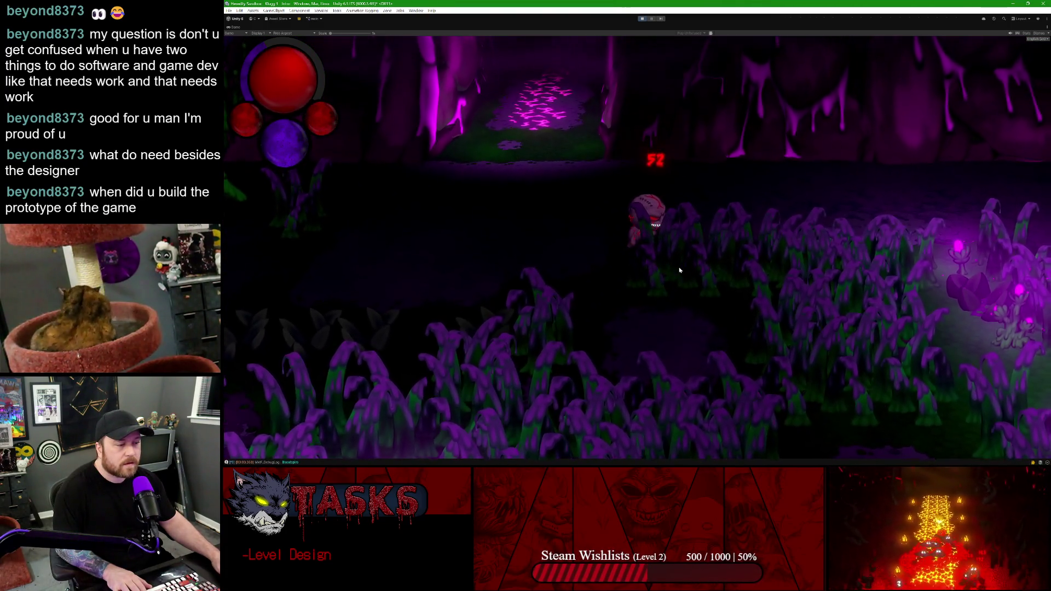
key("w")
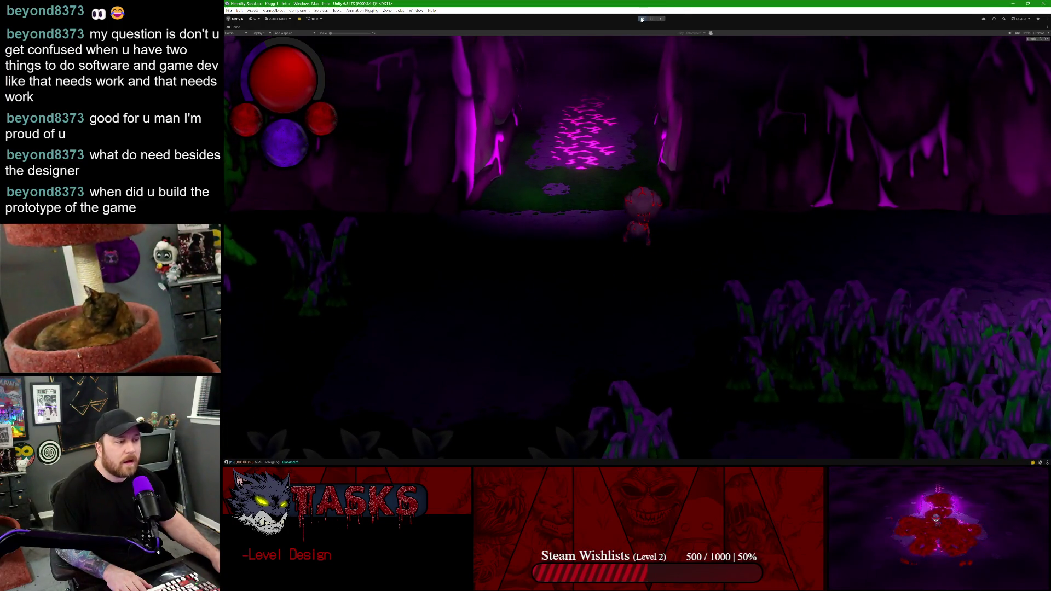
key("ctrl+p")
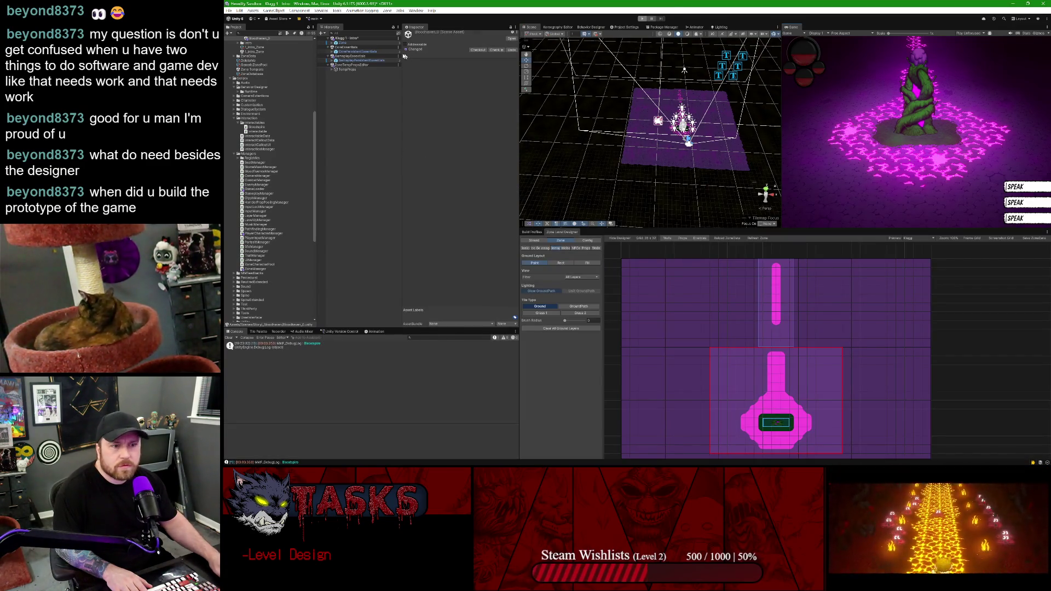
- Select Strand - Klugg 1 and add two entries so its Zone Pool holds four zones
scroll(255, 138, "up", 5)
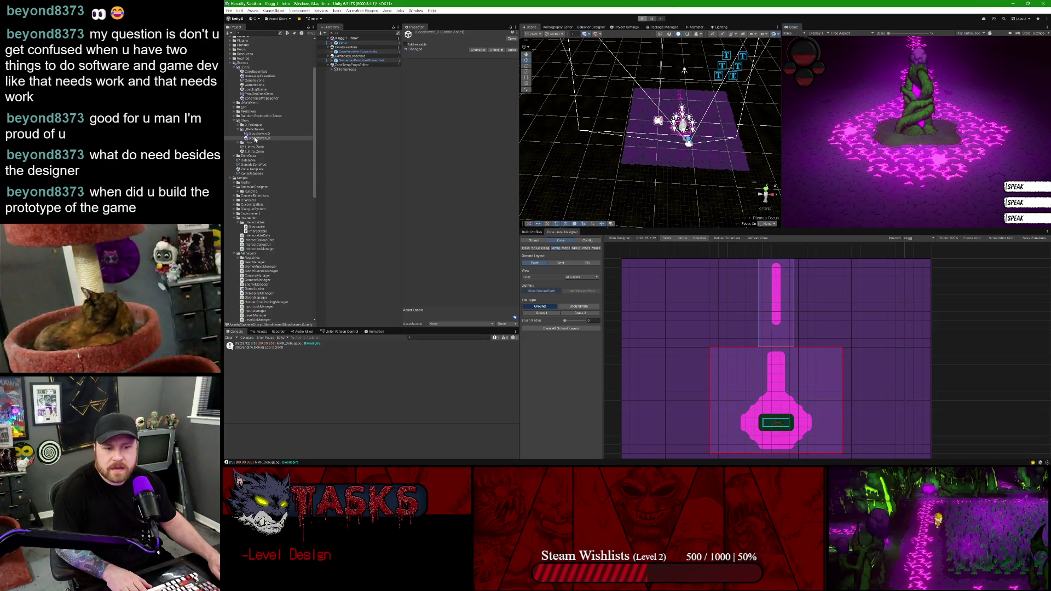
scroll(257, 86, "down", 10)
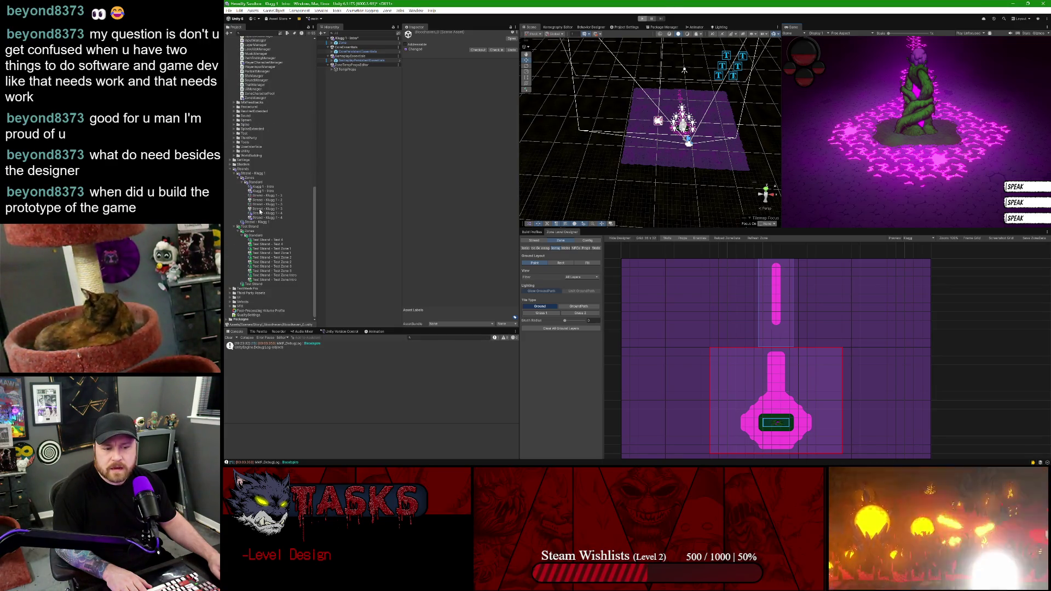
left_click(255, 223)
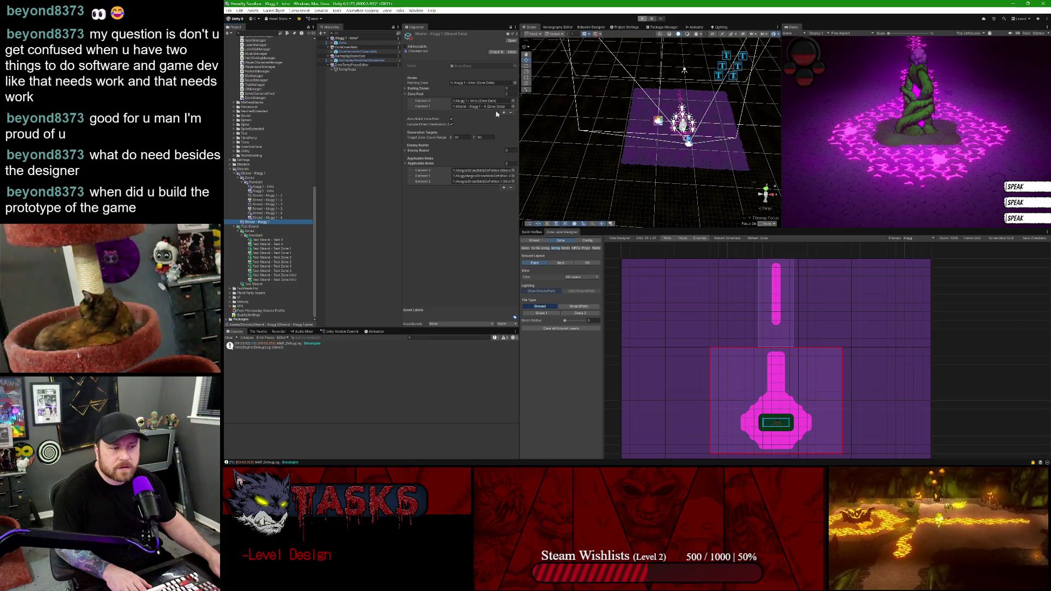
left_click(503, 113)
left_click(504, 118)
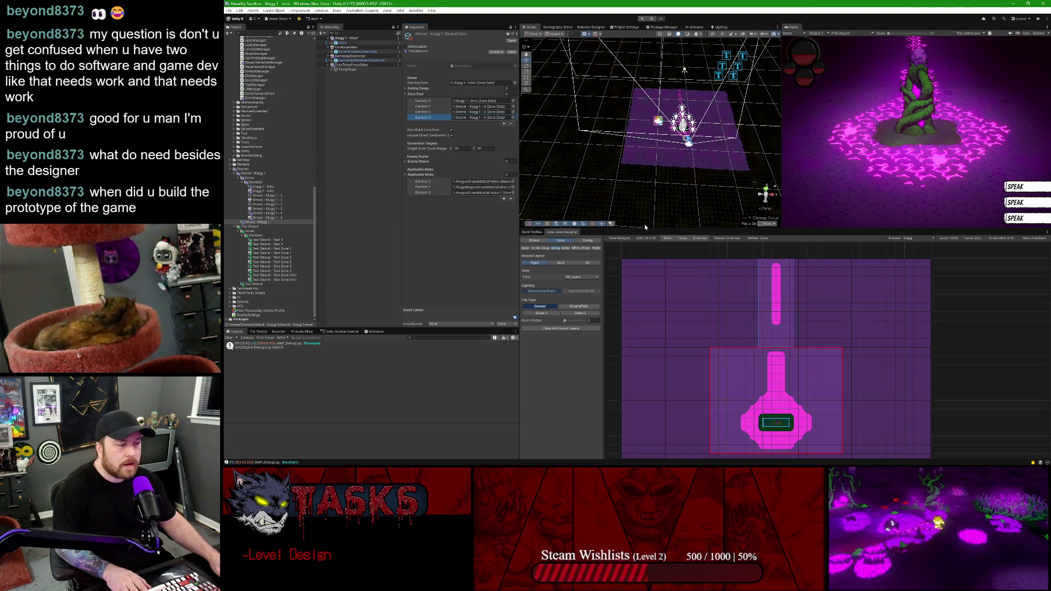
- Enlarge the zone designer and show its Strand settings page
mouse_move(644, 228)
left_mouse_down()
mouse_move(643, 148)
mouse_move(637, 172)
mouse_move(618, 187)
left_mouse_up()
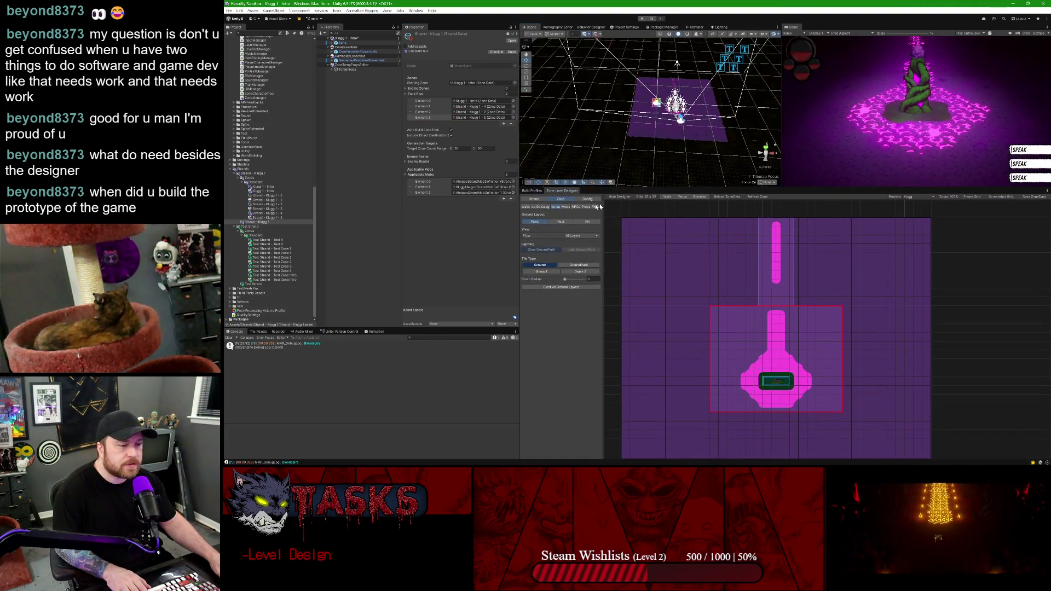
left_click(543, 199)
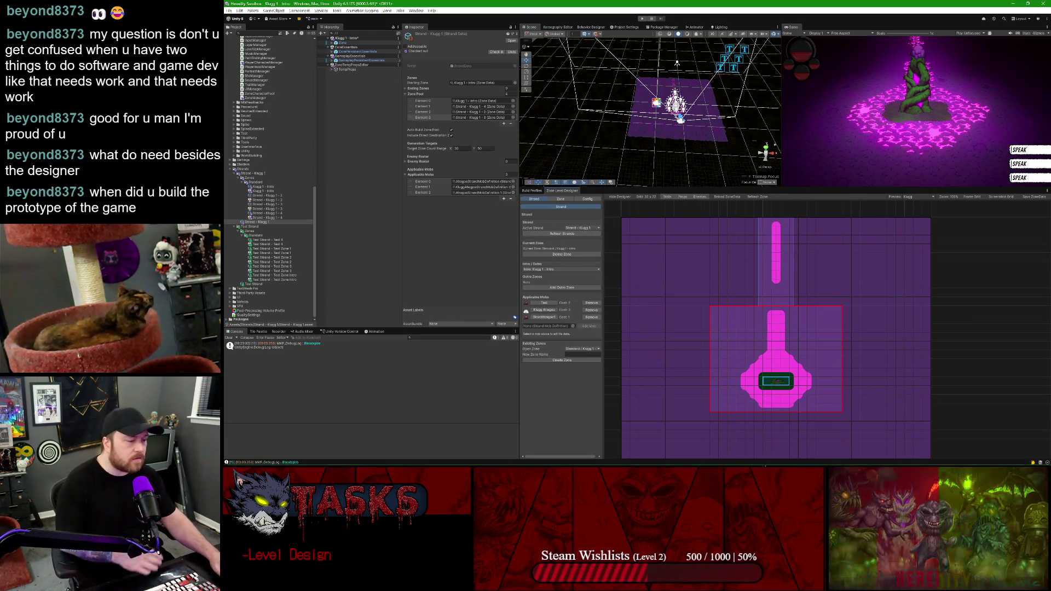
mouse_move(747, 463)
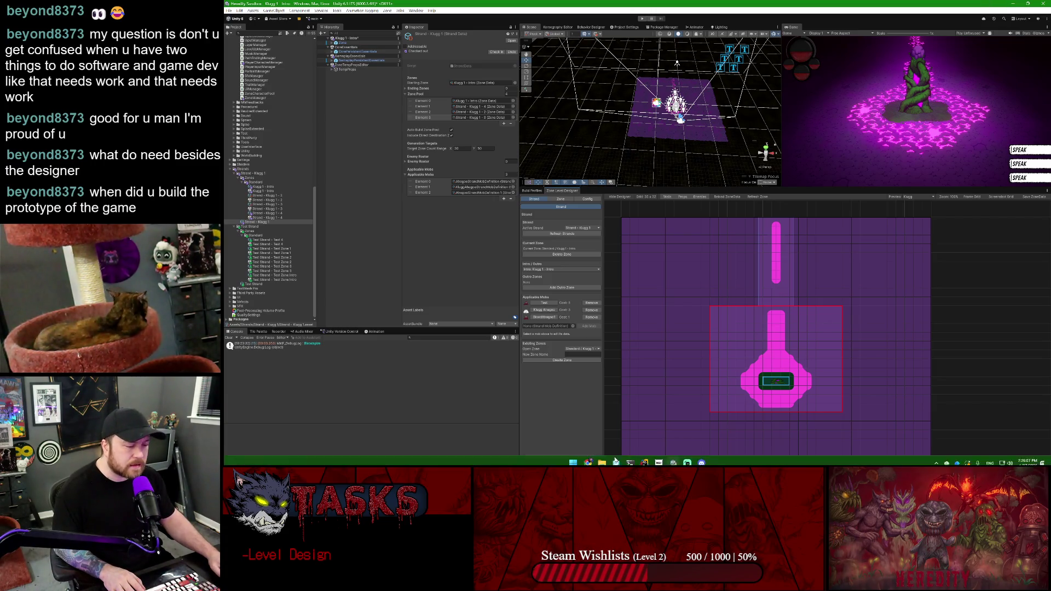
- Change the Windows display scale from 150% to 250%, then go back to Unity
double_click(854, 10)
right_click(828, 29)
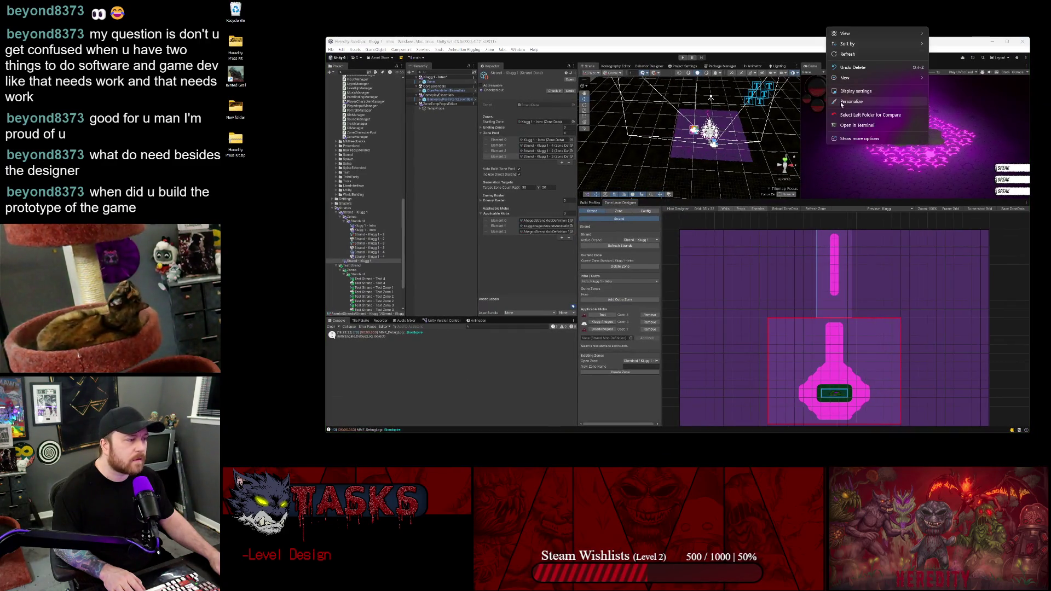
left_click(845, 92)
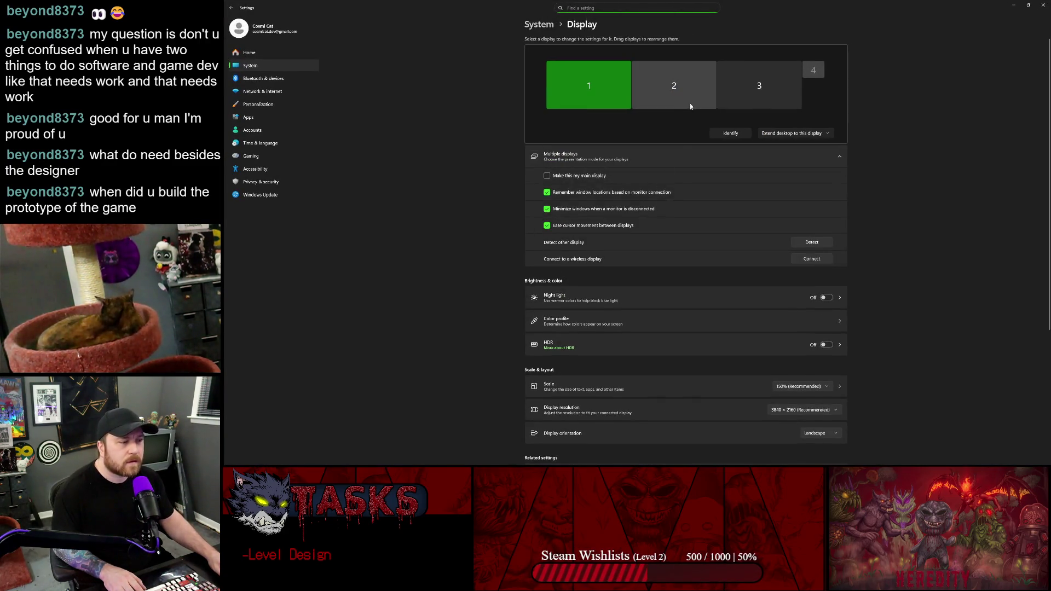
scroll(761, 267, "down", 5)
left_click(794, 195)
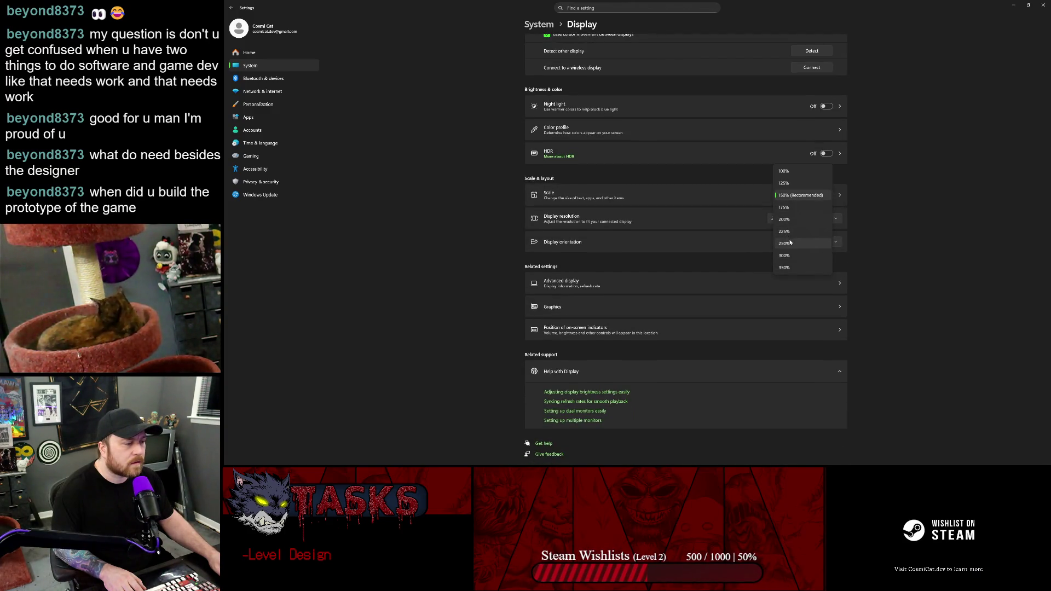
key("Return")
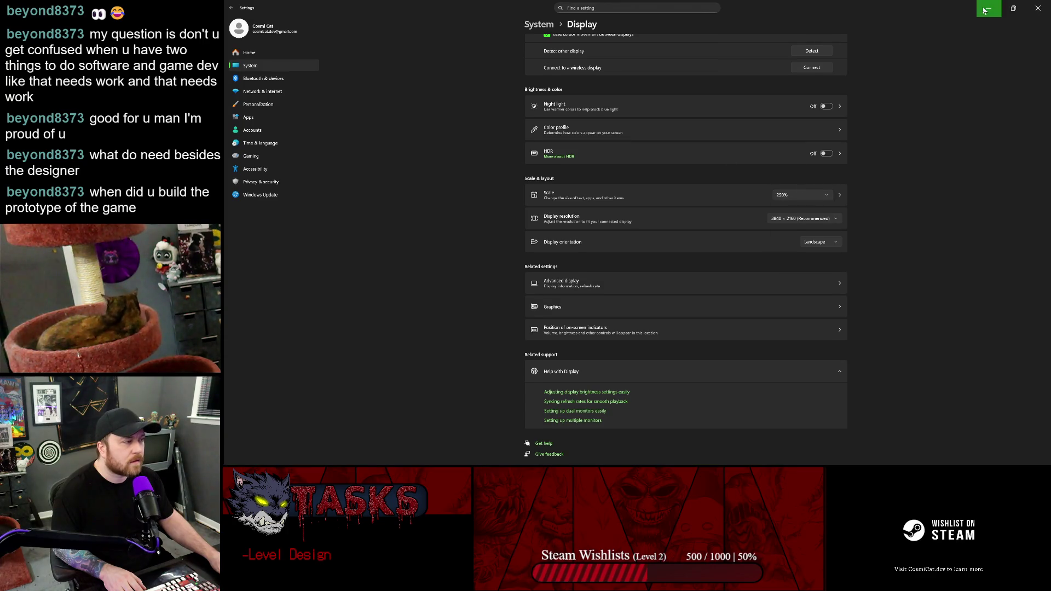
key("alt+Tab")
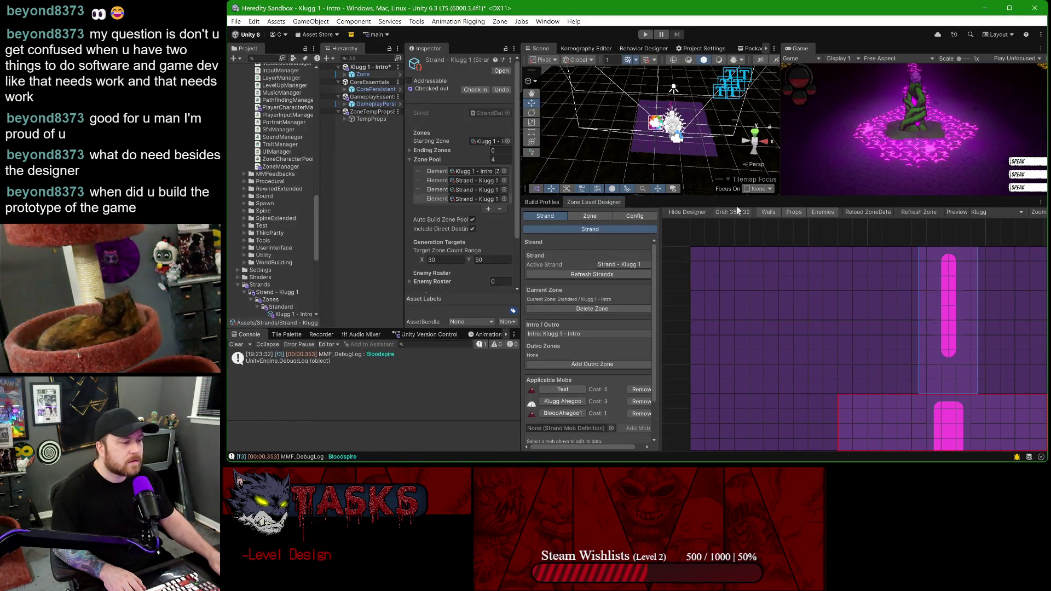
- Enlarge the scene and game views and rearrange the designer panels
left_click_drag(707, 193, 707, 254)
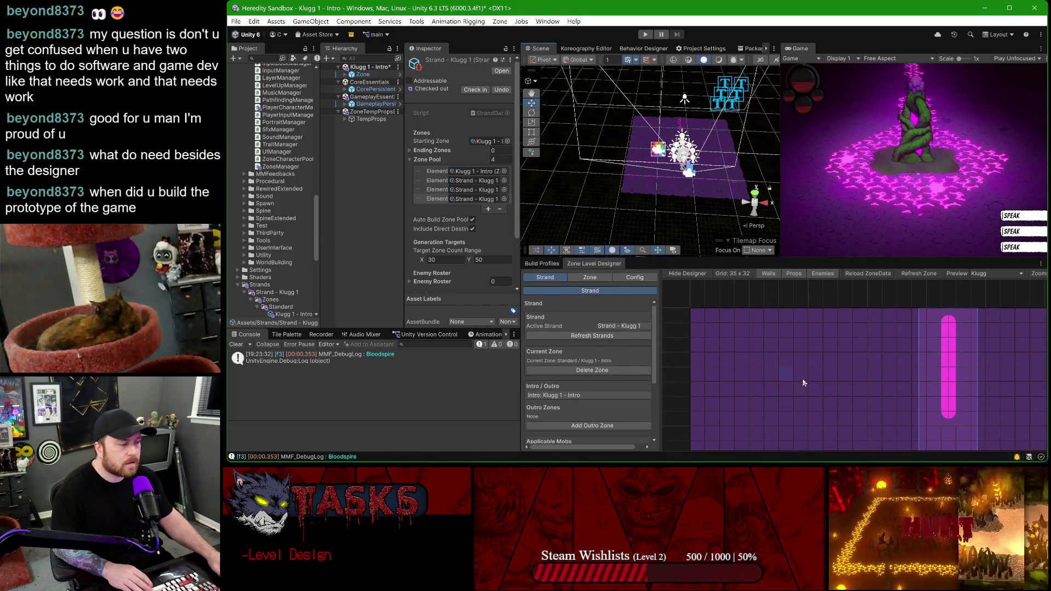
scroll(800, 383, "down", 3)
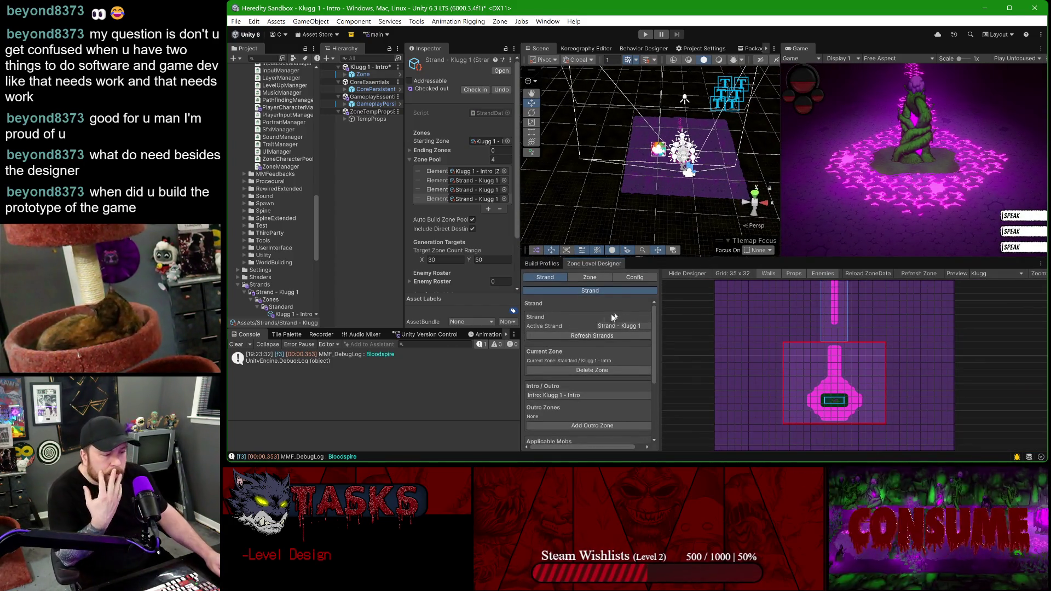
left_click_drag(661, 296, 804, 296)
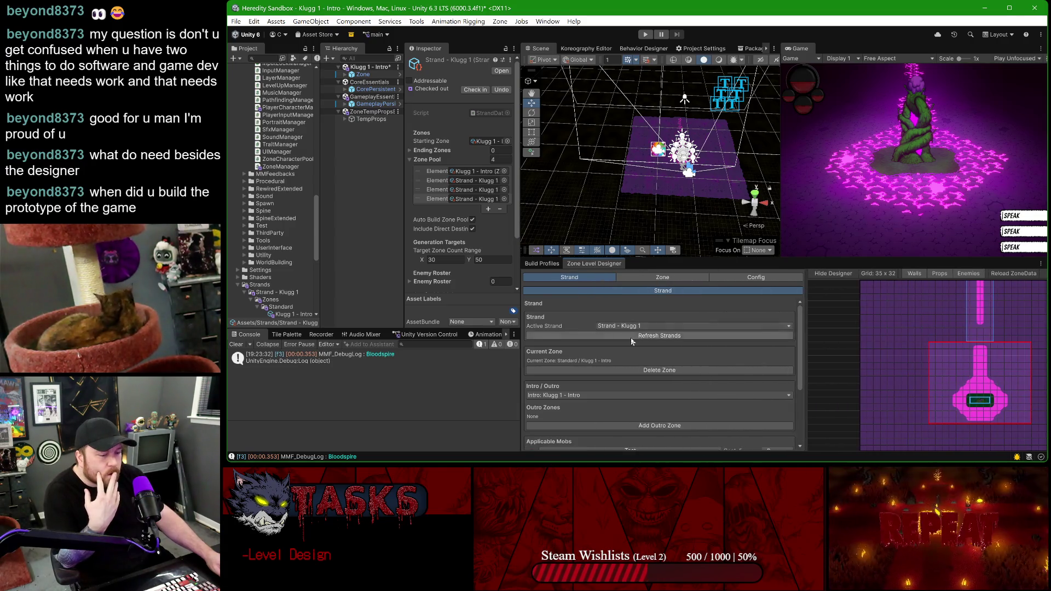
scroll(631, 342, "down", 3)
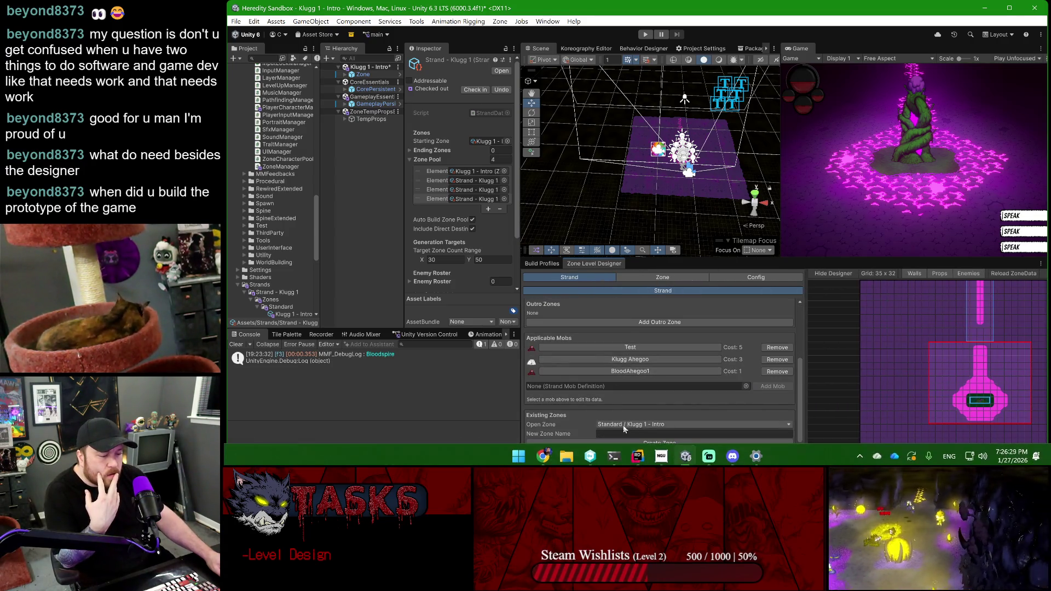
- Open the Strand - Klugg 1 - 4 zone, saving the modified scenes when prompted
mouse_move(635, 435)
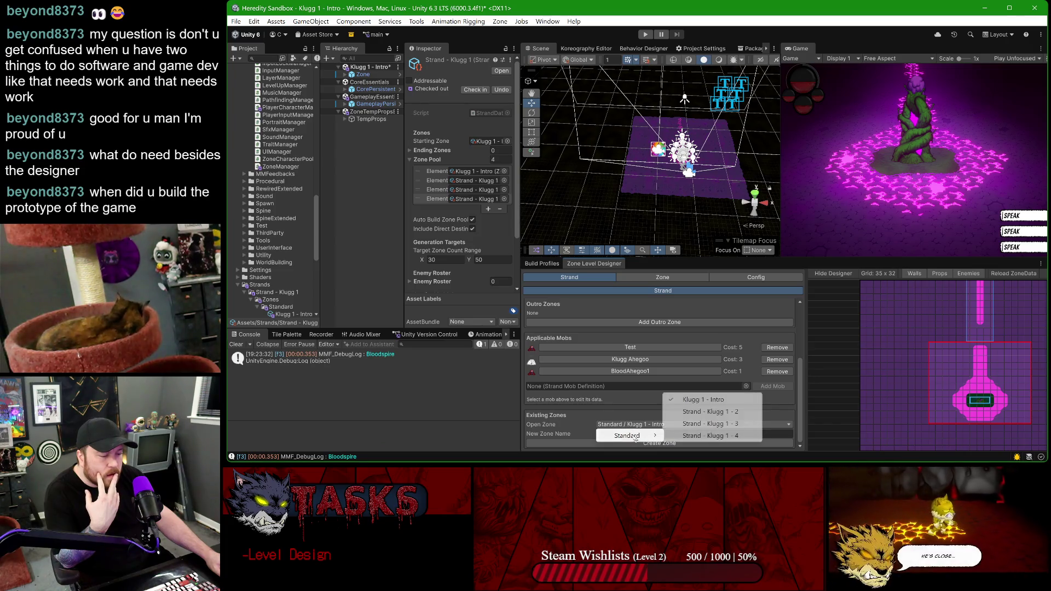
left_click(712, 435)
left_click(609, 262)
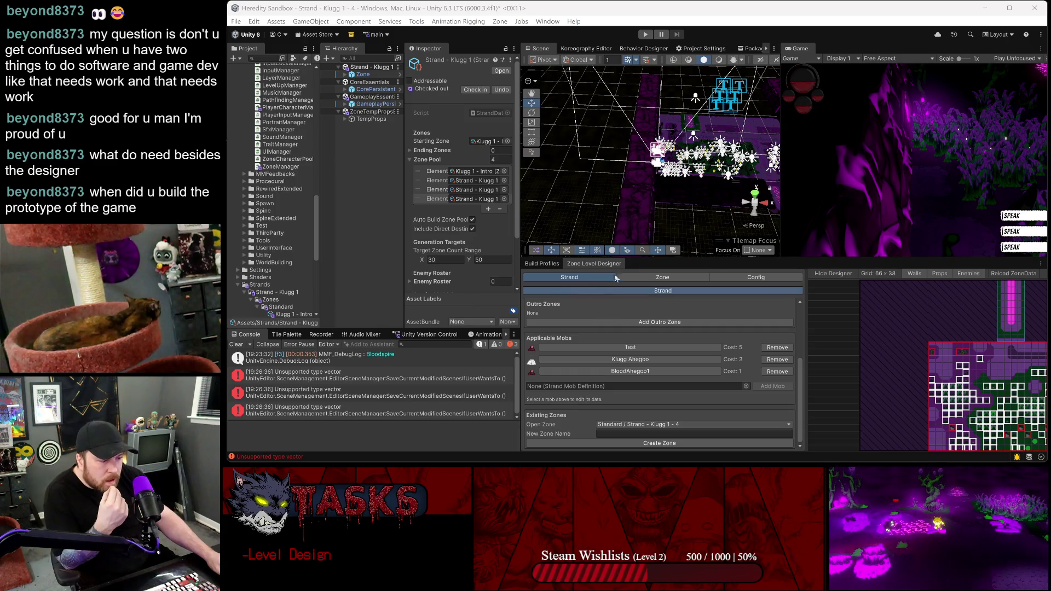
- Show the zone settings, bring the tile map into view, and set Preview Target X to 6.91
left_click(667, 278)
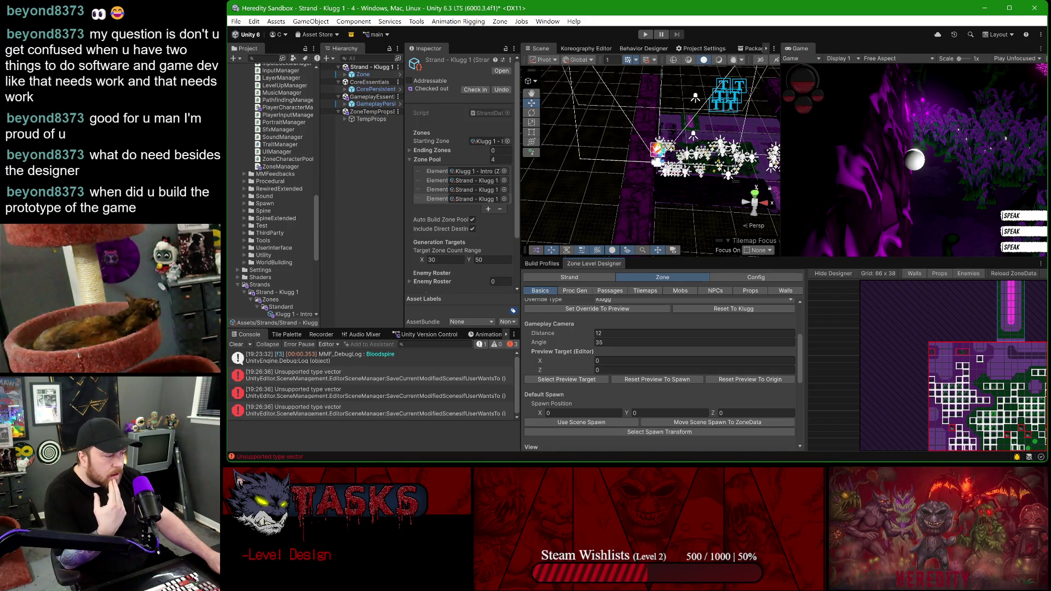
left_click_drag(998, 369, 901, 336)
scroll(900, 337, "down", 5)
scroll(956, 341, "up", 1)
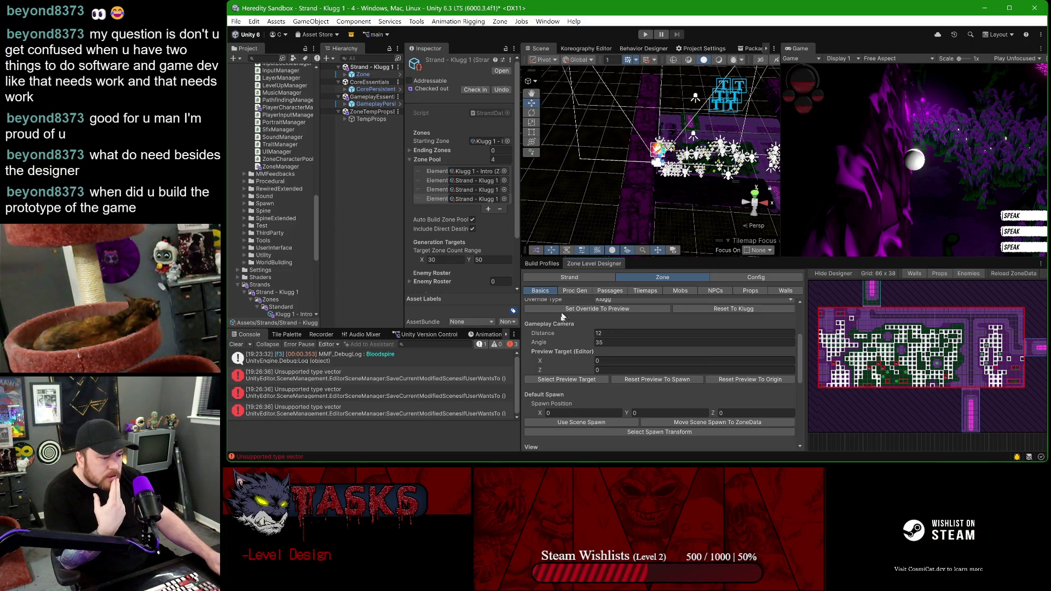
left_click(586, 361)
mouse_move(586, 361)
left_mouse_down()
mouse_move(1028, 377)
mouse_move(237, 376)
mouse_move(286, 377)
mouse_move(267, 381)
left_mouse_up()
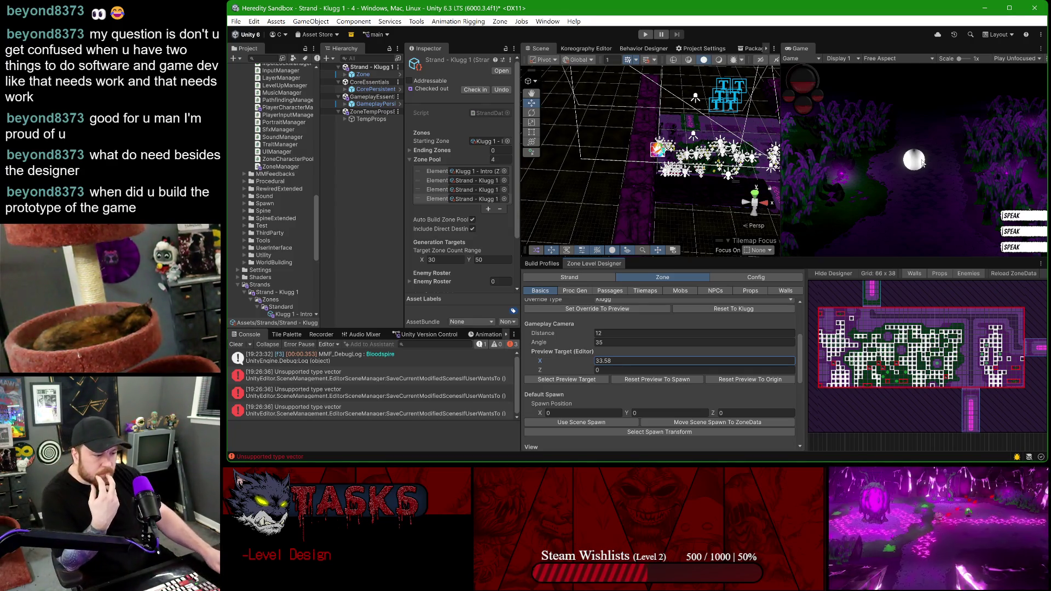
- Set the gameplay camera distance to 18 and the angle to 45
left_click_drag(580, 334, 645, 335)
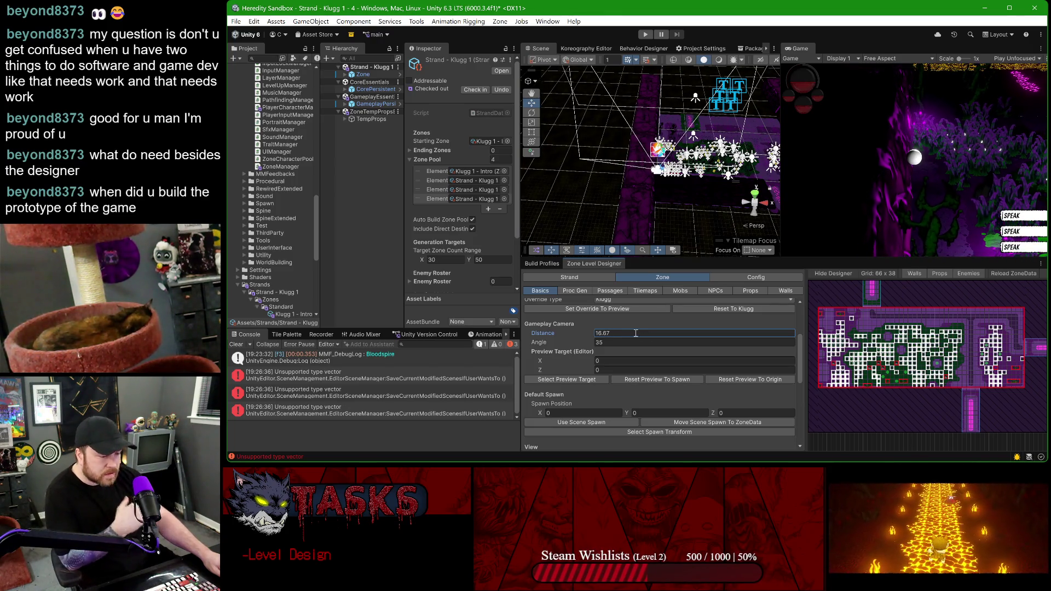
left_click(636, 331)
type("18")
key("Return")
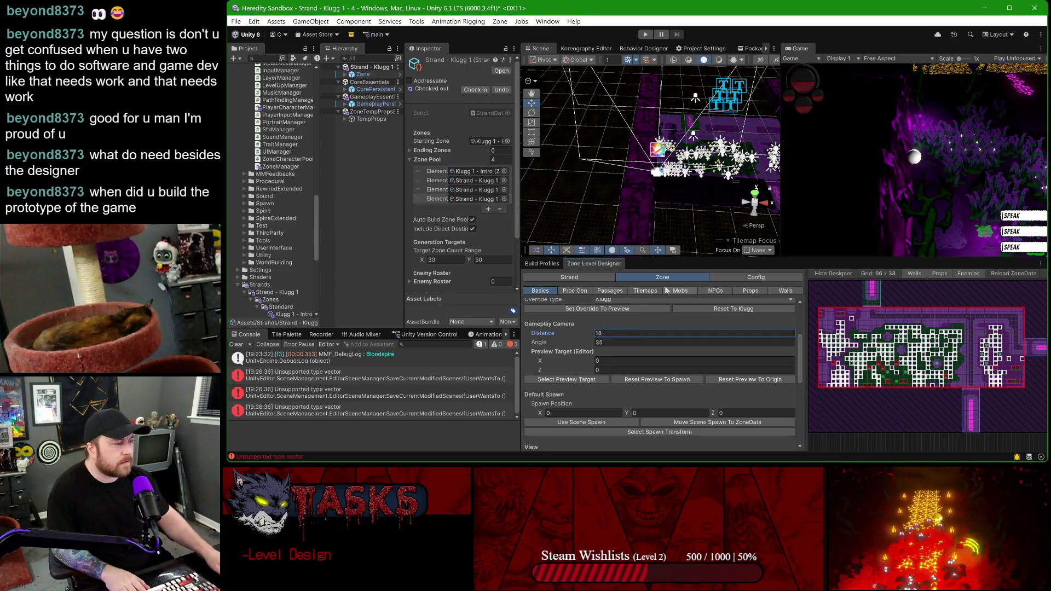
left_click_drag(572, 332, 614, 336)
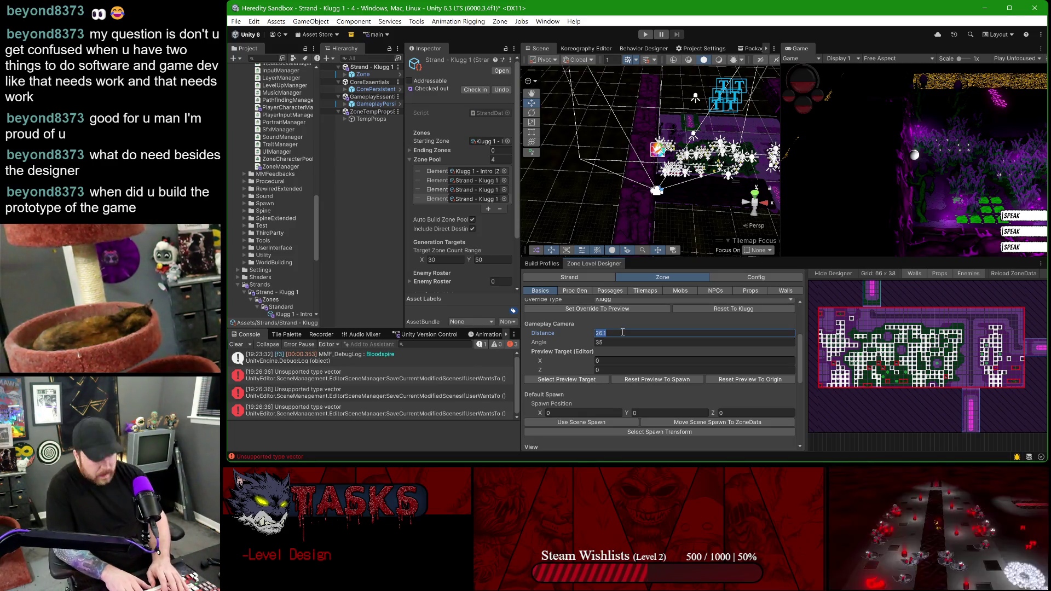
type("18")
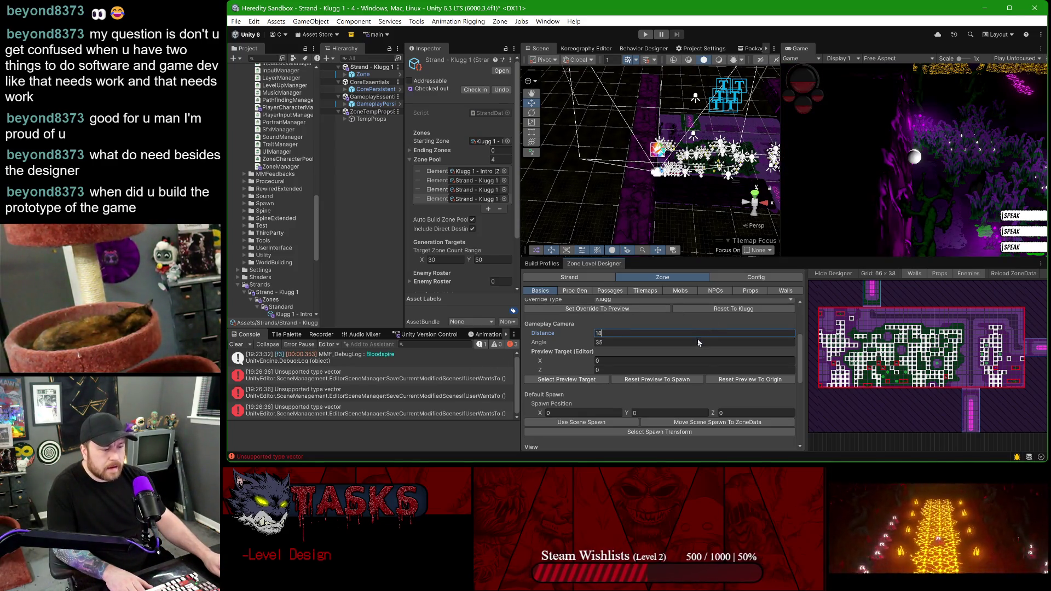
left_click(698, 342)
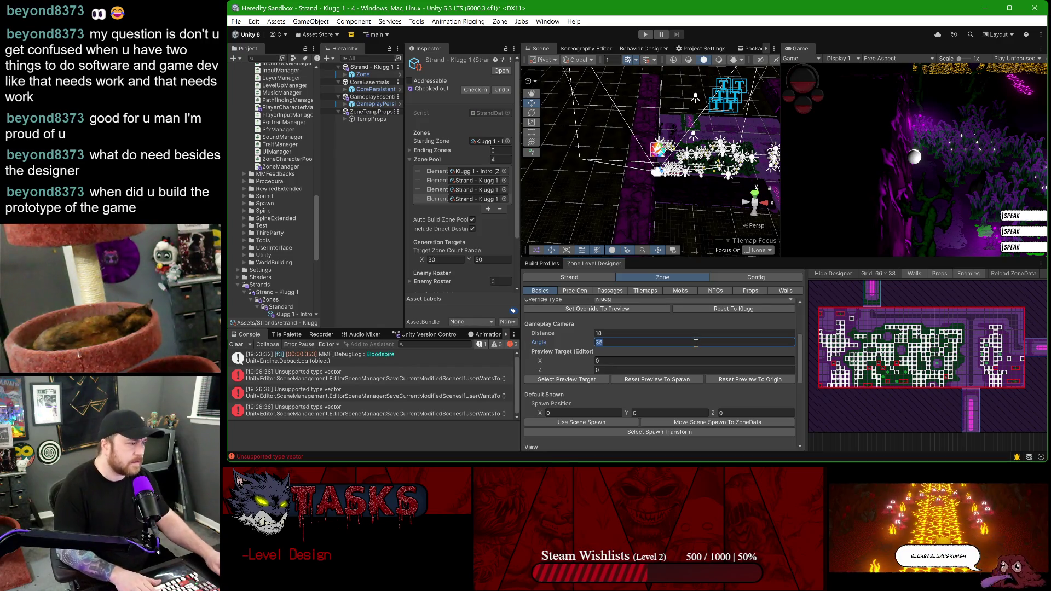
type("45")
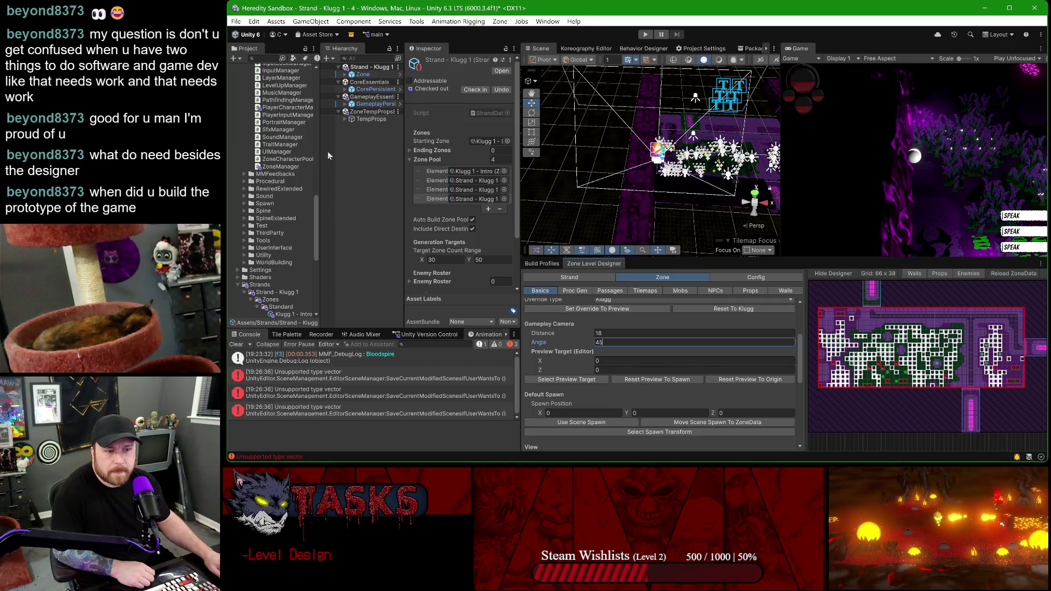
- Widen the Project panel and select the Strand - Klugg 1 - 3 zone
scroll(278, 239, "down", 3)
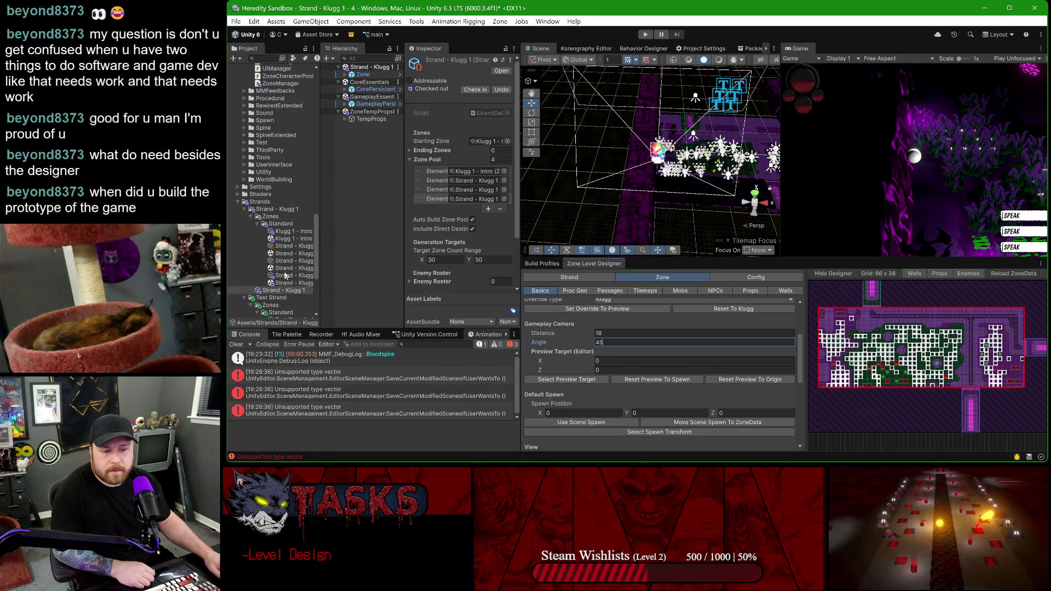
left_click_drag(323, 234, 340, 252)
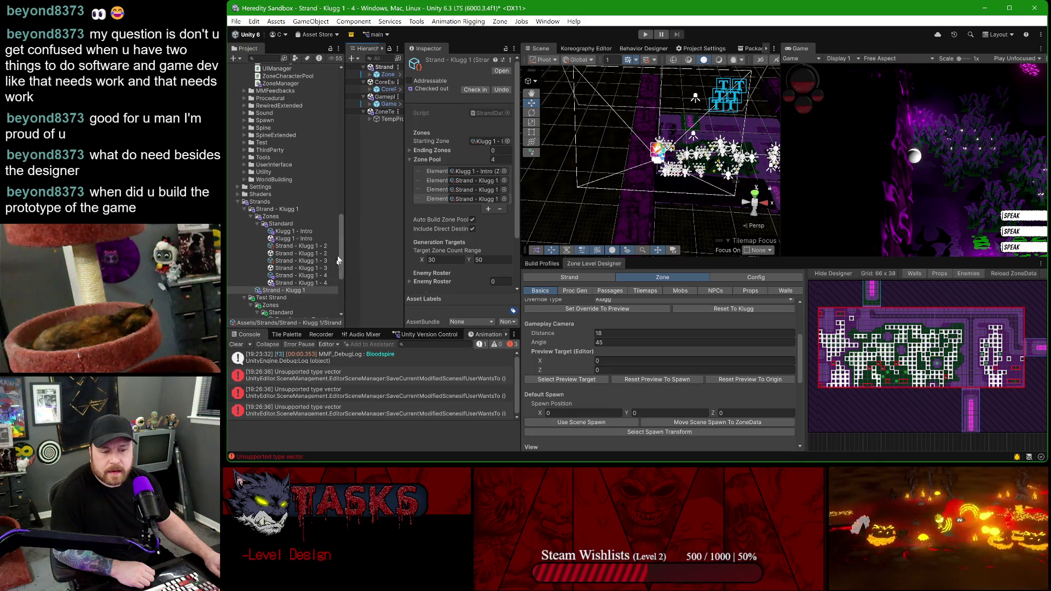
left_click(296, 268)
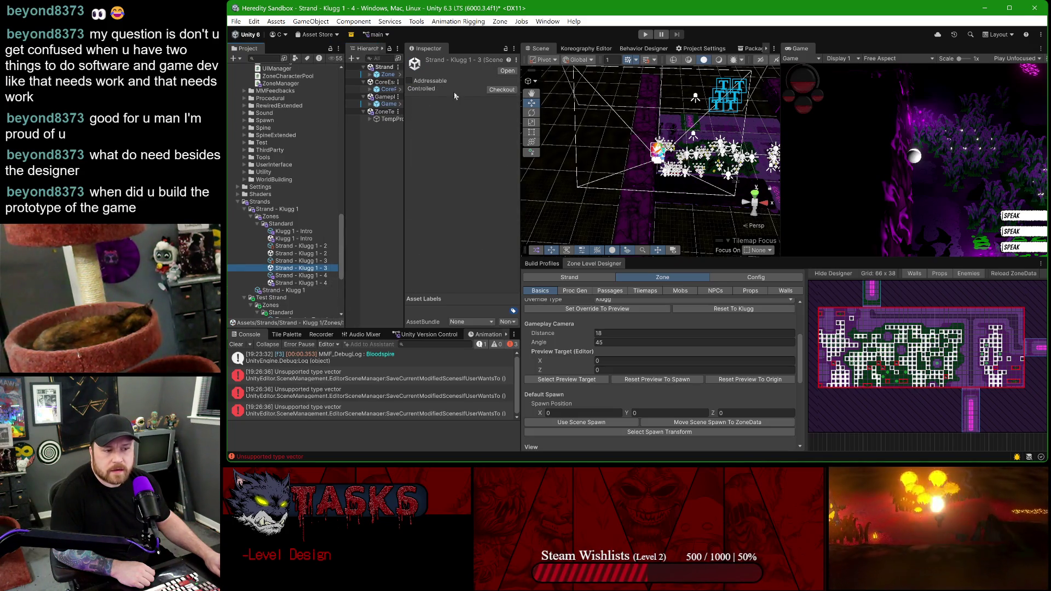
- Give the Strand - Klugg 1 - 3 zone a gameplay camera distance of 18 and angle of 45
left_click(290, 260)
left_click_drag(521, 161, 590, 167)
scroll(536, 198, "down", 5)
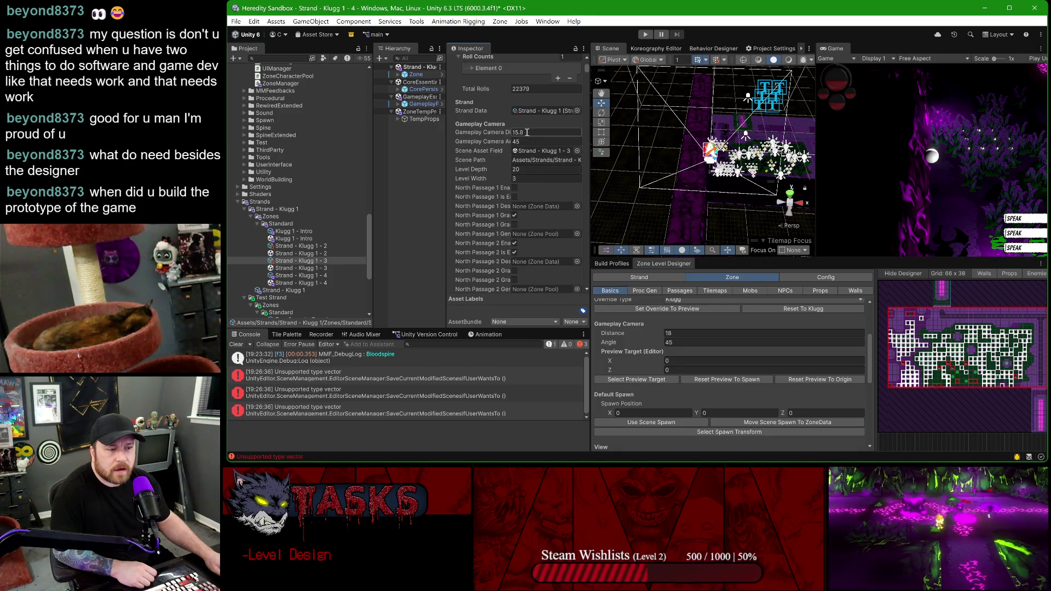
type("1")
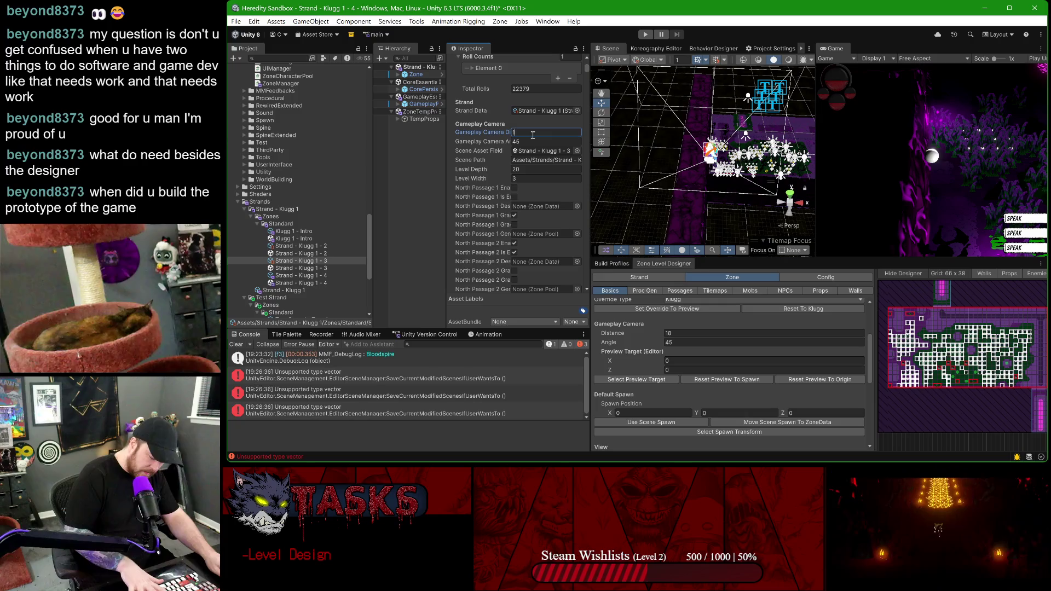
- Select Strand - Klugg 1 - 2 and set its camera distance to 18 and angle to 45
left_click(311, 246)
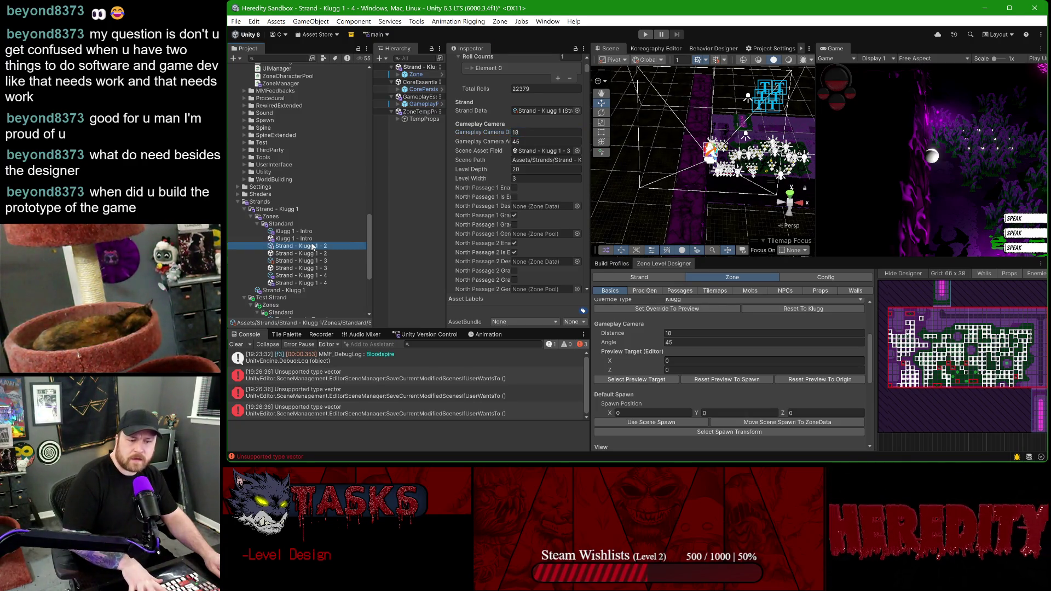
left_click(561, 130)
type("8")
key("Tab")
type("45")
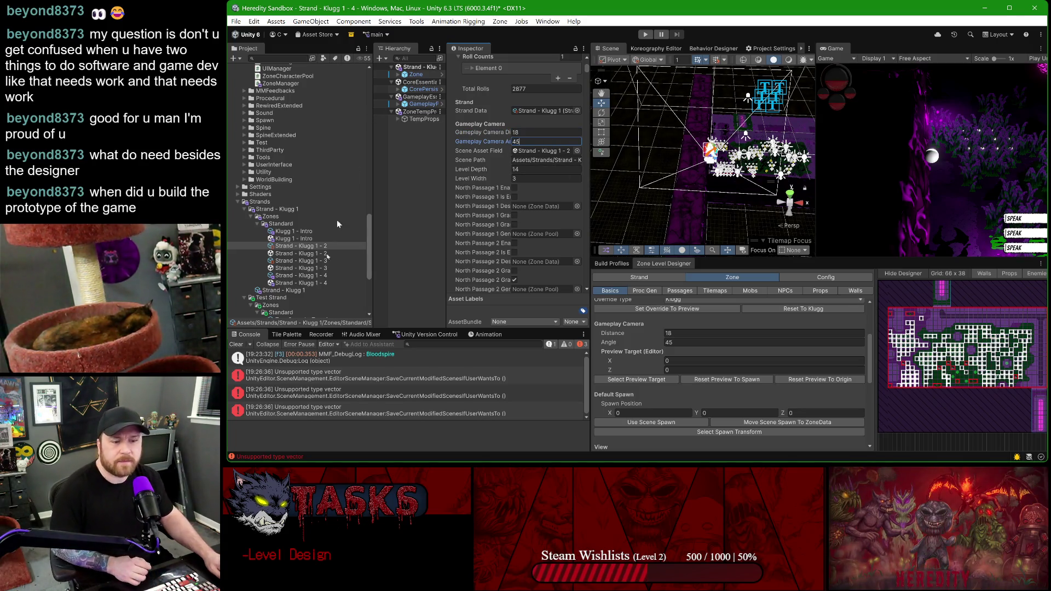
- Switch the designer to the Strand page and list its existing zones to open
scroll(714, 402, "down", 5)
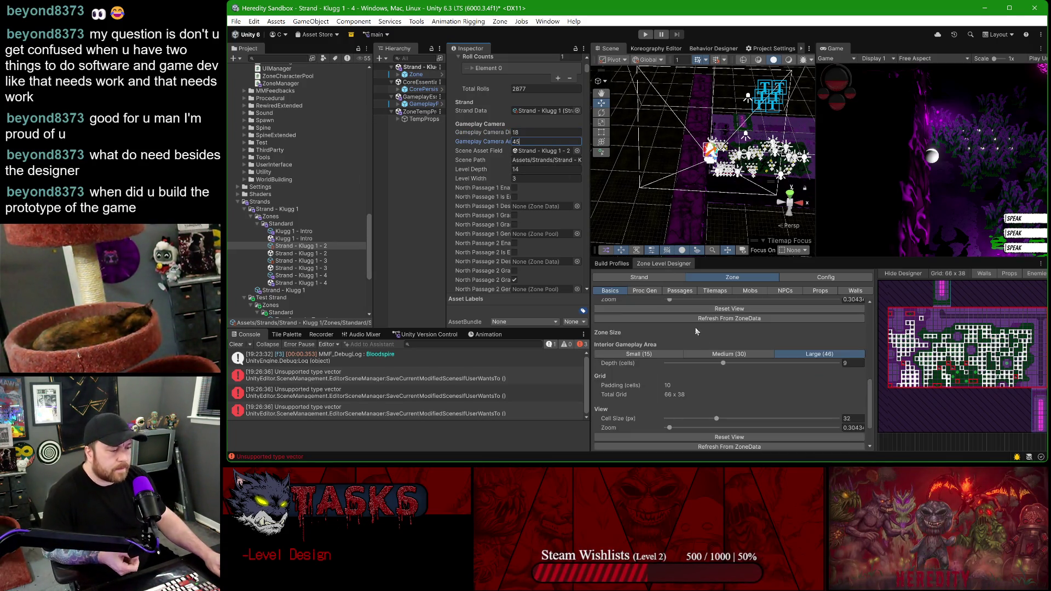
scroll(717, 354, "down", 3)
left_click(624, 278)
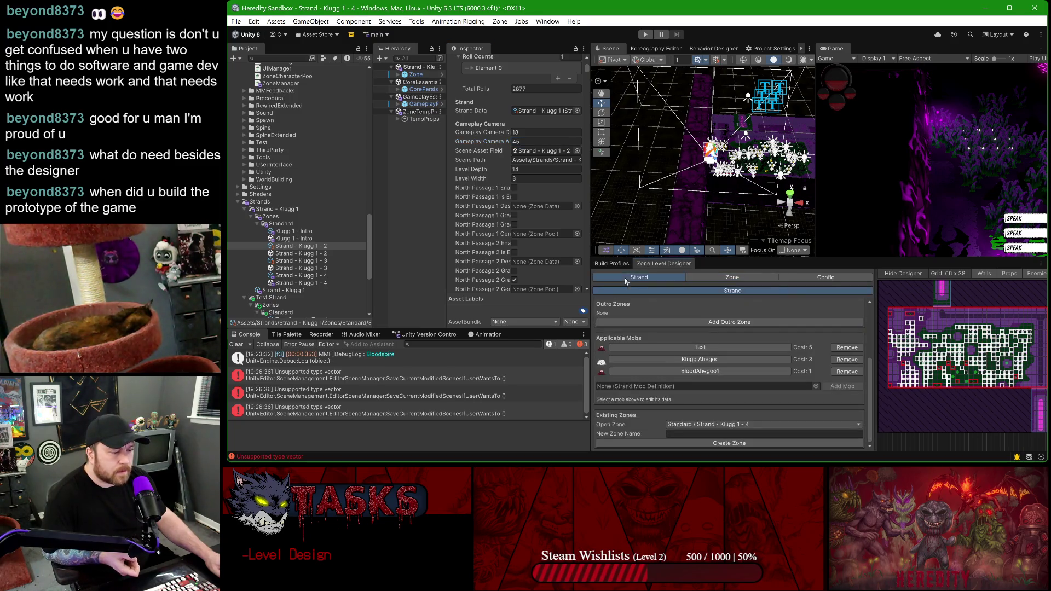
left_click(723, 425)
mouse_move(717, 436)
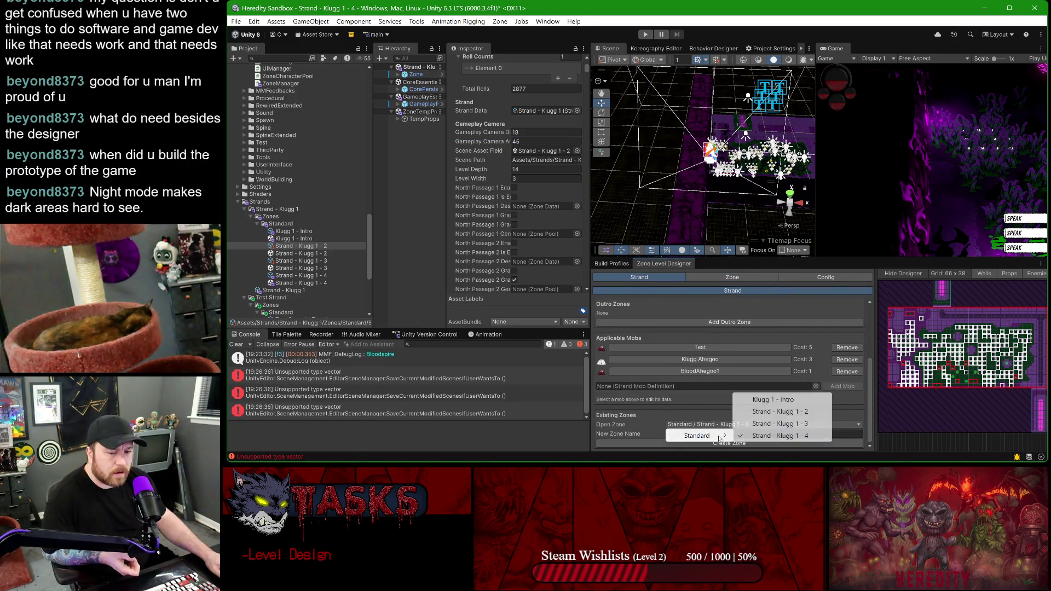
- Switch to the Klugg 1 - Intro zone, saving the modified scenes, and enter play mode
left_click(787, 400)
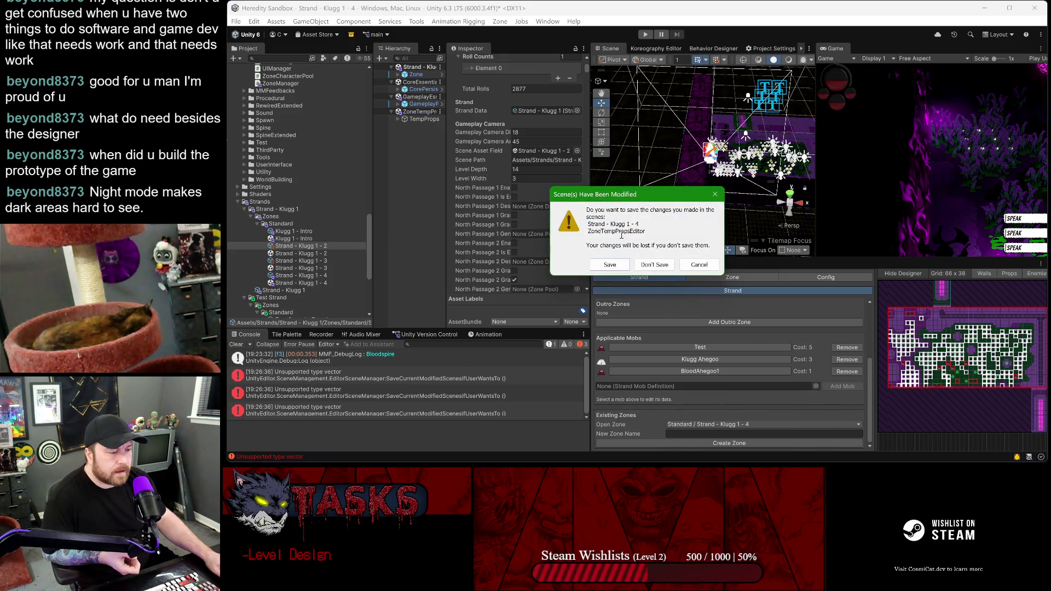
left_click(611, 266)
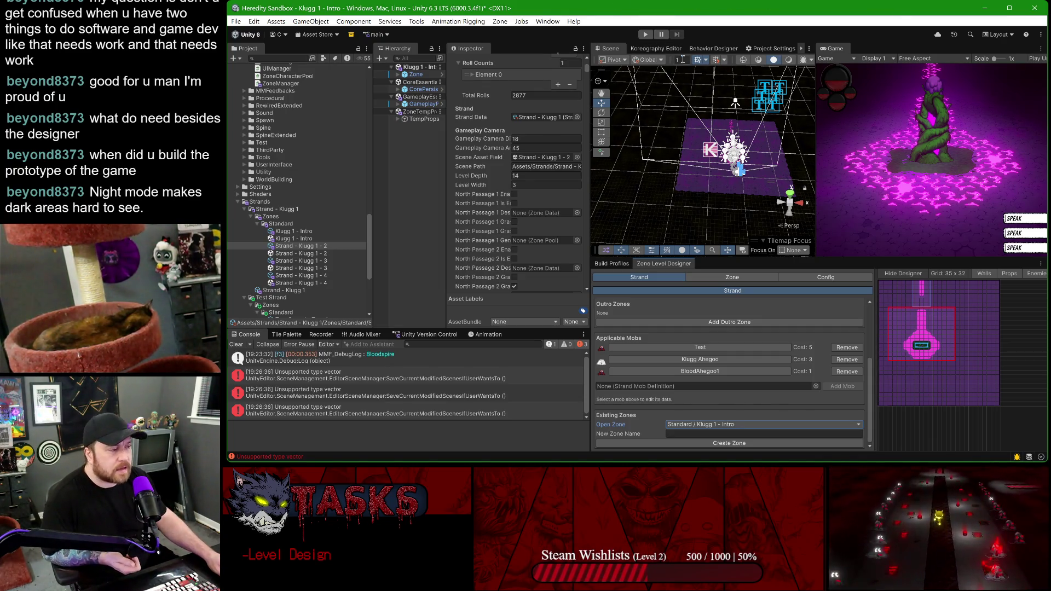
left_click(645, 34)
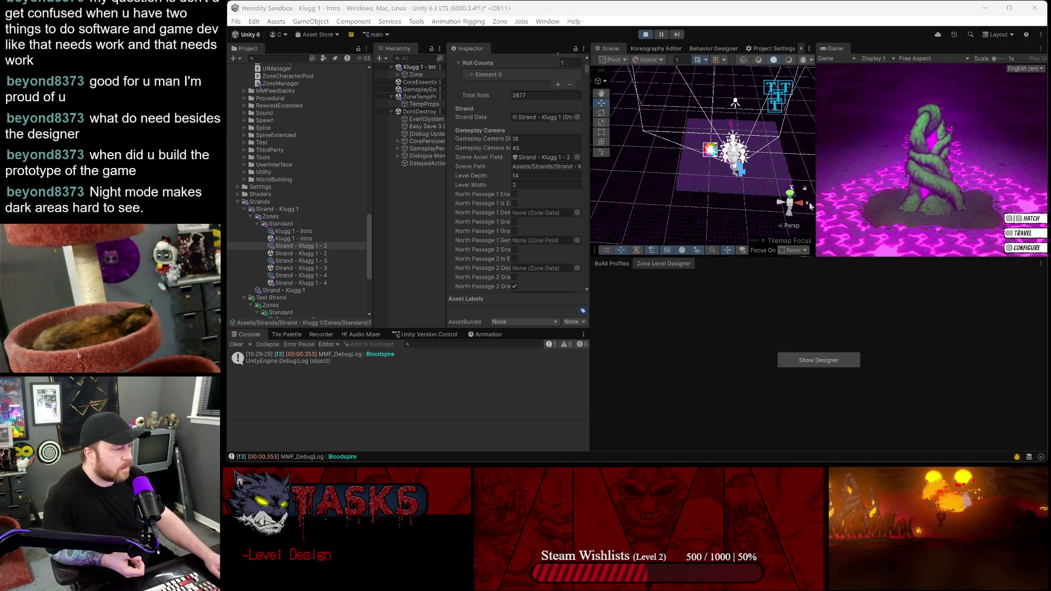
- Maximize the Game view, hatch from the vine plant and walk along the glowing paths
key("shift+space")
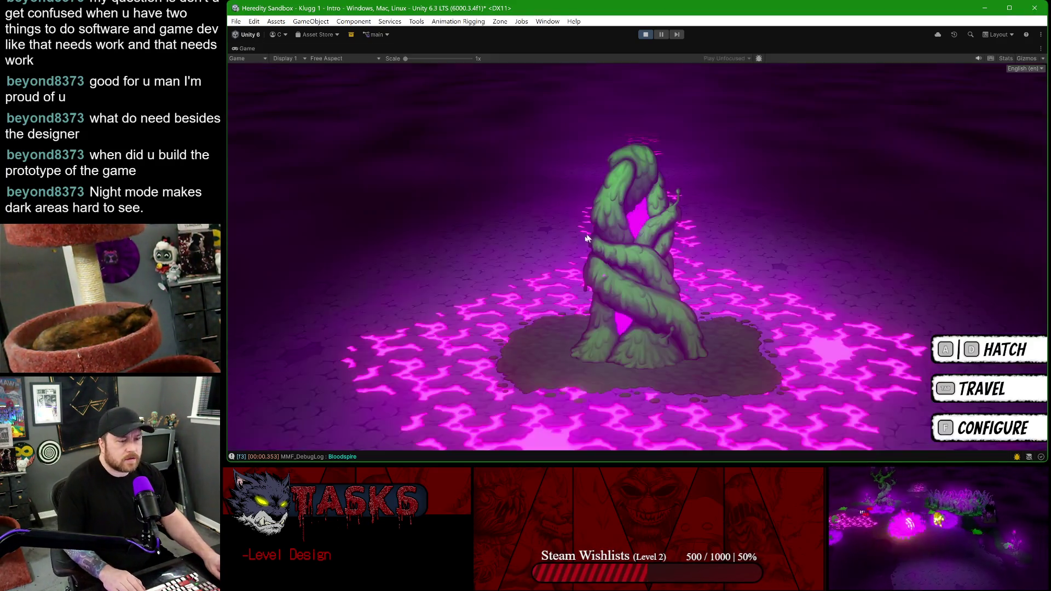
key("d")
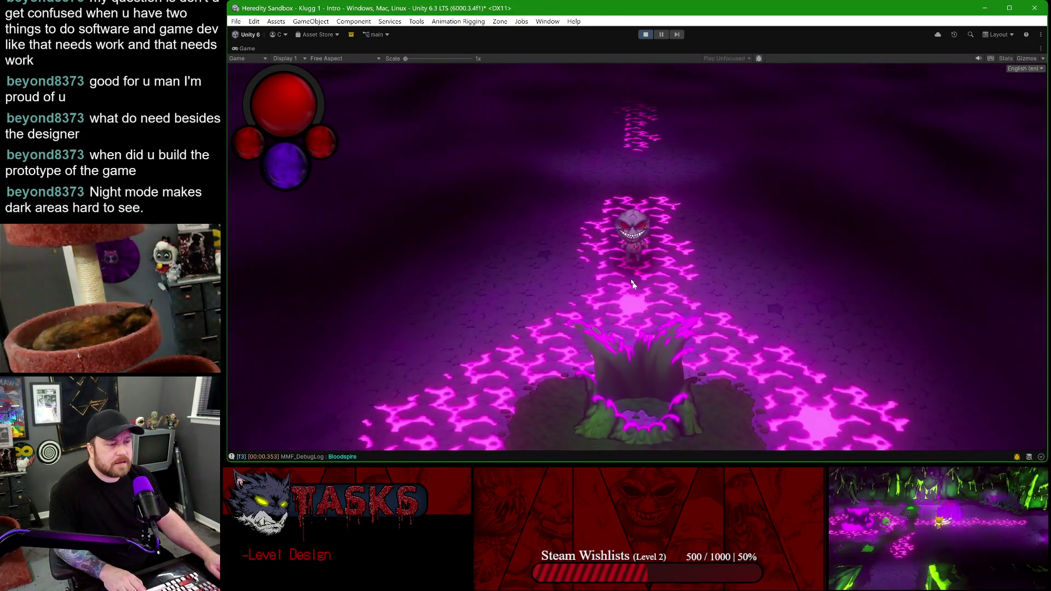
key("s")
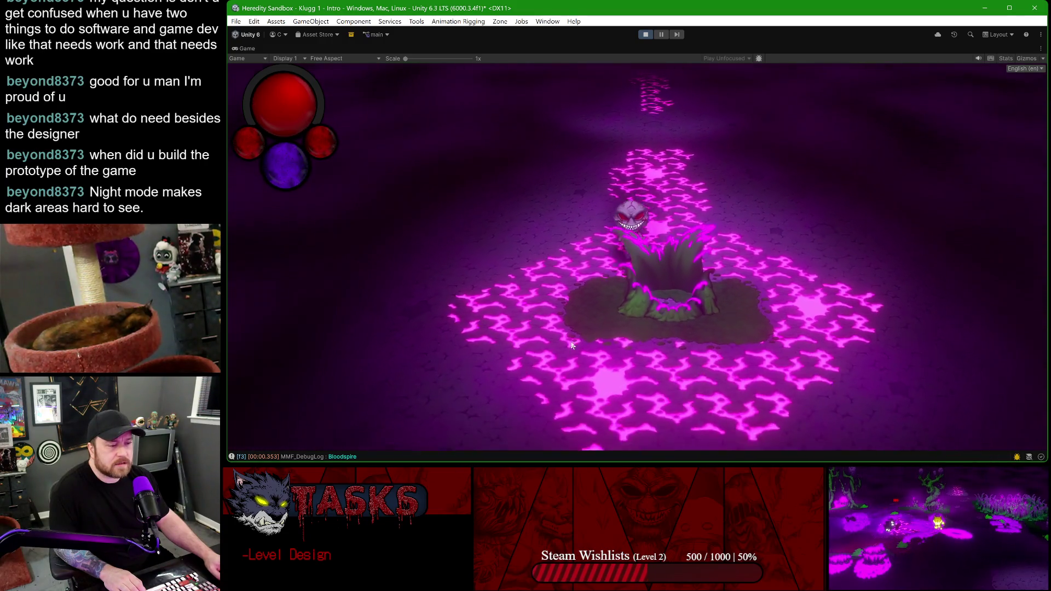
key("d")
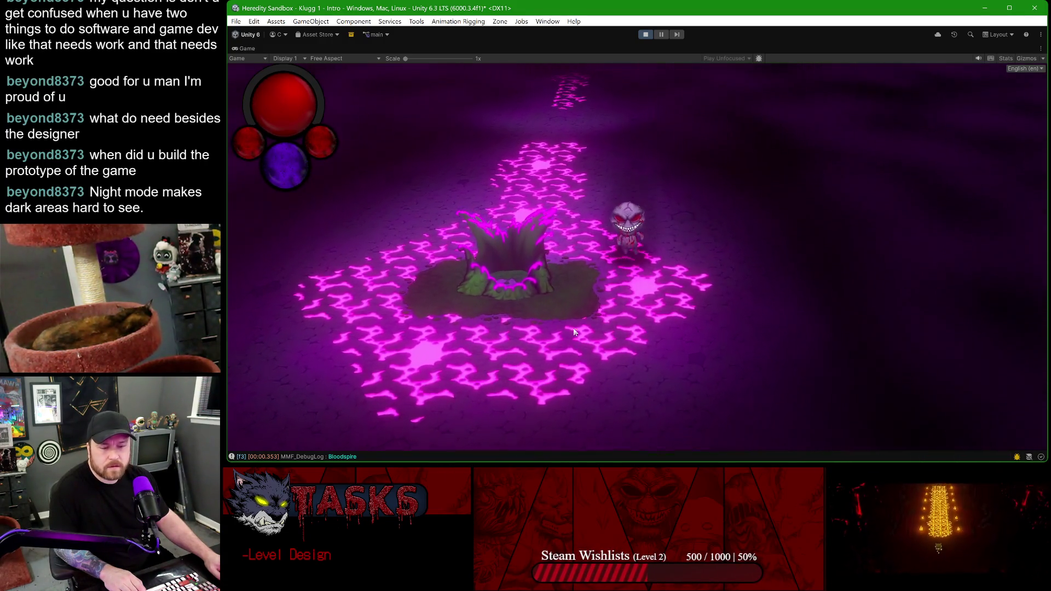
key("w")
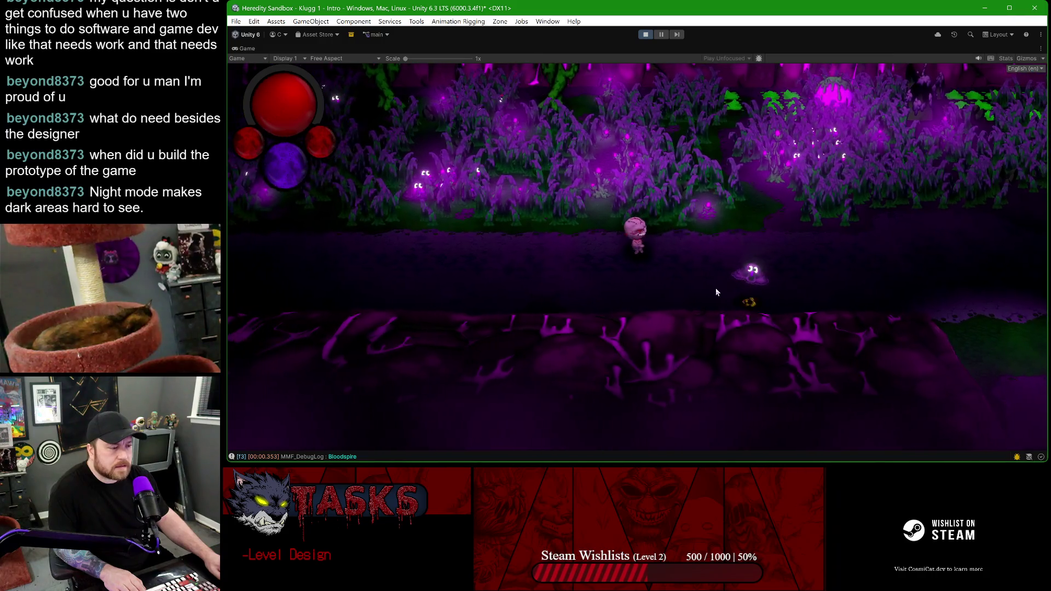
- Attack the enemies, raise a shield, move into the purple foliage, then stop play mode
left_click(689, 277)
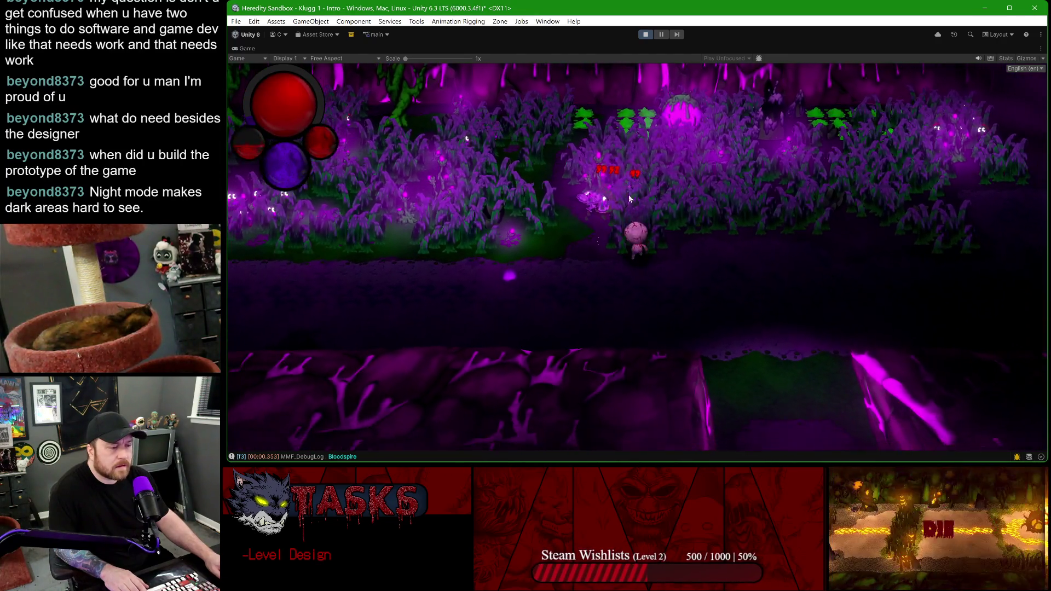
left_click(714, 228)
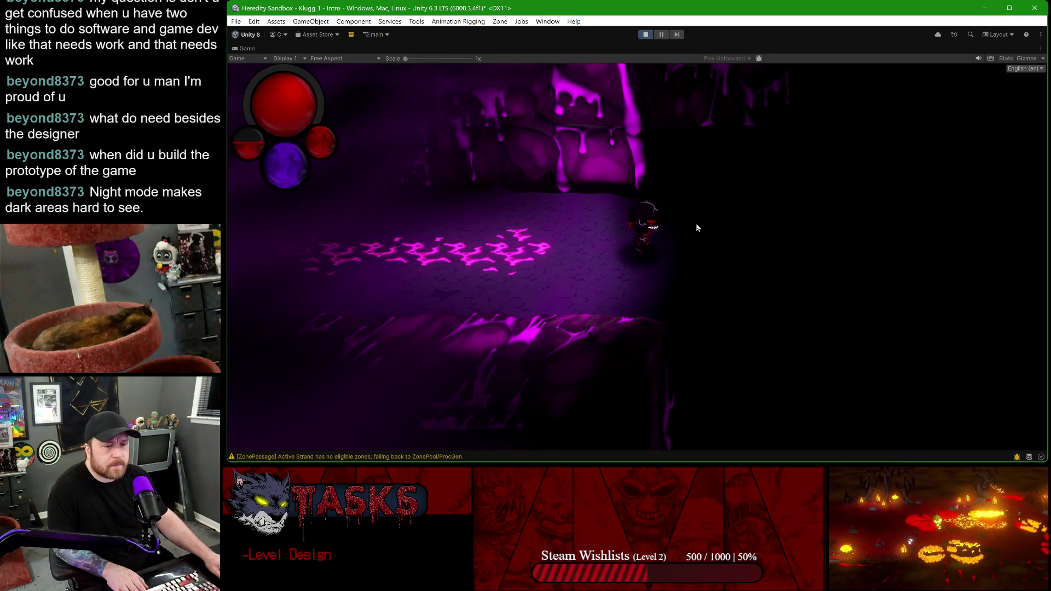
key("d")
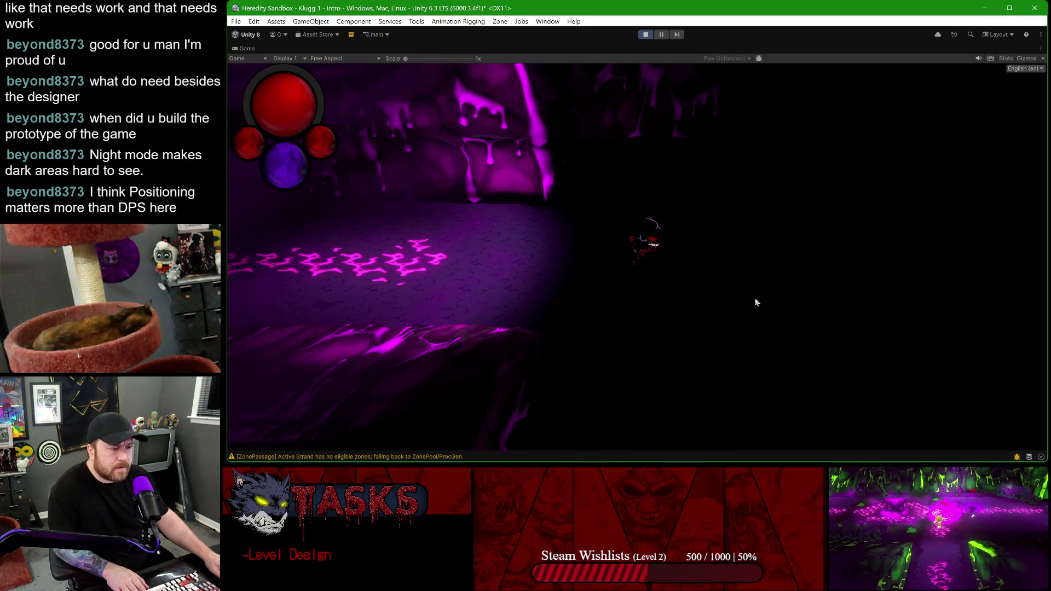
right_click(755, 303)
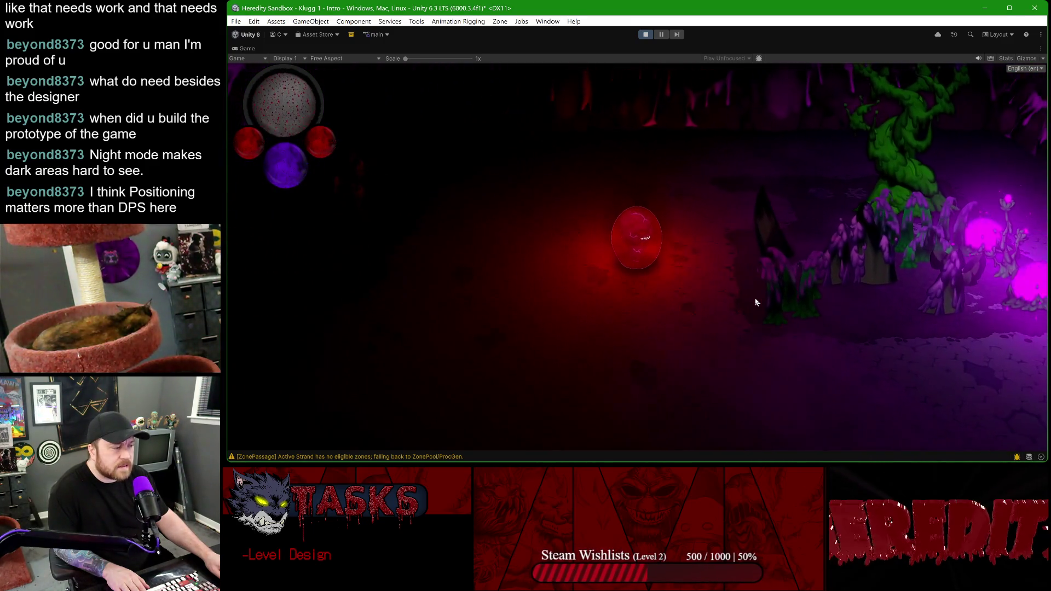
key("d")
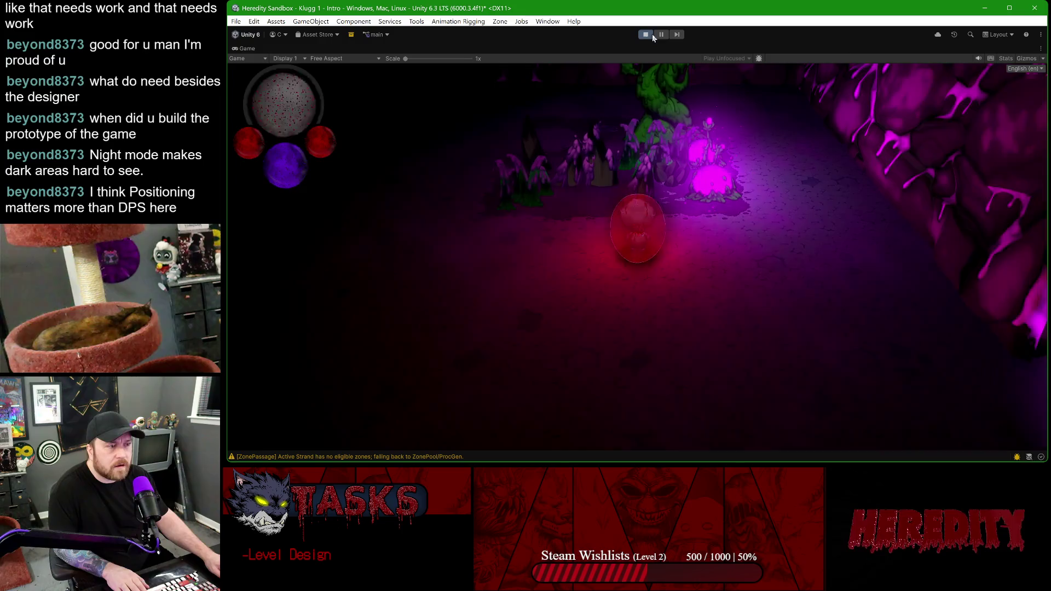
left_click(646, 34)
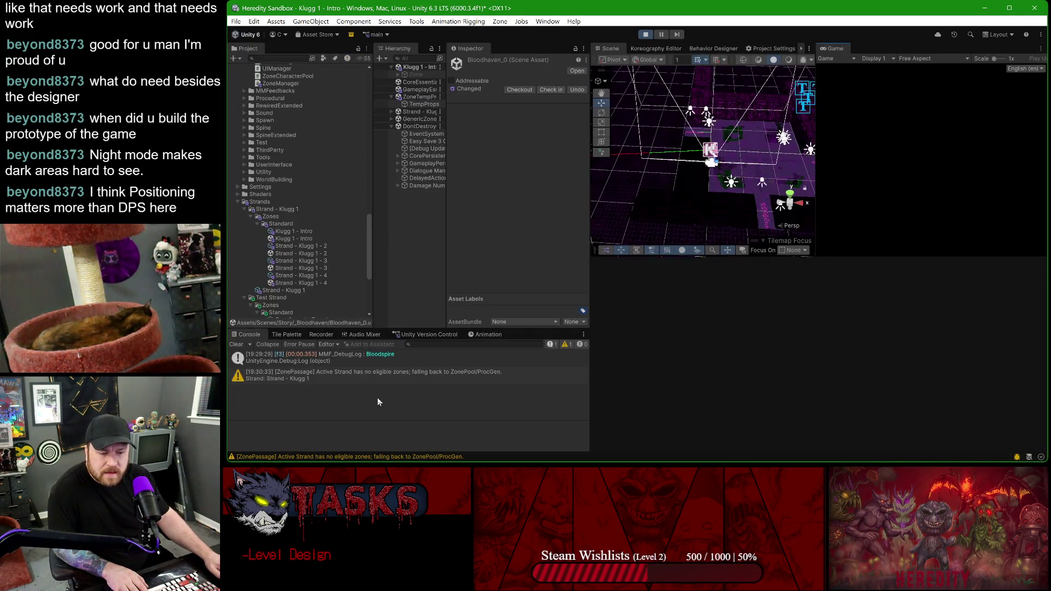
- Check the zone passage warning in the console and select Test Strand, widening the inspector
left_click(342, 364)
left_click(342, 376)
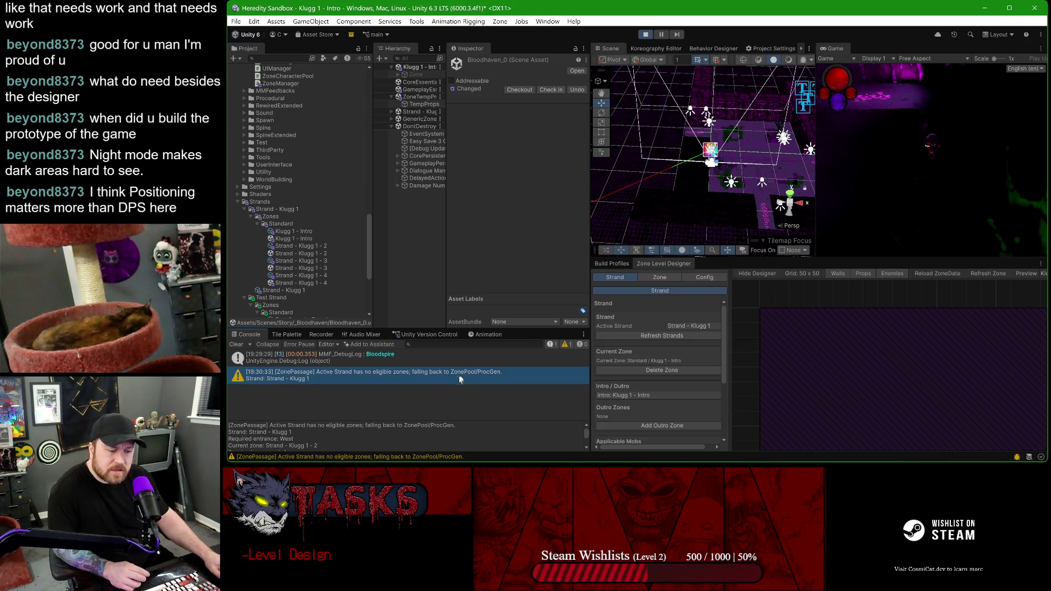
scroll(339, 277, "down", 3)
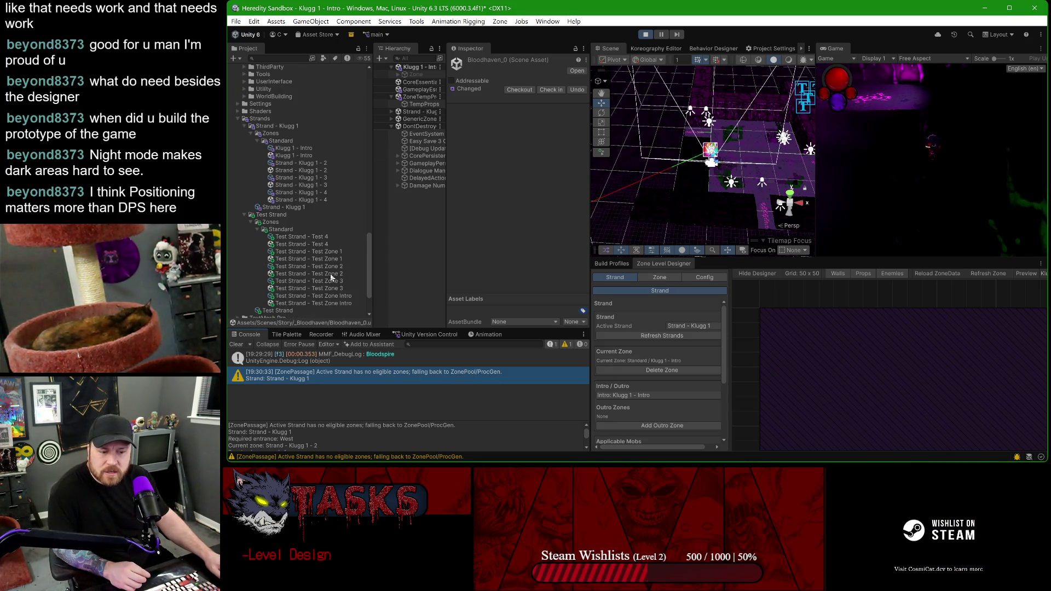
scroll(301, 239, "down", 2)
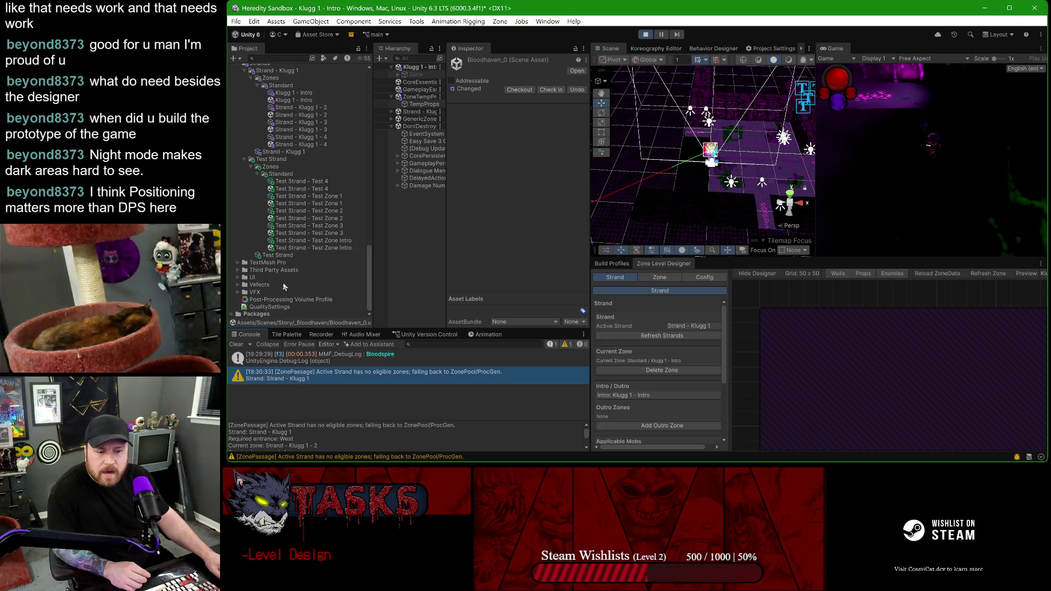
left_click(277, 256)
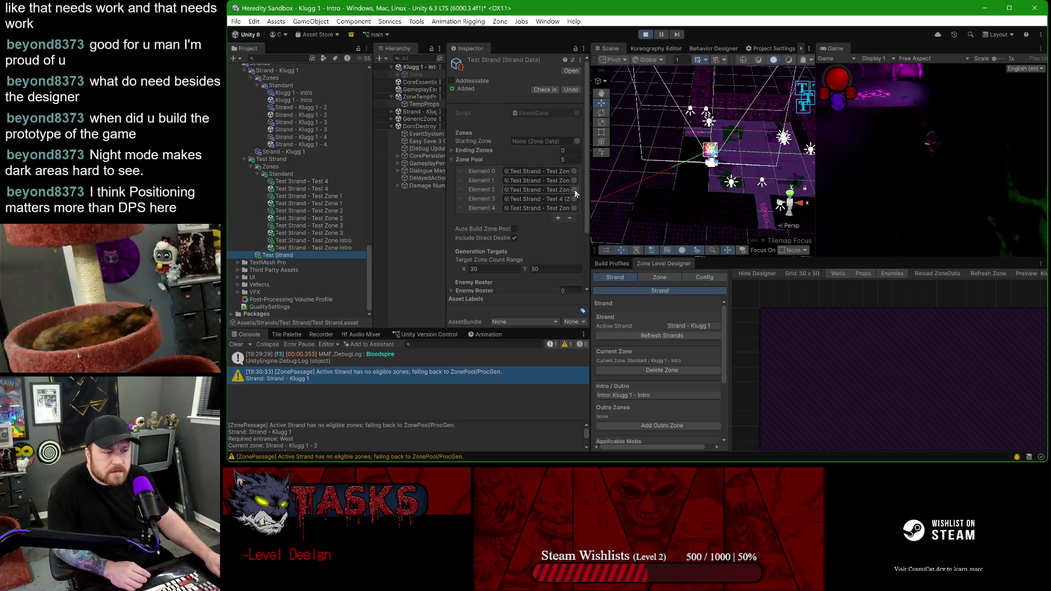
left_click_drag(589, 177, 628, 177)
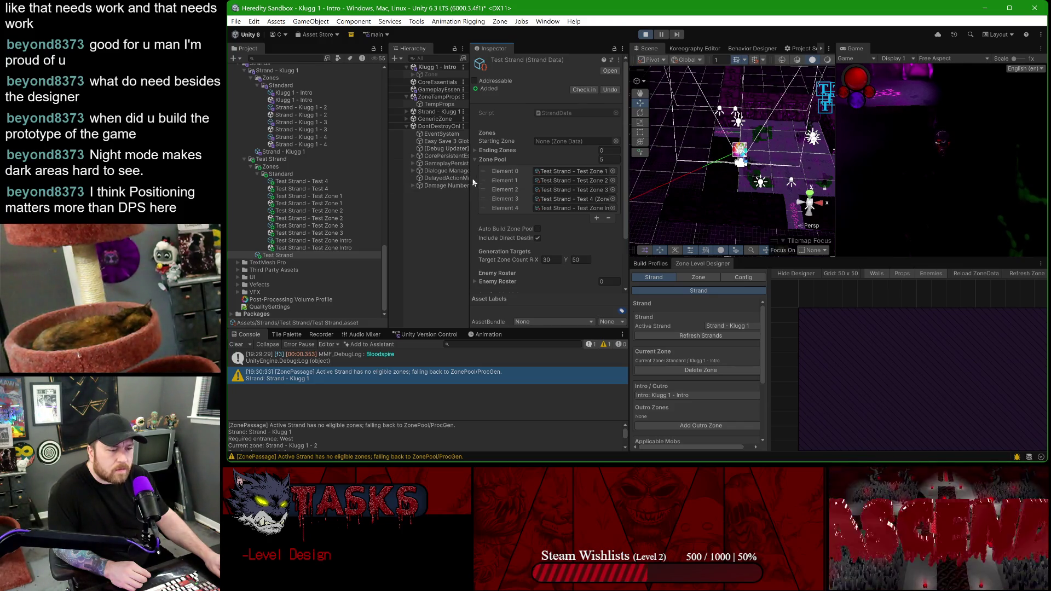
mouse_move(470, 179)
left_mouse_down()
mouse_move(390, 170)
mouse_move(439, 167)
left_mouse_up()
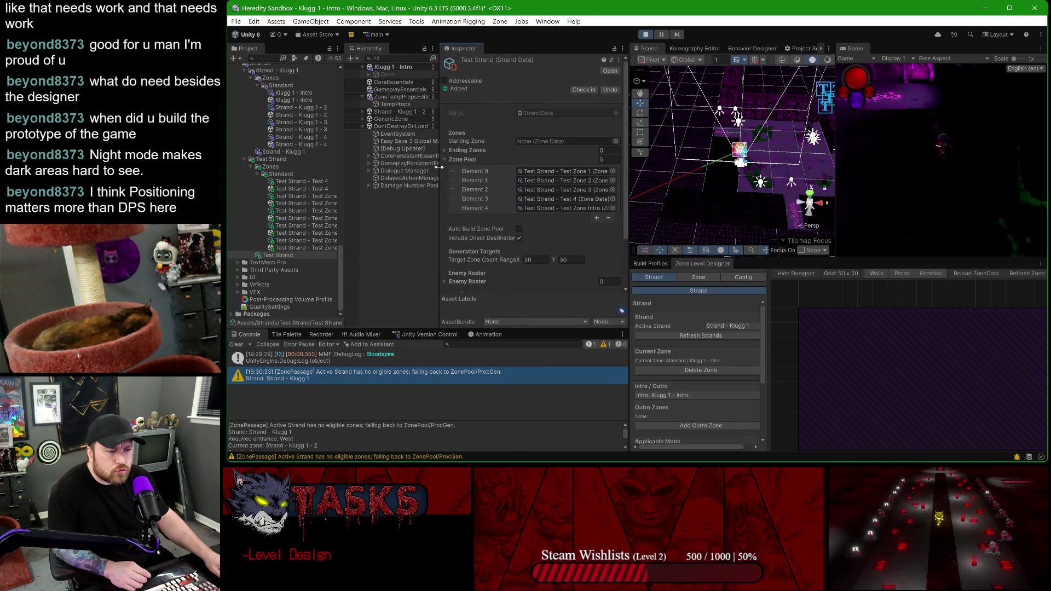
- Set Test Strand's Starting Zone to Klugg 1 - Intro and turn on Auto Build Zone Pool
left_click(615, 142)
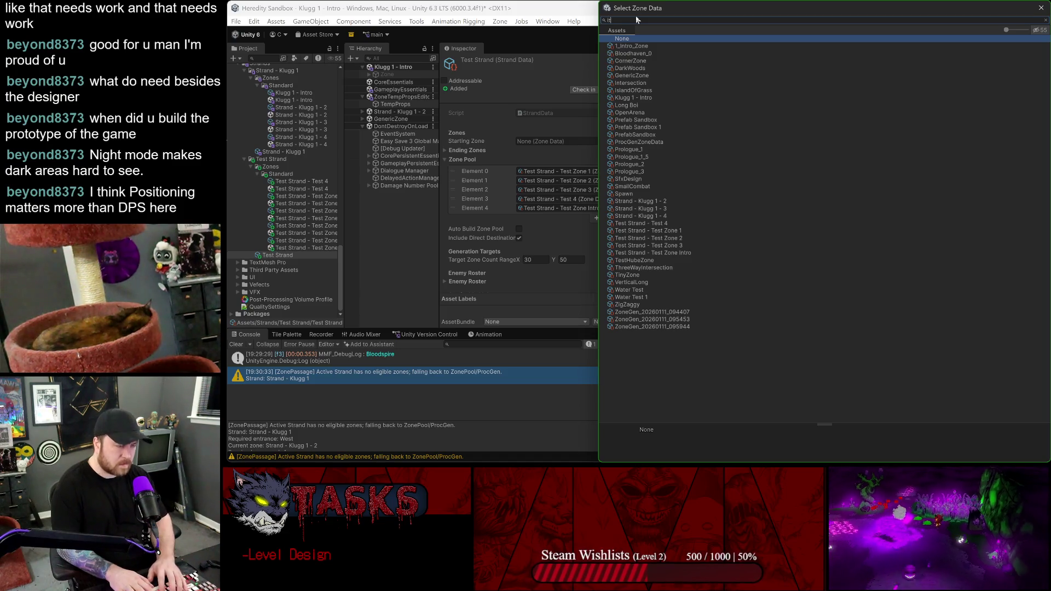
type("intro")
double_click(628, 50)
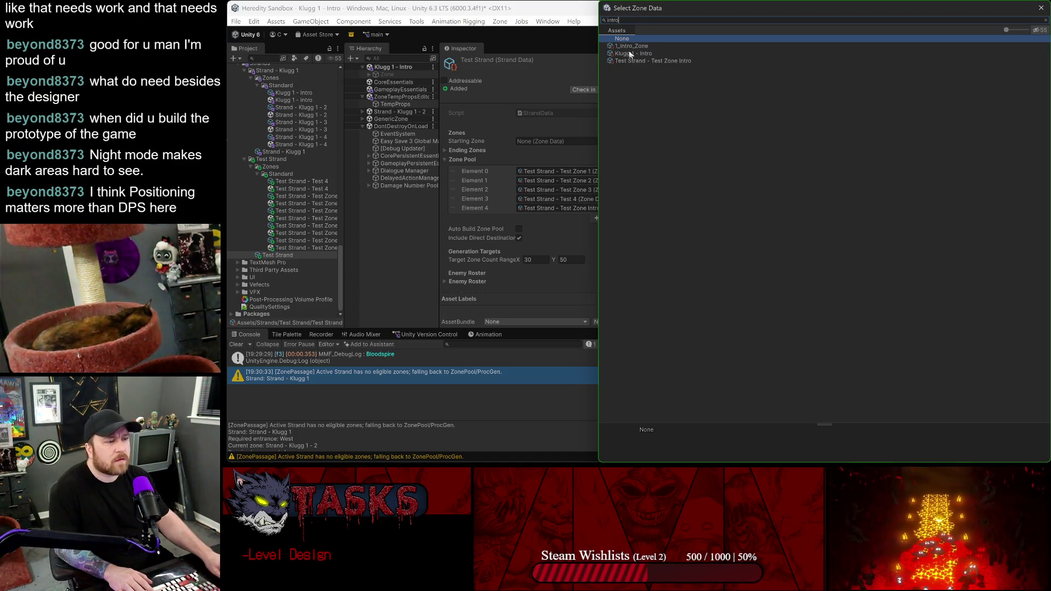
scroll(495, 165, "down", 1)
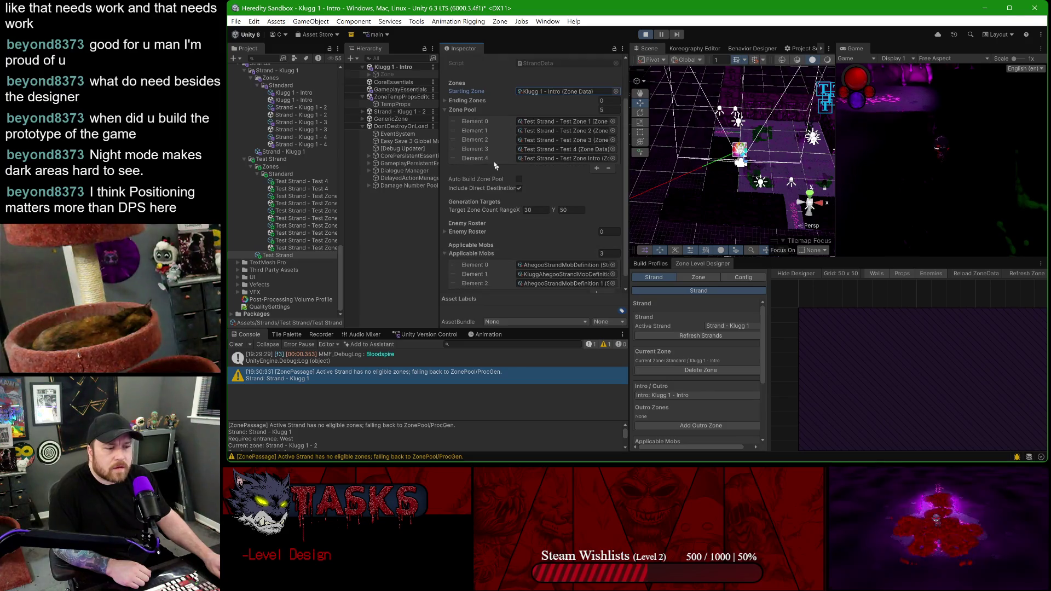
scroll(493, 185, "down", 1)
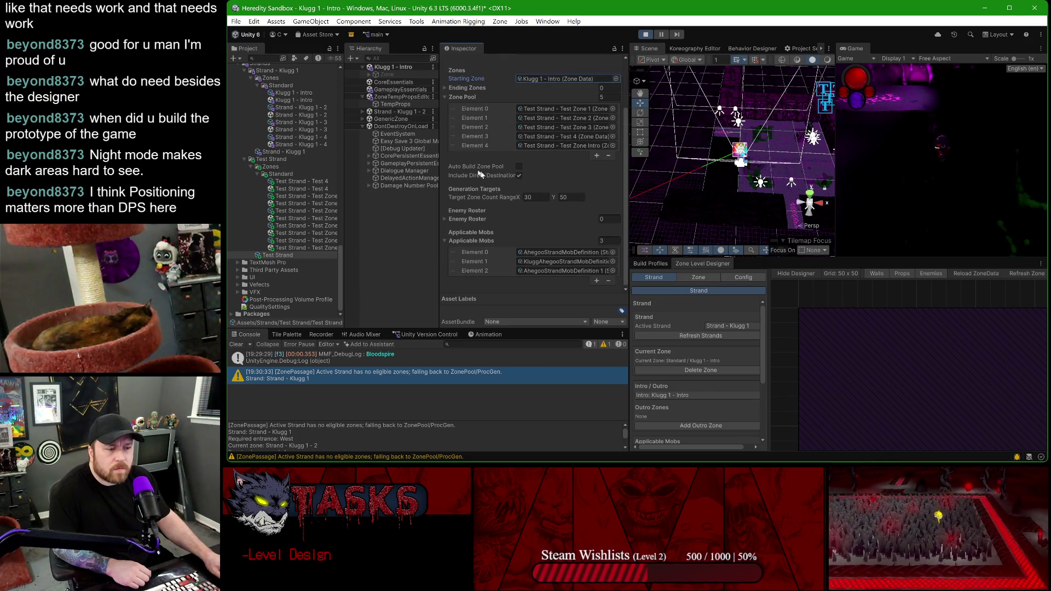
left_click(519, 167)
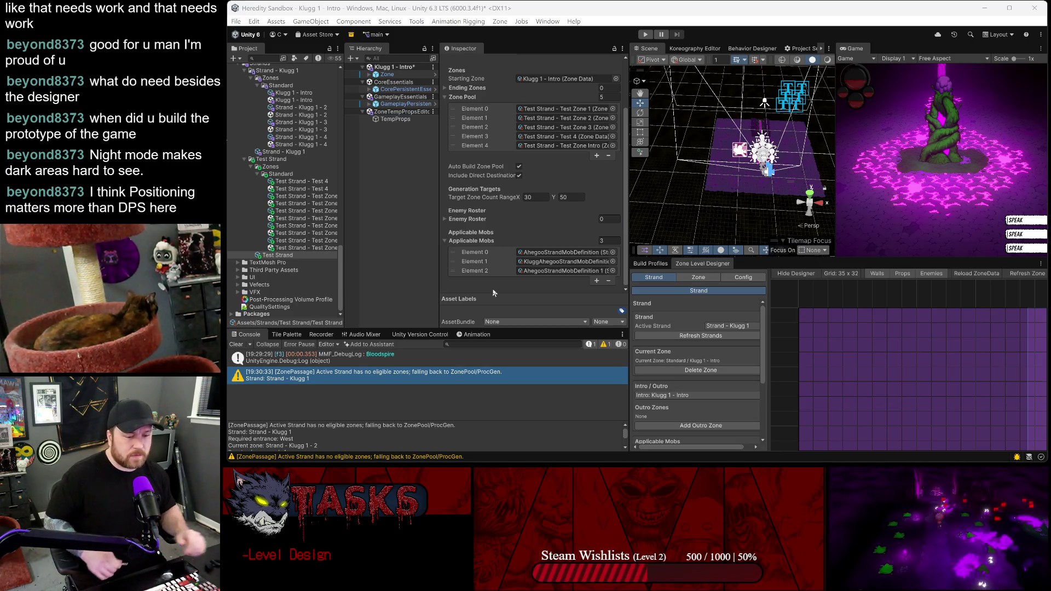
- Enlarge the Zone Level Designer panel vertically
left_click(885, 197)
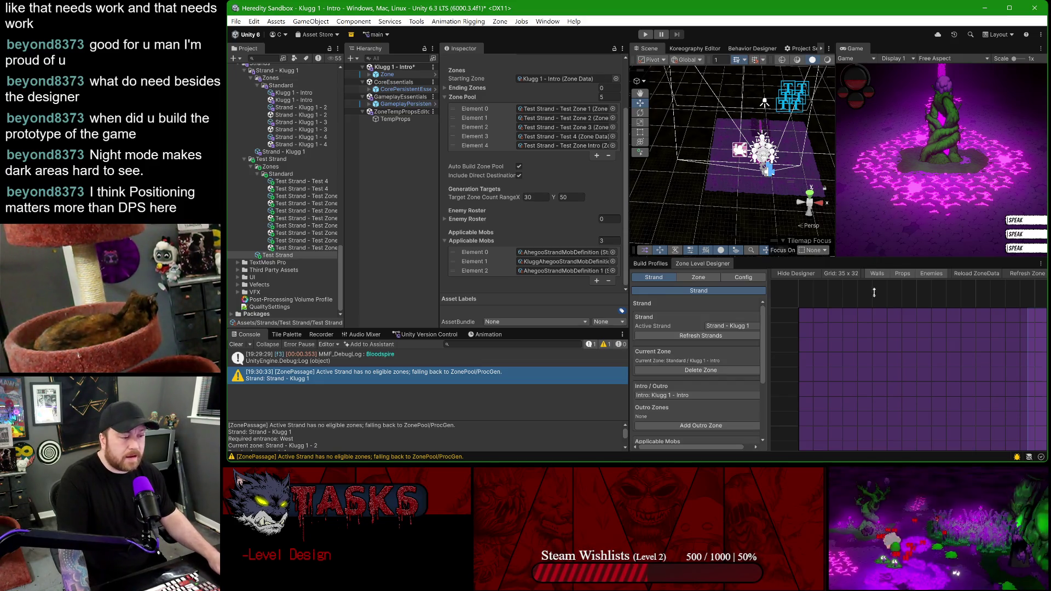
left_click_drag(874, 285, 874, 226)
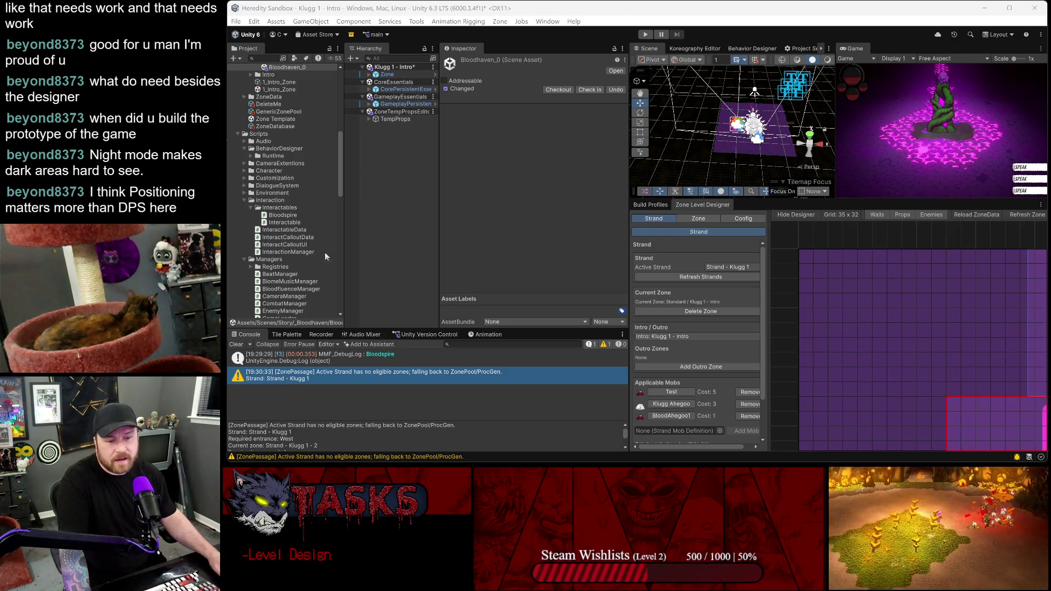
- Narrow the inspector, widen the designer's Config panel and filter props to custom only
left_click(616, 183)
left_click_drag(616, 182, 556, 182)
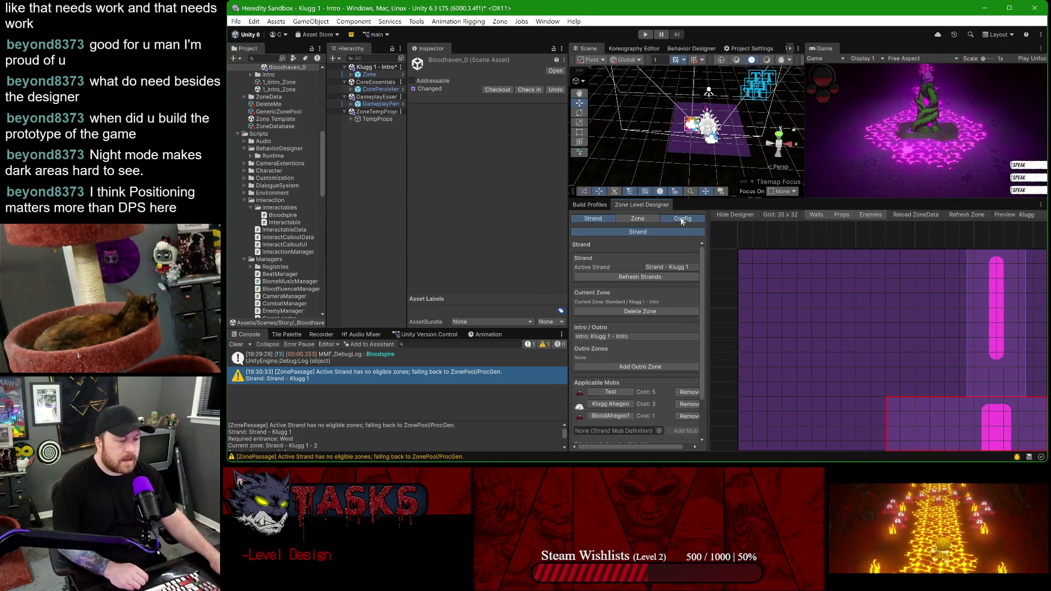
left_click(682, 218)
left_click_drag(708, 262, 799, 271)
left_click(742, 292)
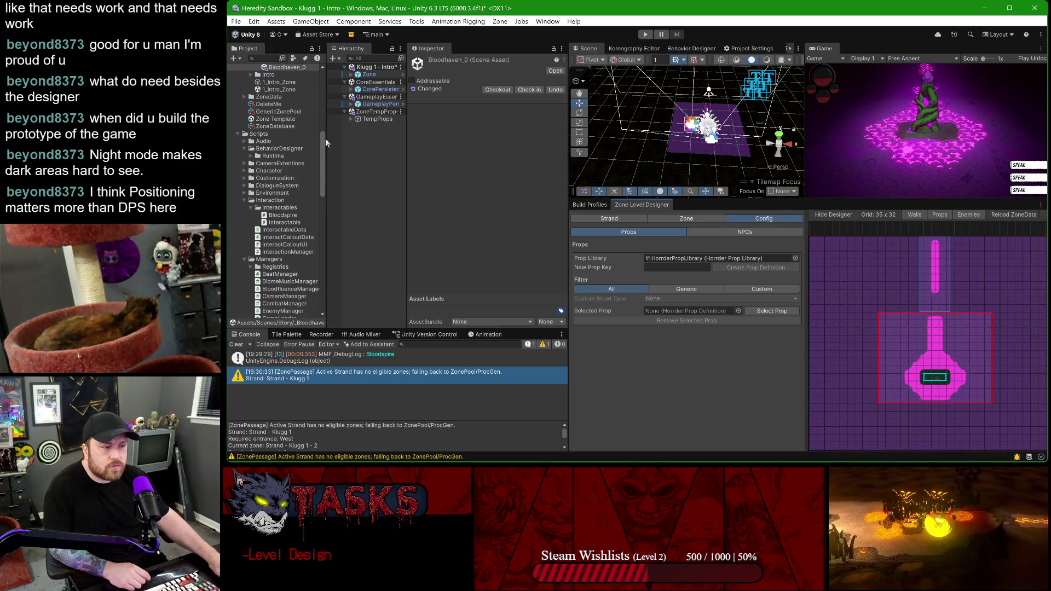
- From the Strand tab, open Standard > Strand - Klugg 1 - 2 and save current scene changes
left_click(609, 218)
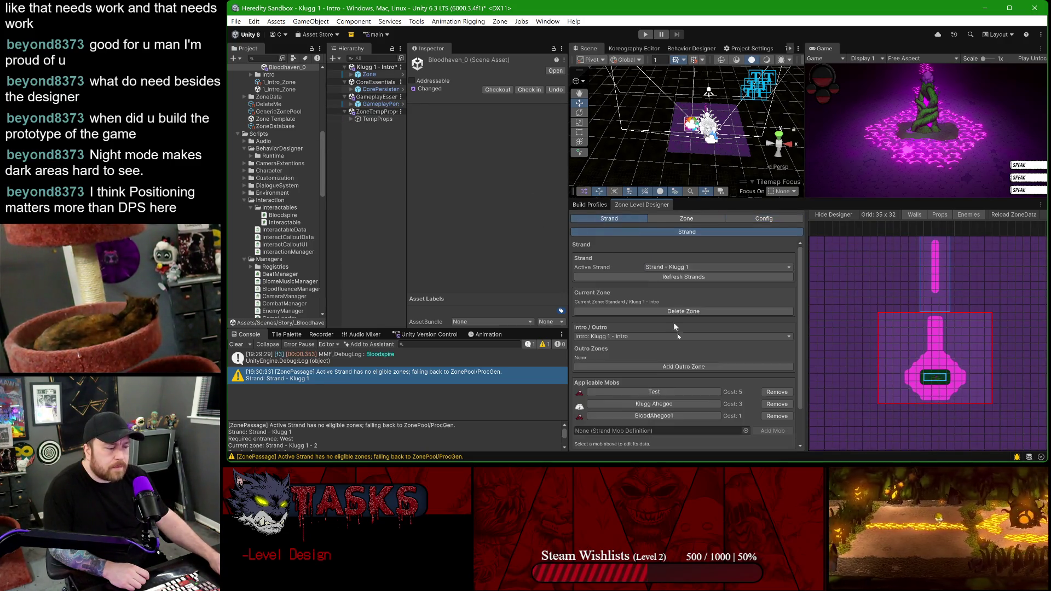
left_click(678, 424)
mouse_move(678, 435)
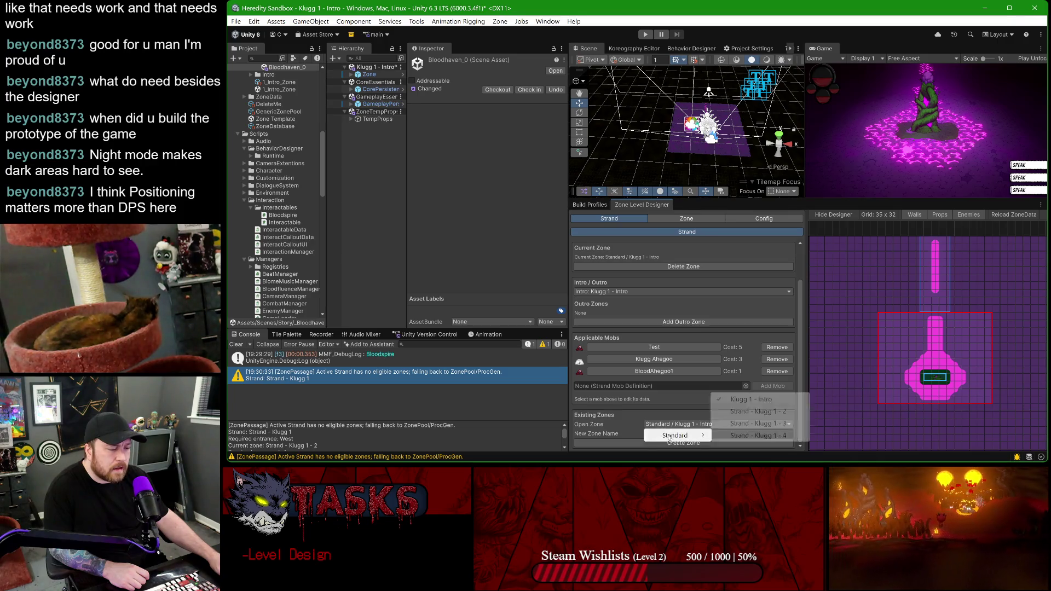
left_click(762, 412)
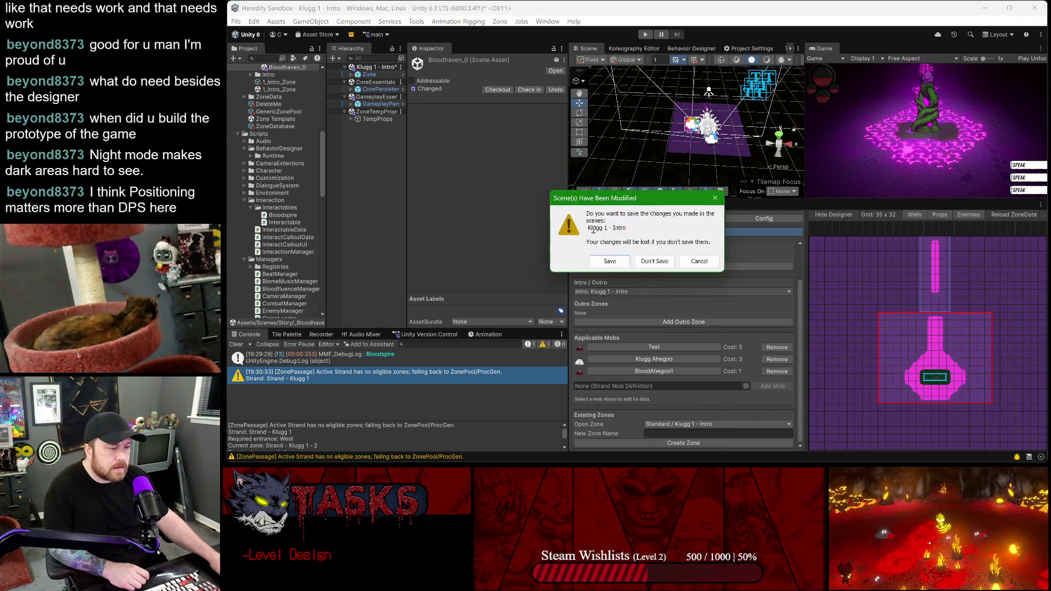
left_click(610, 261)
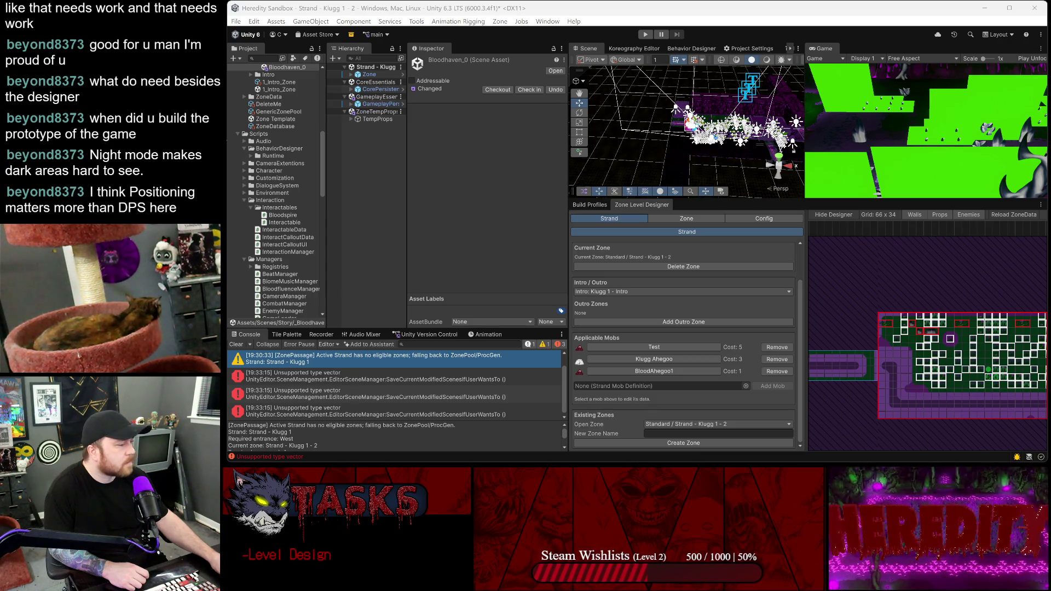
- Enlarge the Scene and Game views once the Klugg 1 - 2 zone loads
left_click(943, 303)
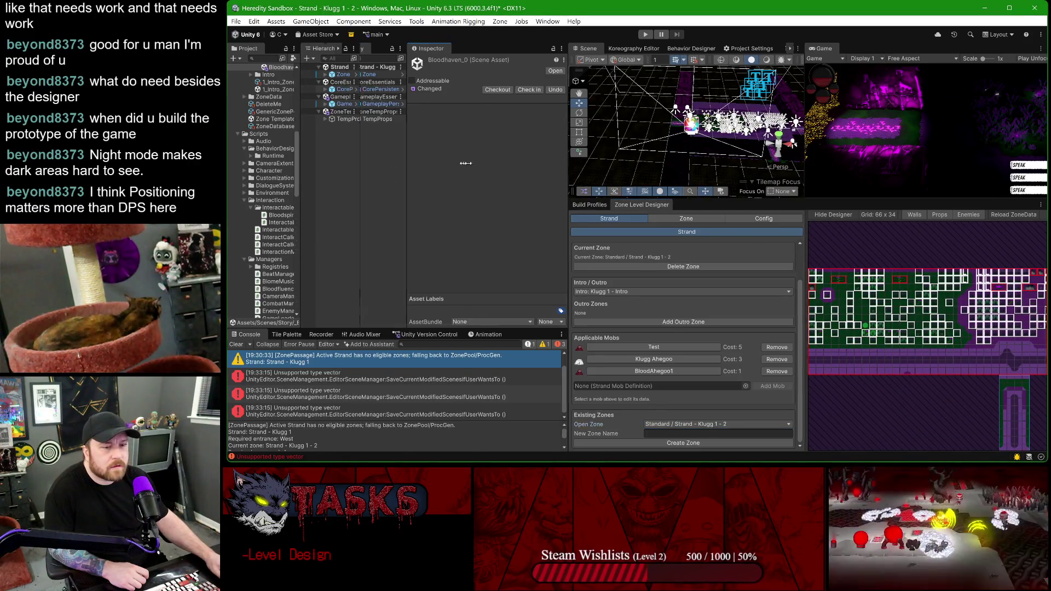
left_click_drag(671, 201, 672, 245)
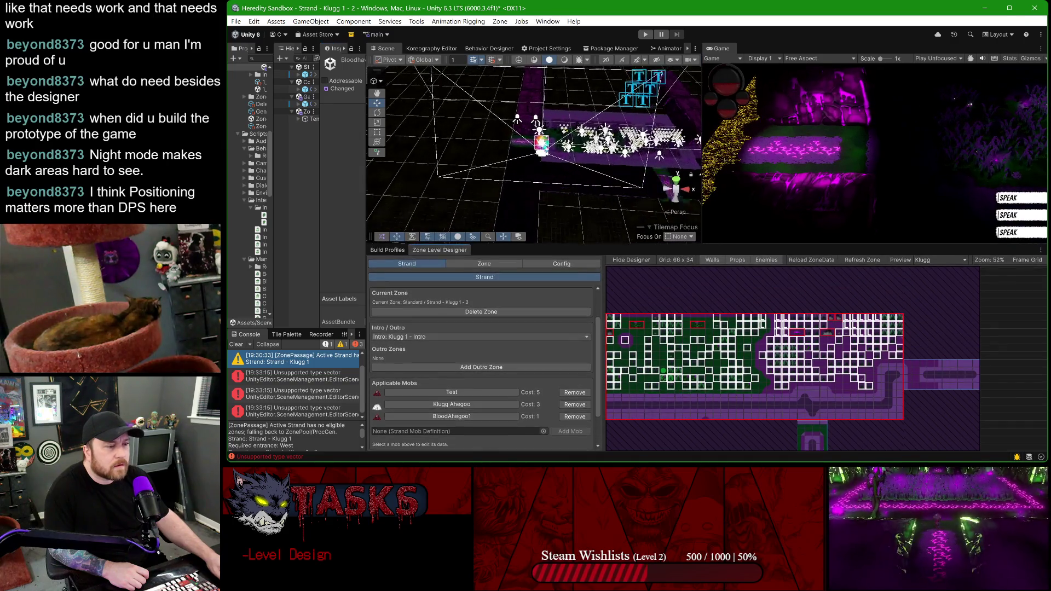
- Maximize the editor, toggle Game view gizmos on and off, and widen the Scene view
double_click(964, 4)
left_click(1037, 54)
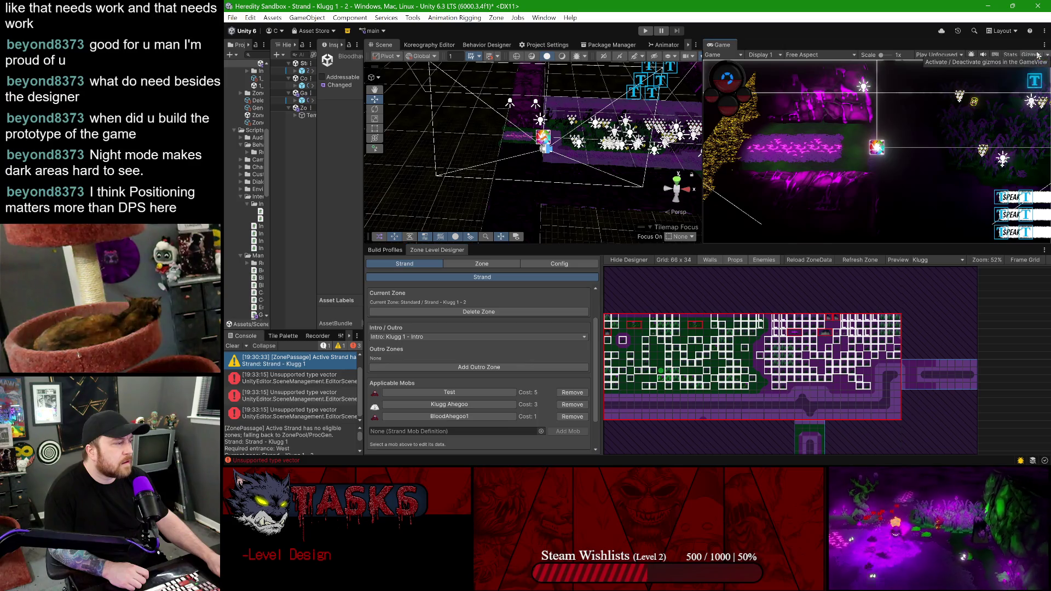
left_click(1037, 54)
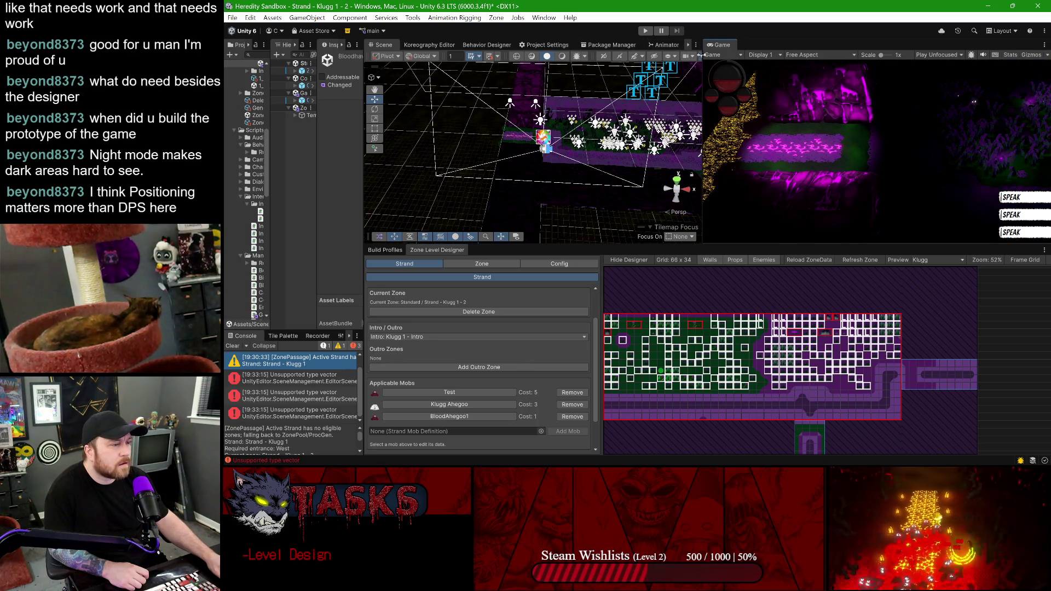
left_click_drag(700, 55, 730, 55)
- Show the level designer's Config props page and the Select Prop list
scroll(524, 143, "up", 3)
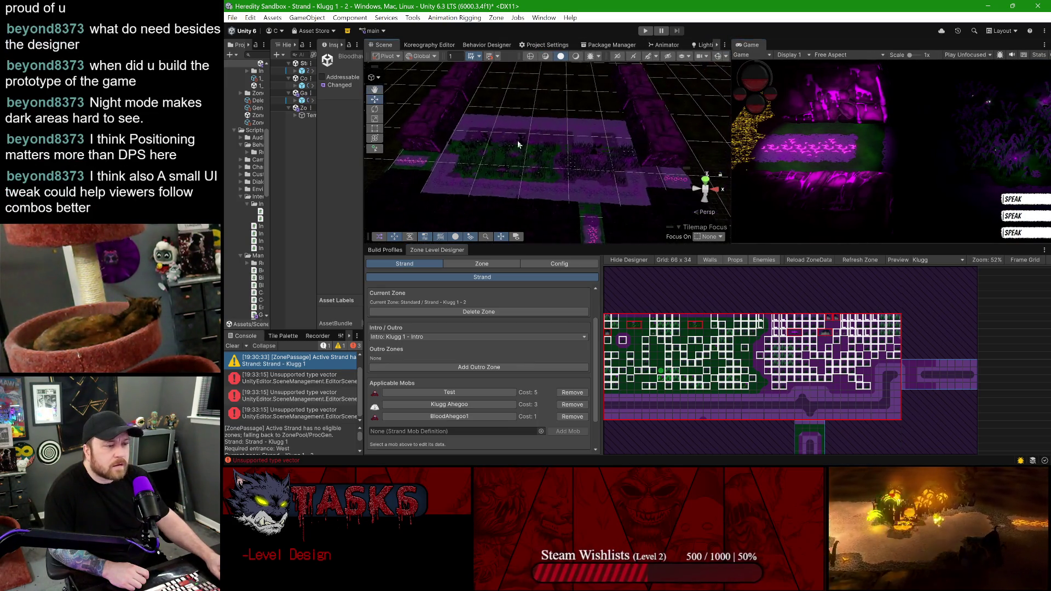
scroll(524, 144, "up", 5)
scroll(580, 158, "down", 3)
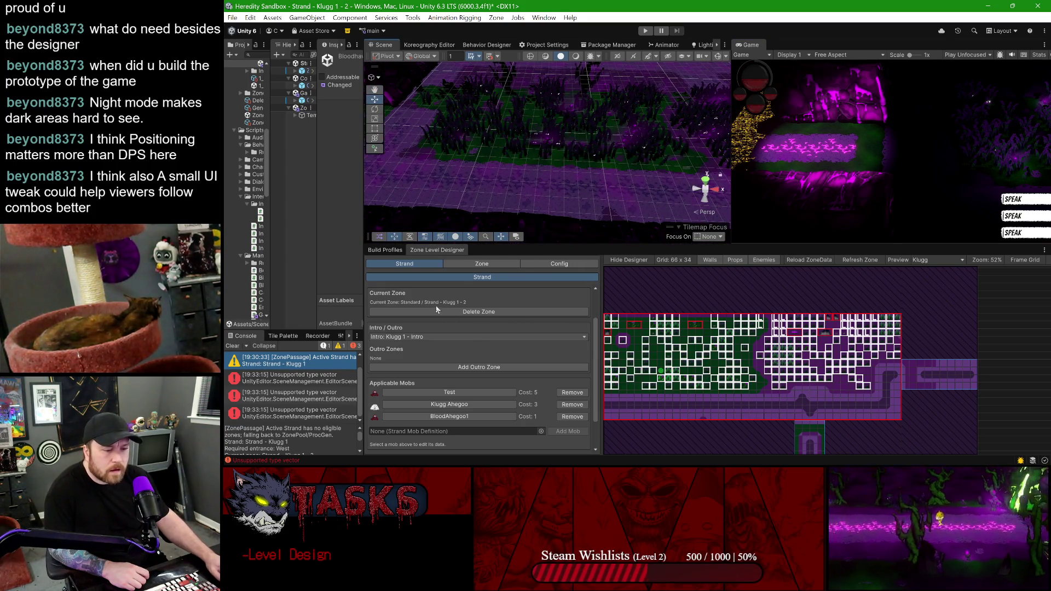
left_click(539, 263)
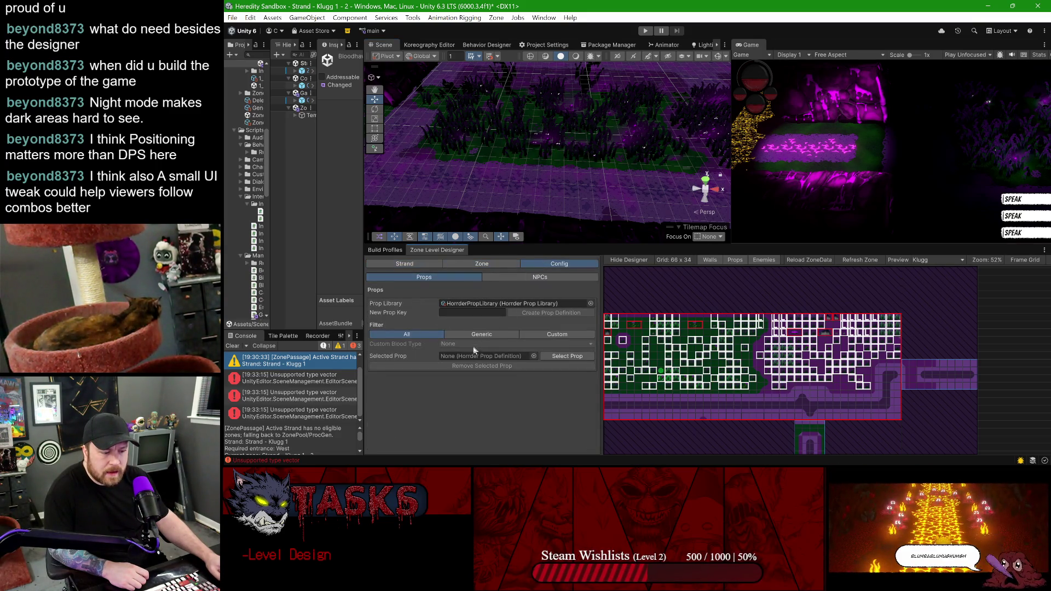
left_click(545, 357)
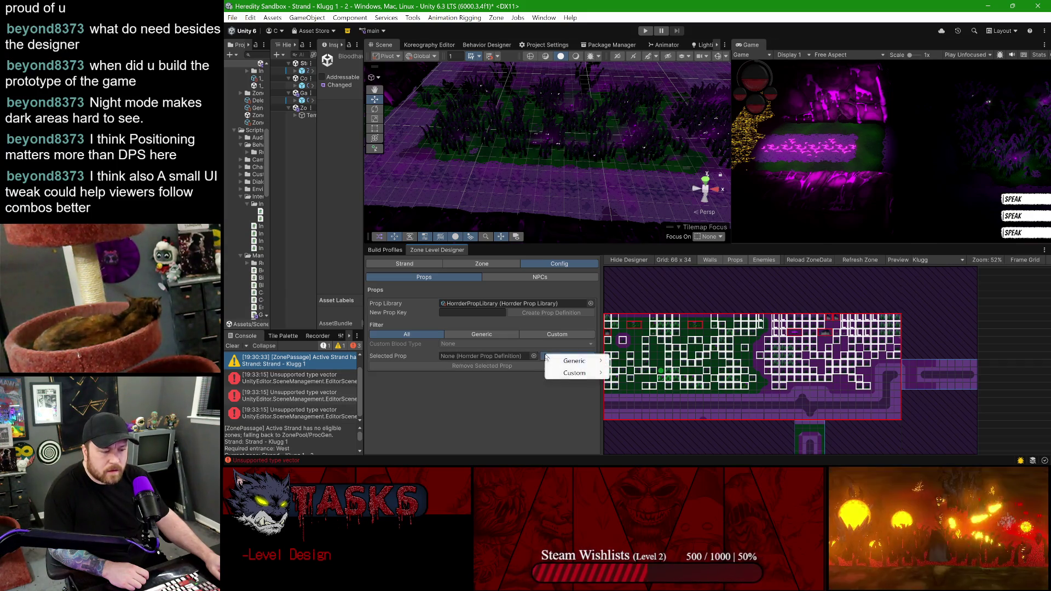
- Choose the Klugg-Hazard prop from the prop list
mouse_move(577, 362)
mouse_move(646, 361)
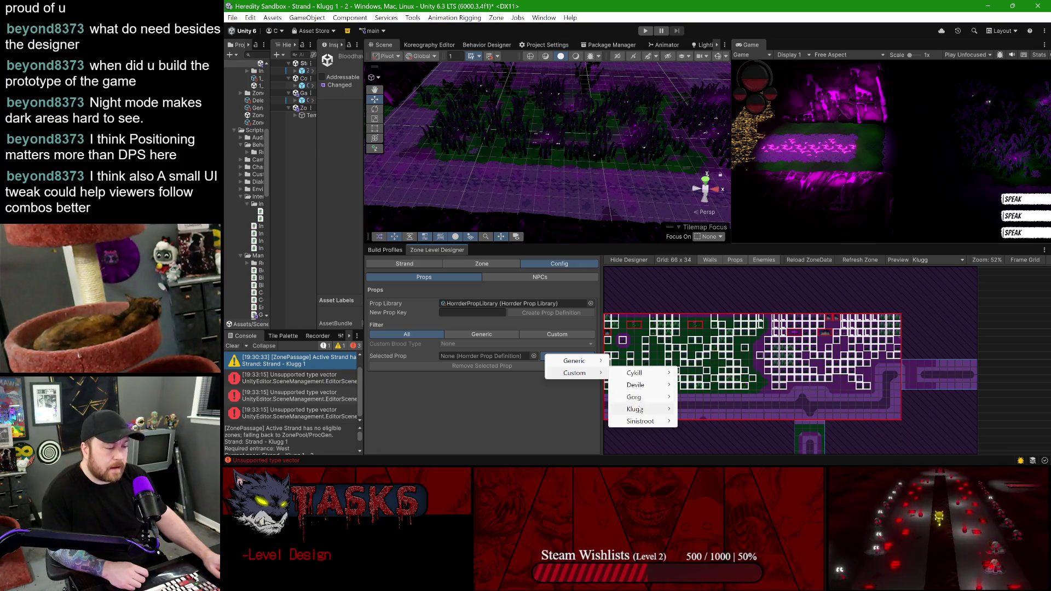
mouse_move(637, 409)
mouse_move(730, 411)
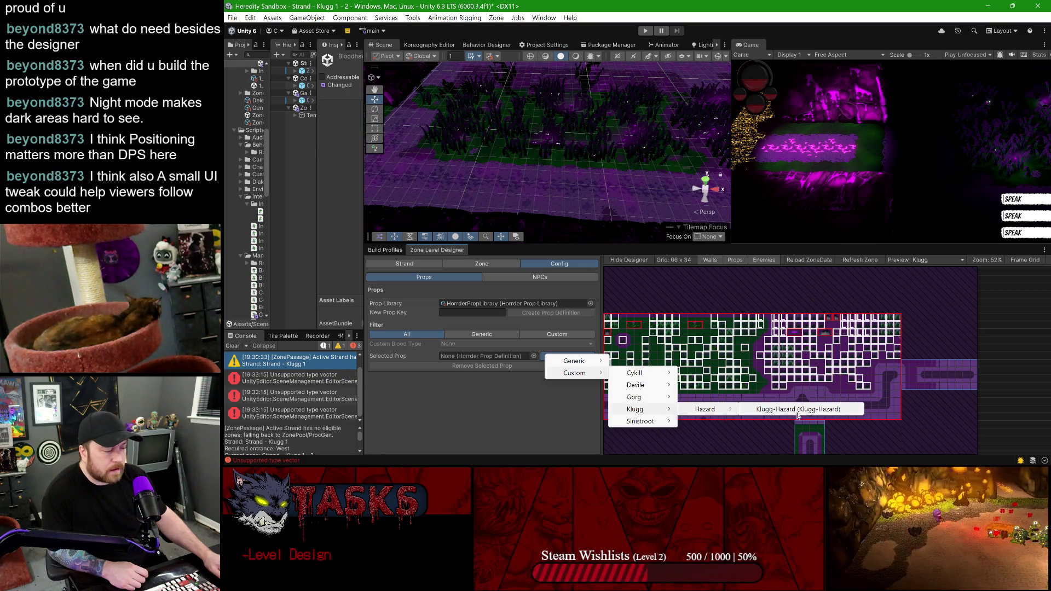
left_click(504, 404)
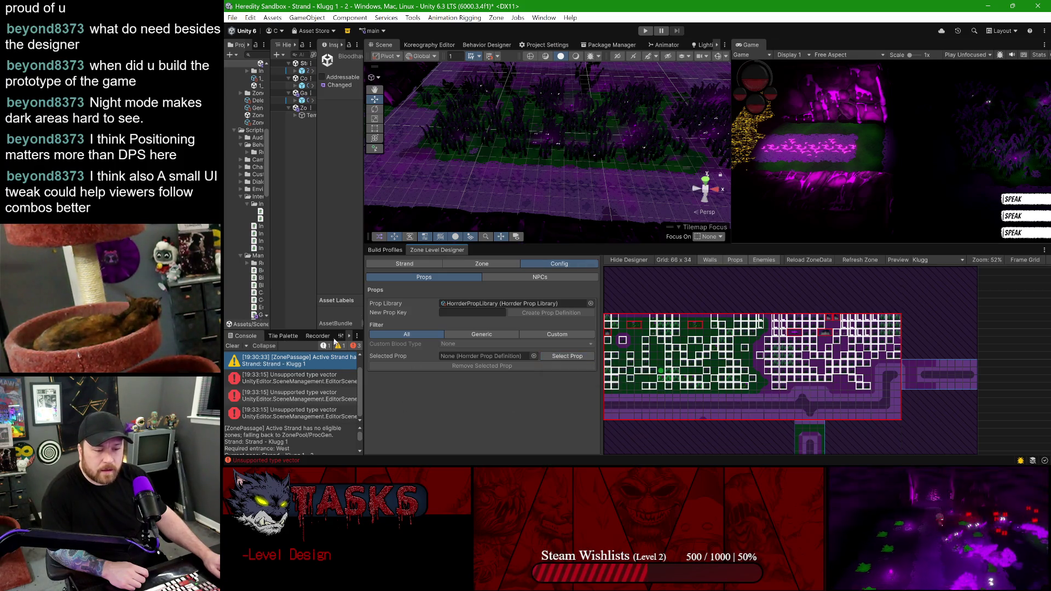
- Widen the left panels, clear the console, pan the zone map and browse the Project folders
left_click_drag(364, 351, 407, 350)
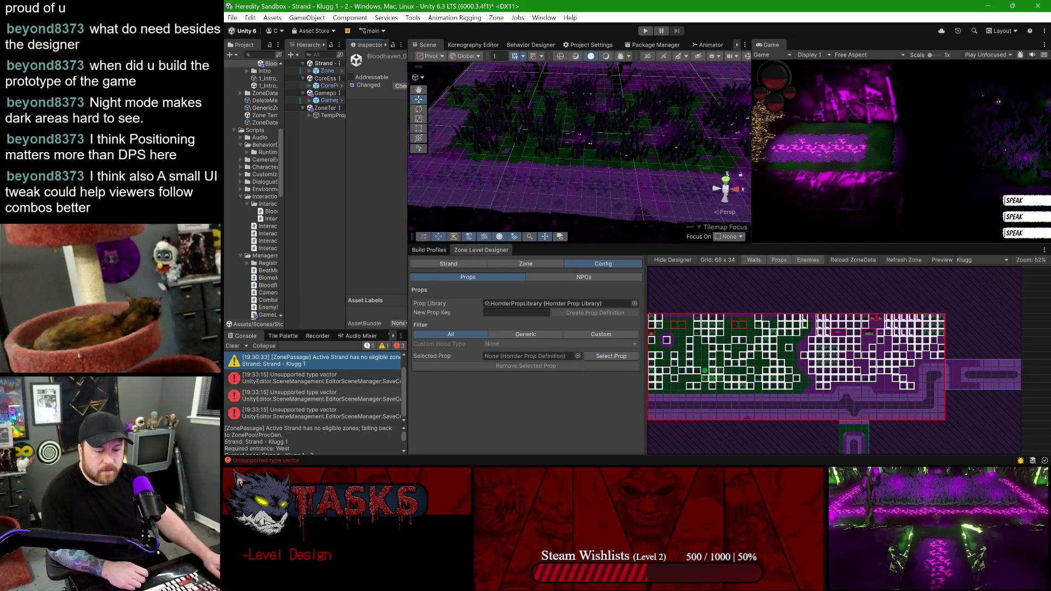
left_click(231, 346)
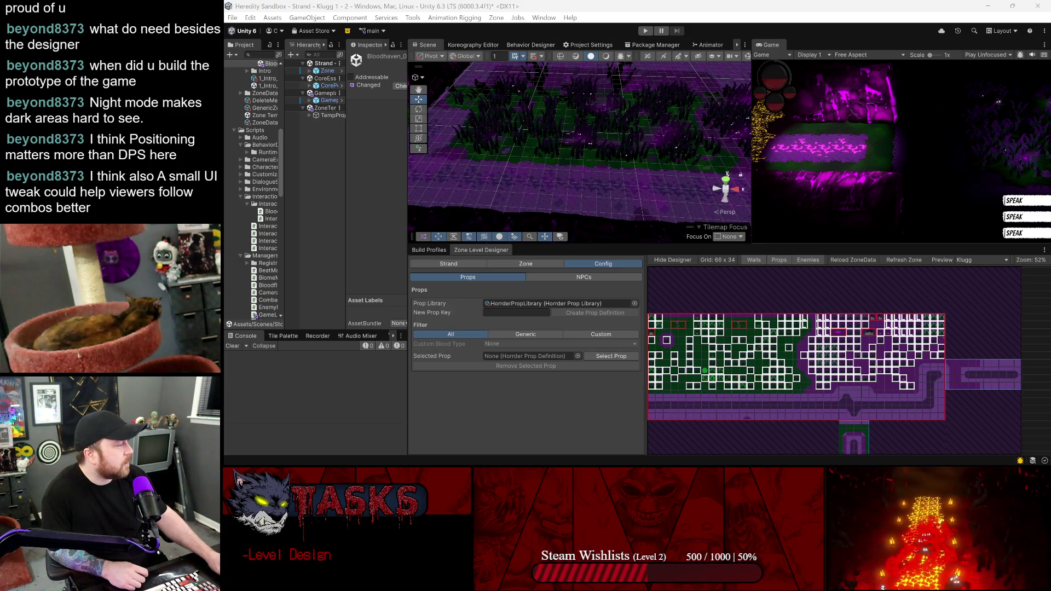
left_click_drag(729, 327, 818, 311)
scroll(818, 311, "up", 2)
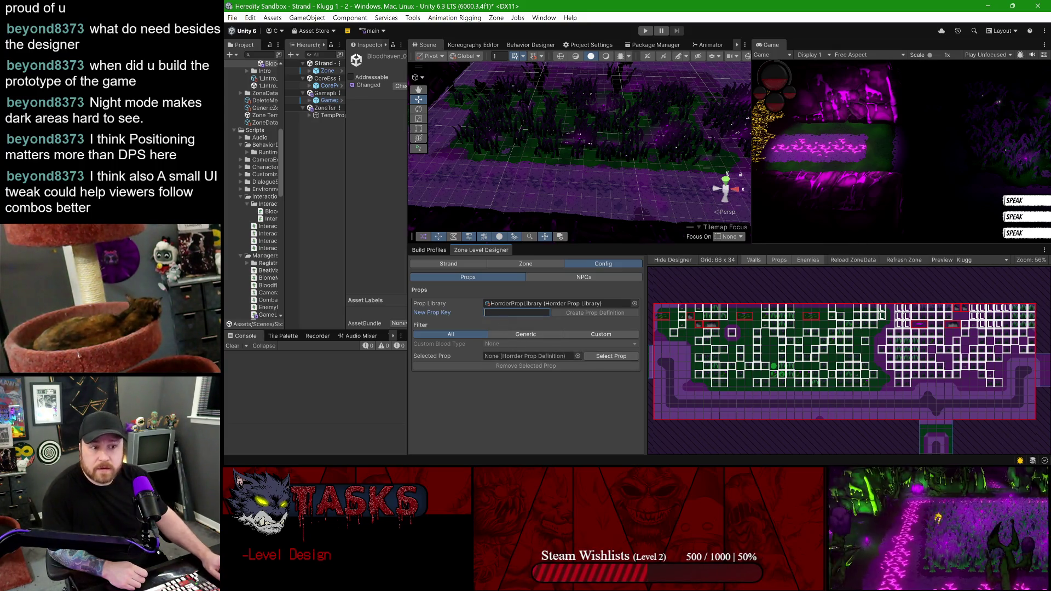
mouse_move(285, 112)
left_mouse_down()
mouse_move(315, 112)
mouse_move(326, 194)
left_mouse_up()
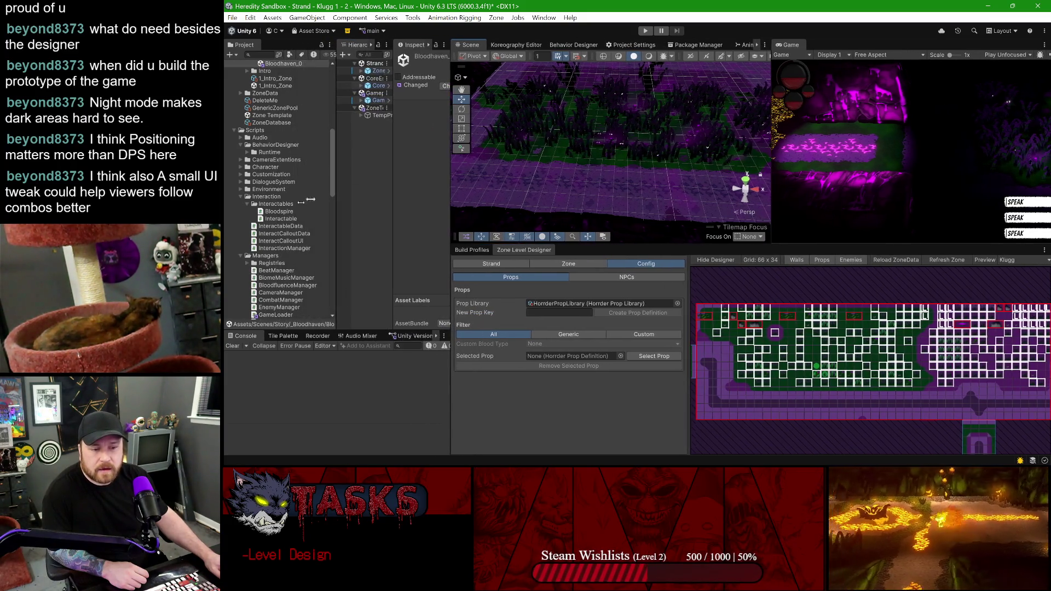
scroll(256, 215, "down", 4)
scroll(249, 200, "up", 5)
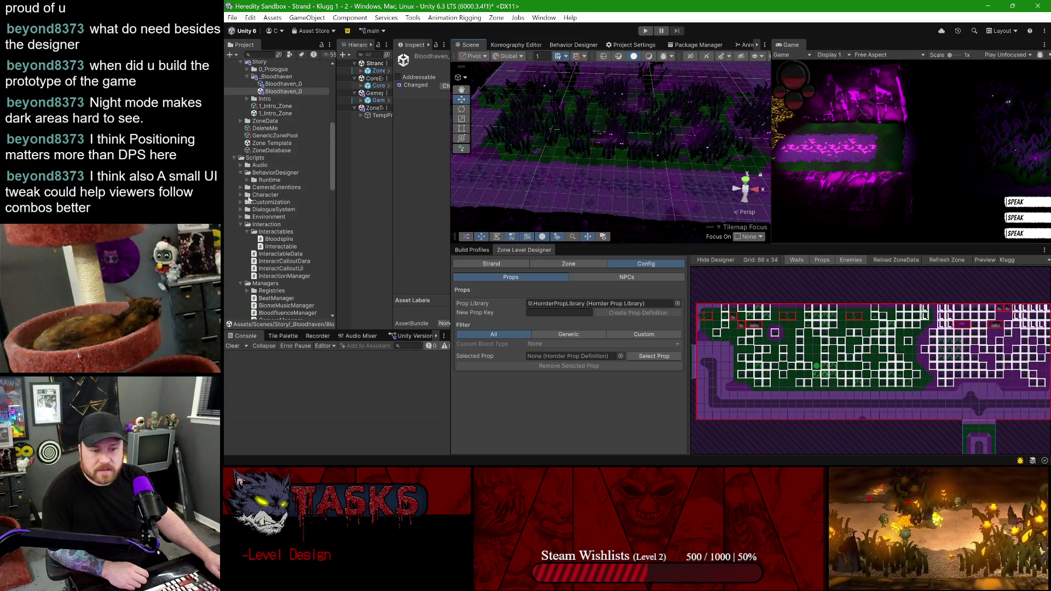
- Collapse the Interaction, Managers, Scripts, Strands, _Core and Story folders in the Project window
left_click(241, 225)
left_click(240, 231)
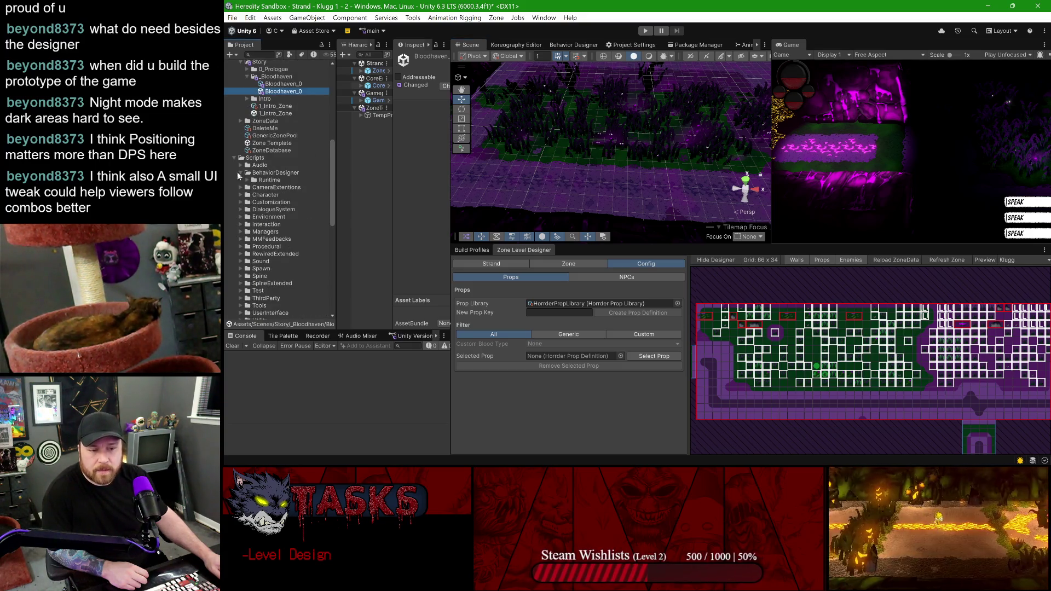
left_click(239, 158)
scroll(247, 252, "up", 3)
left_click(235, 264)
scroll(240, 219, "up", 6)
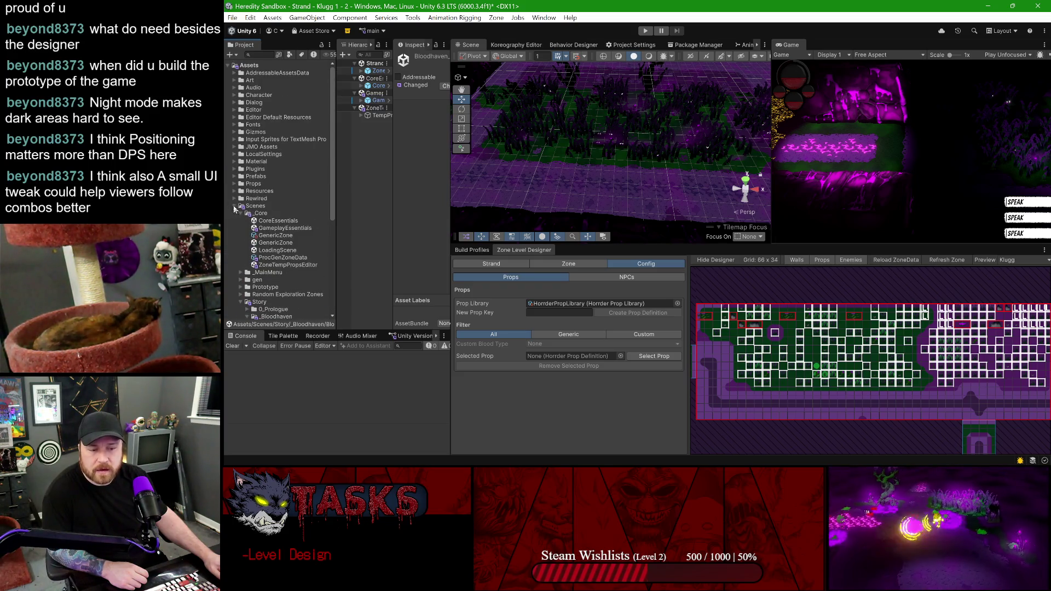
left_click(241, 213)
left_click(239, 252)
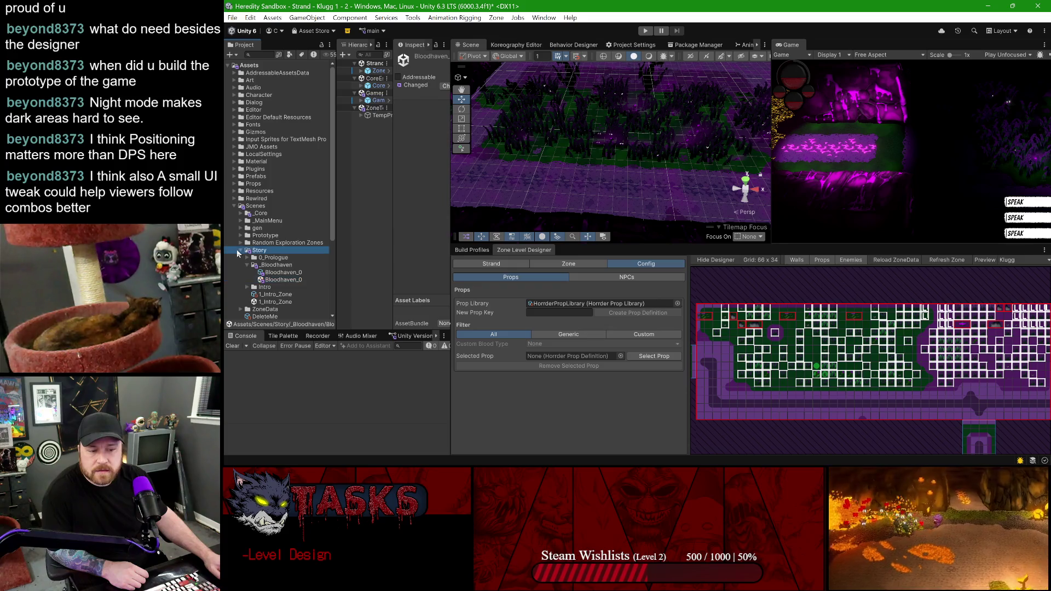
left_click(240, 251)
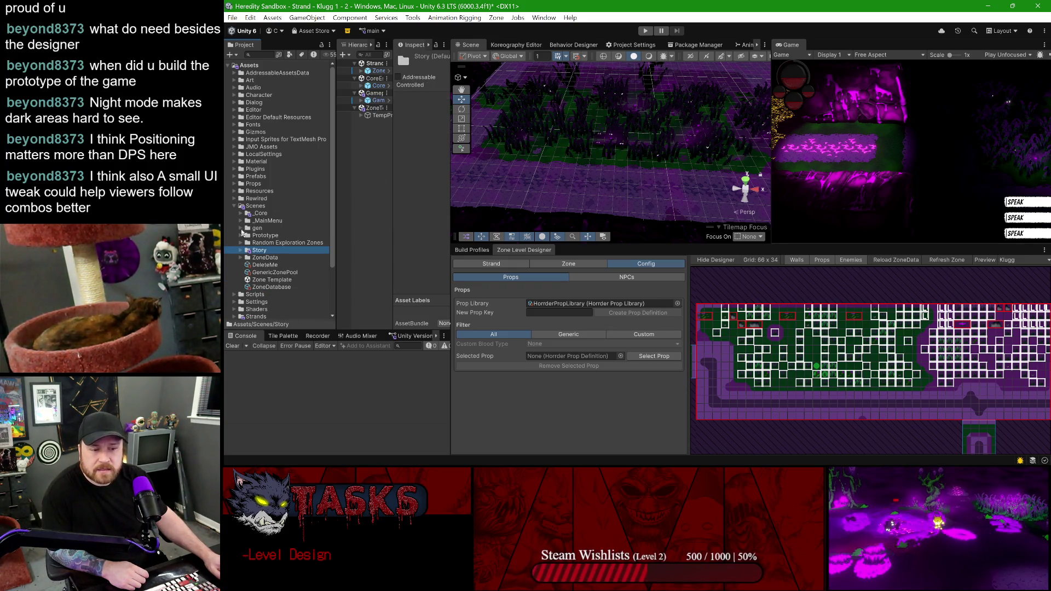
- Open Prefab Sandbox from Scenes > Prototype, saving the current scene's changes
left_click(240, 235)
scroll(280, 258, "down", 2)
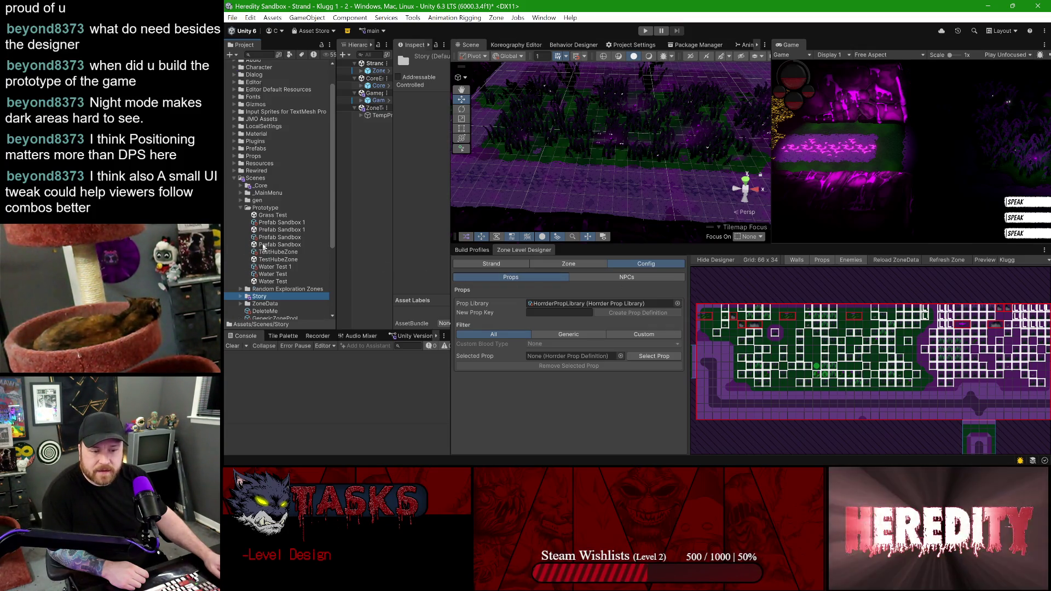
left_click(278, 246)
double_click(278, 246)
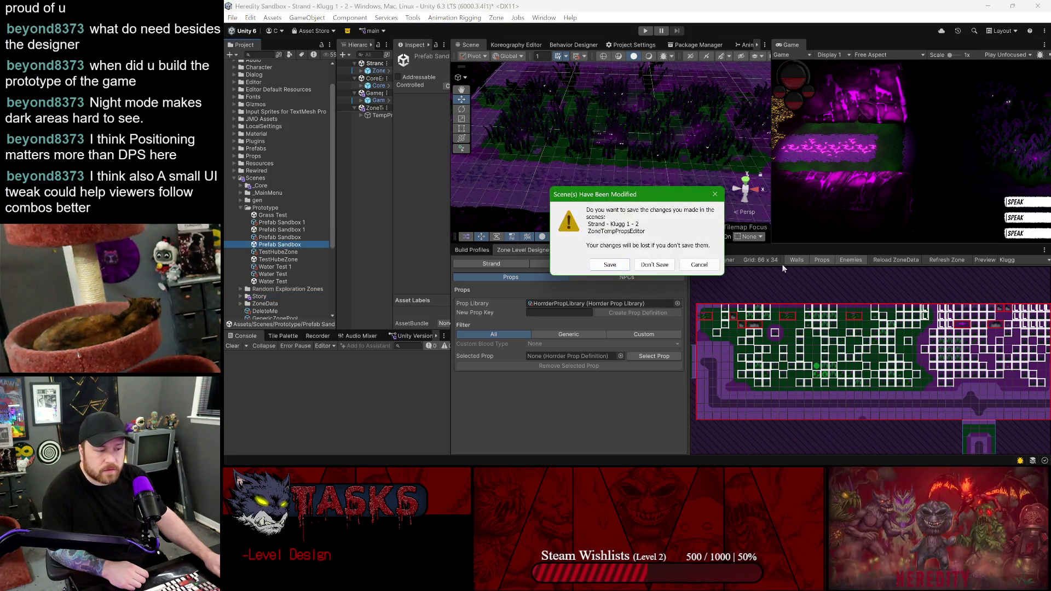
left_click(622, 266)
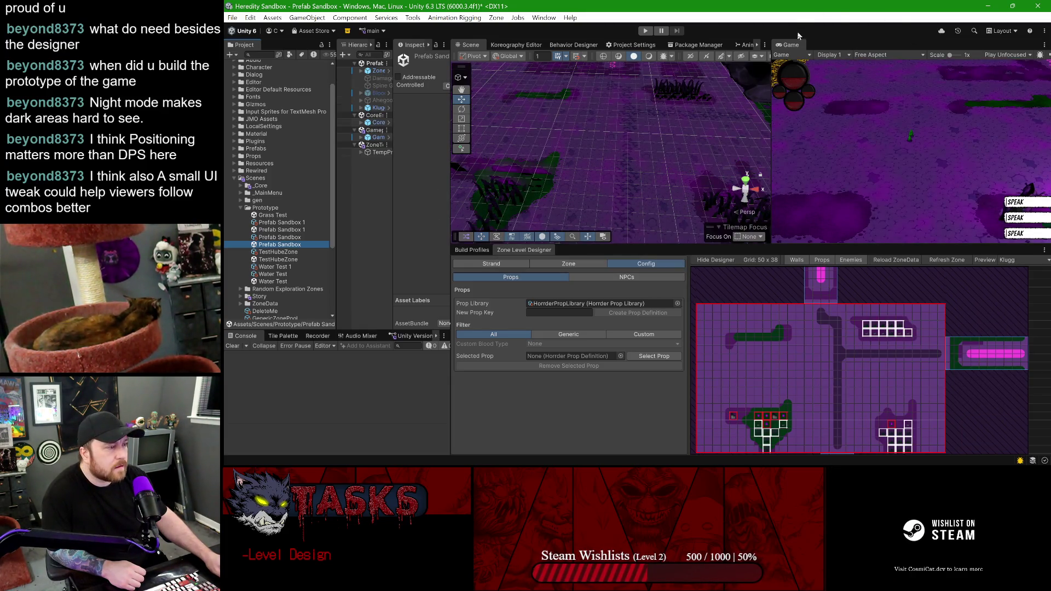
- Dock the Game view beside the Zone Level Designer, pan the scene, and resize the hierarchy panels
mouse_move(788, 49)
left_mouse_down()
mouse_move(558, 200)
mouse_move(553, 253)
left_mouse_up()
left_click_drag(622, 246, 622, 210)
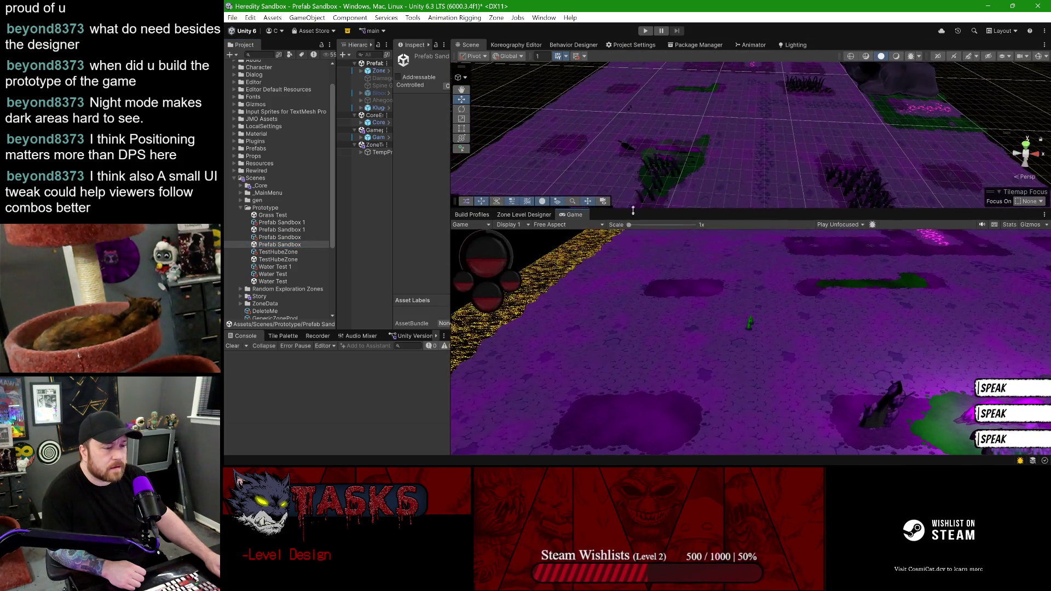
left_click(524, 214)
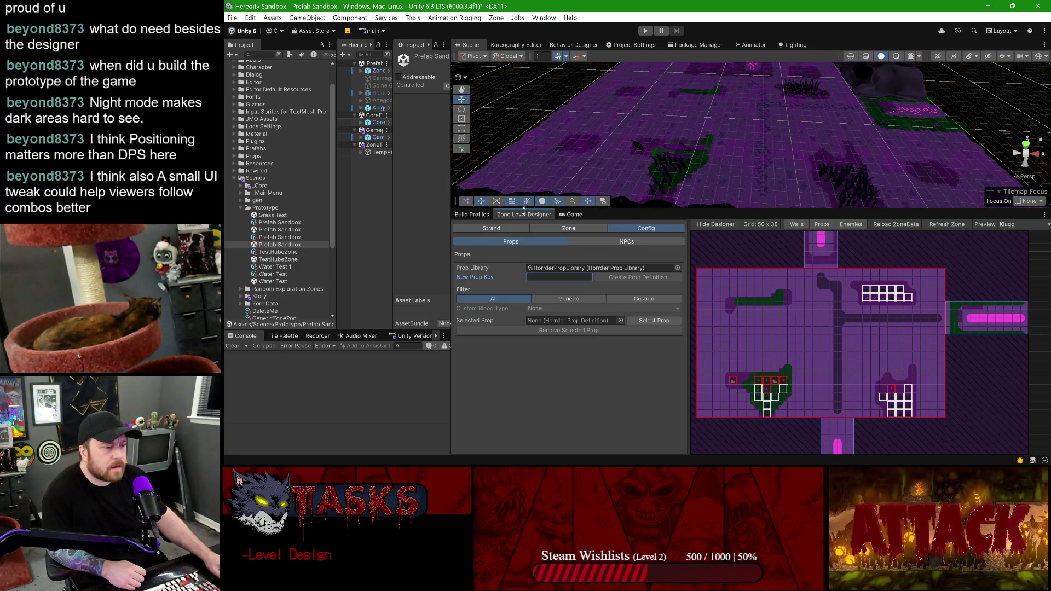
left_click_drag(656, 142, 739, 129)
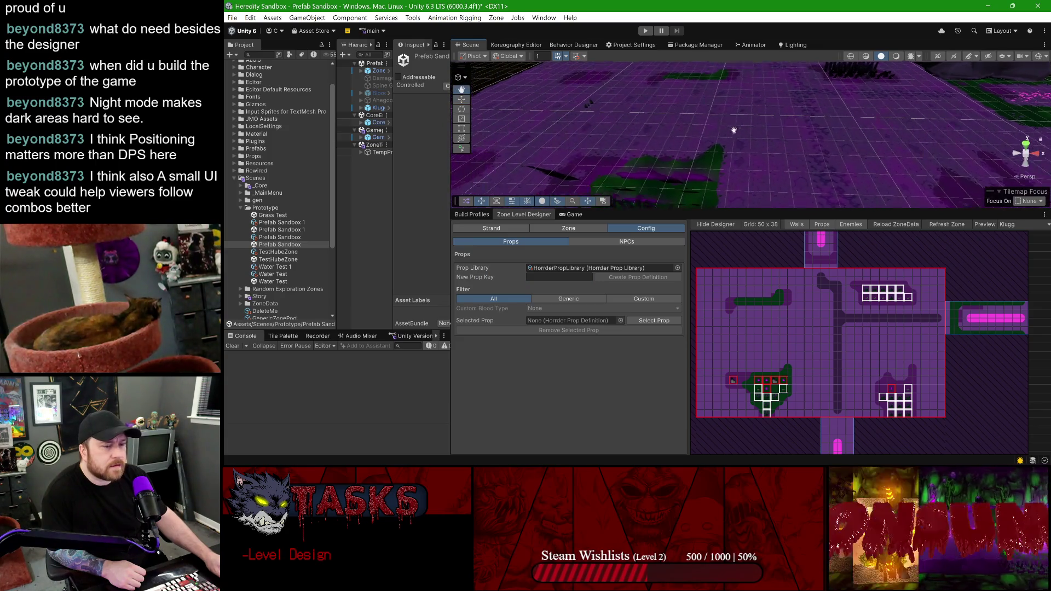
left_click_drag(449, 119, 526, 120)
left_click_drag(335, 113, 319, 114)
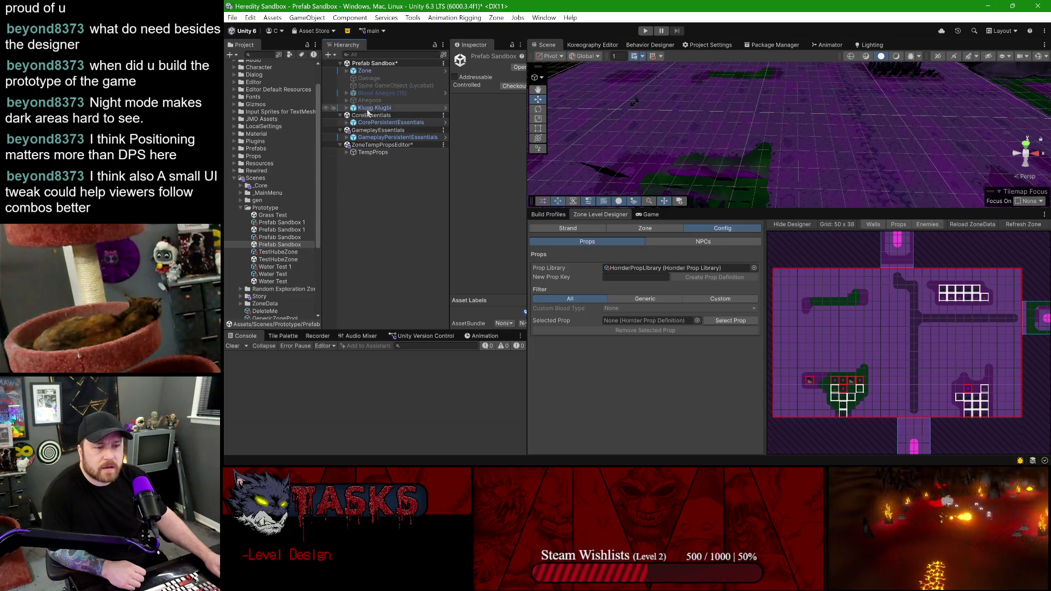
- Browse Props to the Klugg Common prefabs and select the Klugg Kones prefab
left_click(373, 109)
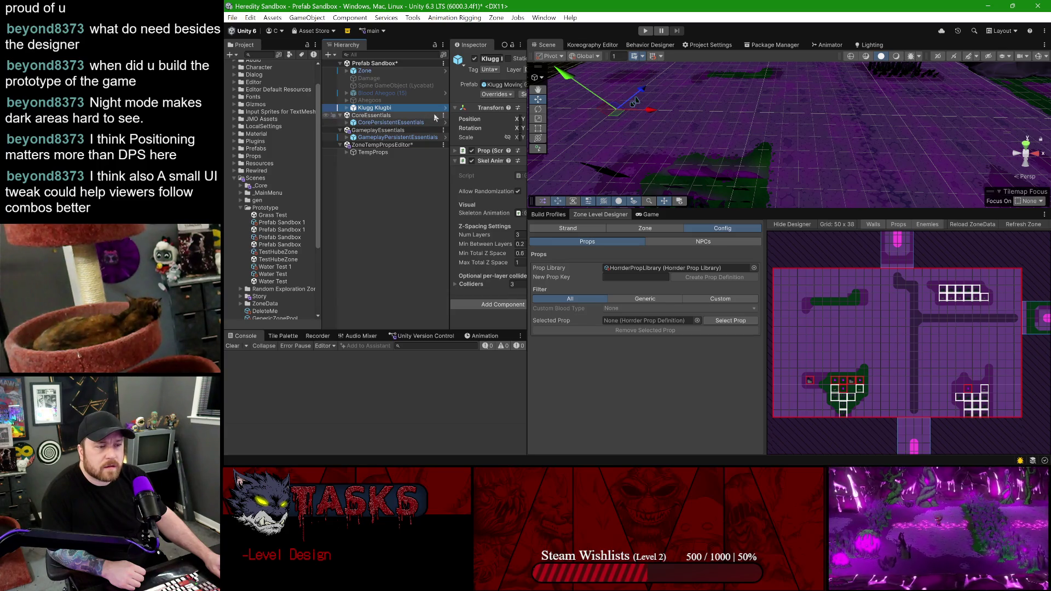
left_click(234, 179)
left_click(234, 184)
scroll(253, 226, "down", 3)
left_click_drag(322, 166, 336, 166)
scroll(307, 191, "down", 2)
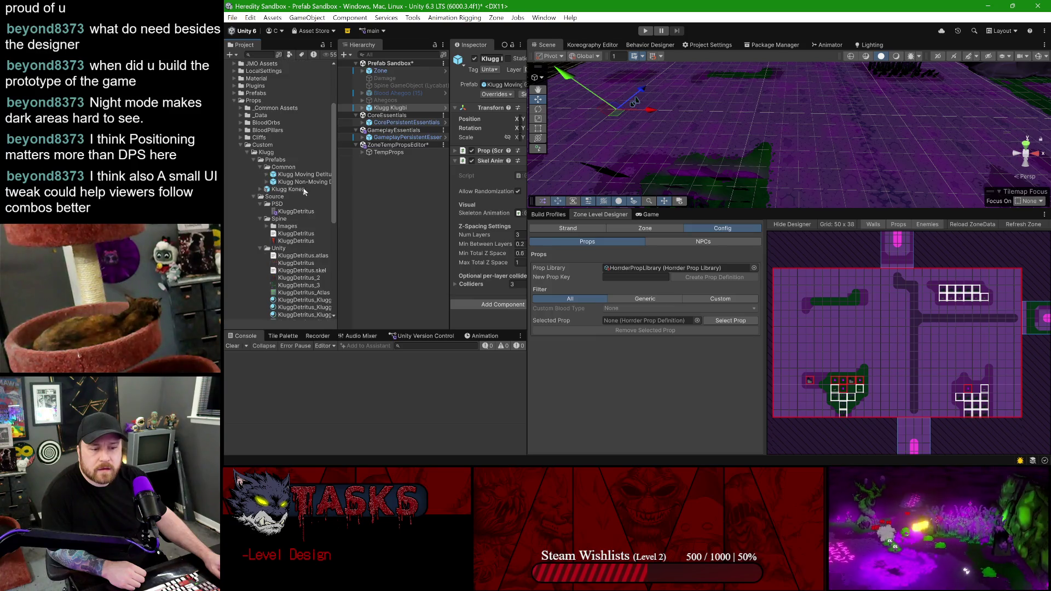
scroll(257, 190, "down", 3)
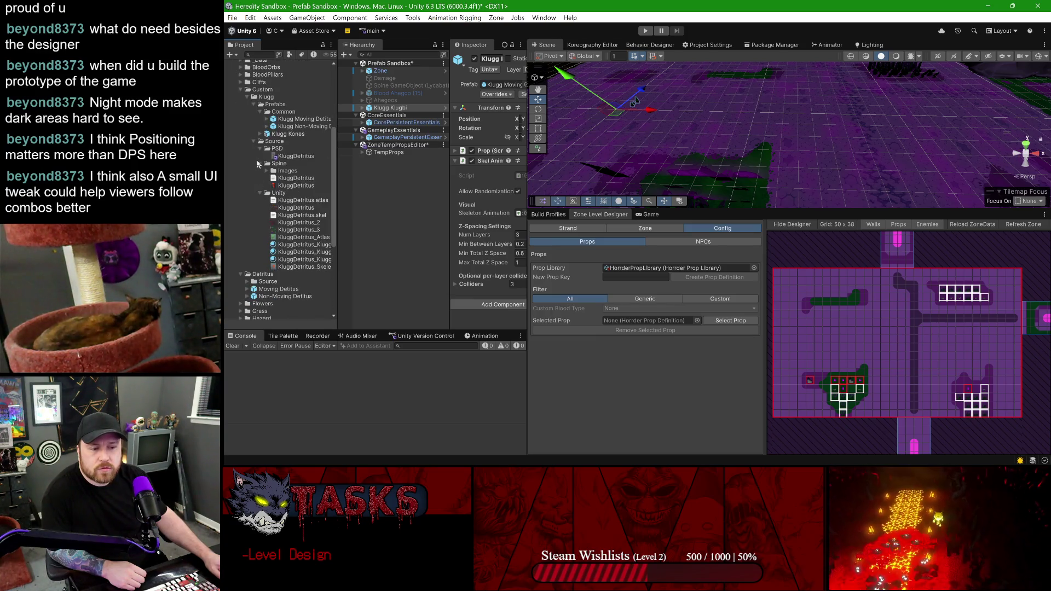
left_click(252, 141)
left_click(277, 112)
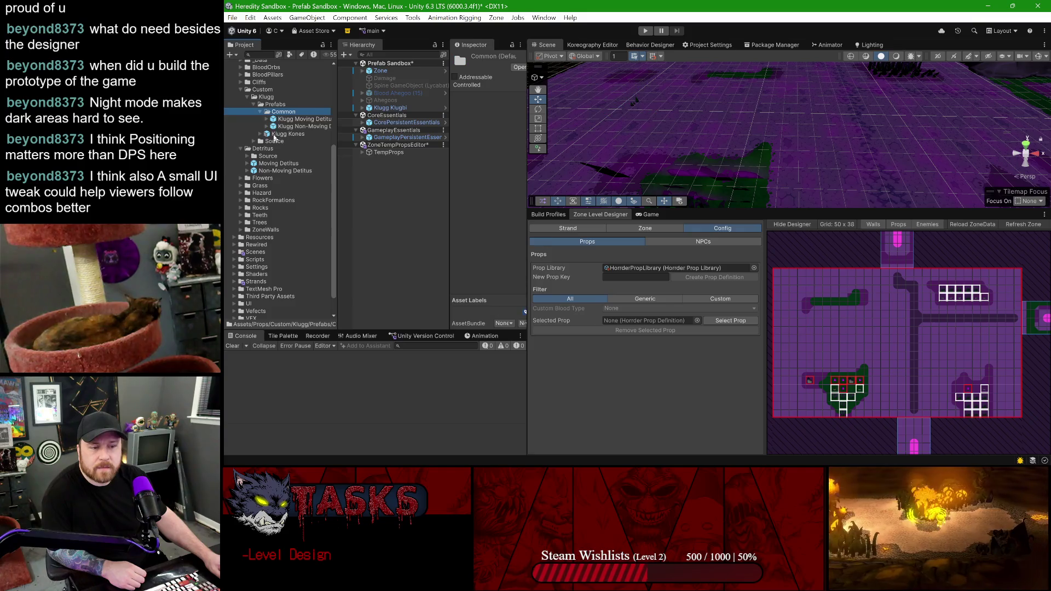
left_click(285, 134)
- Drop a Klugg Kones instance into the scene, then delete it again
left_click_drag(275, 138, 831, 122)
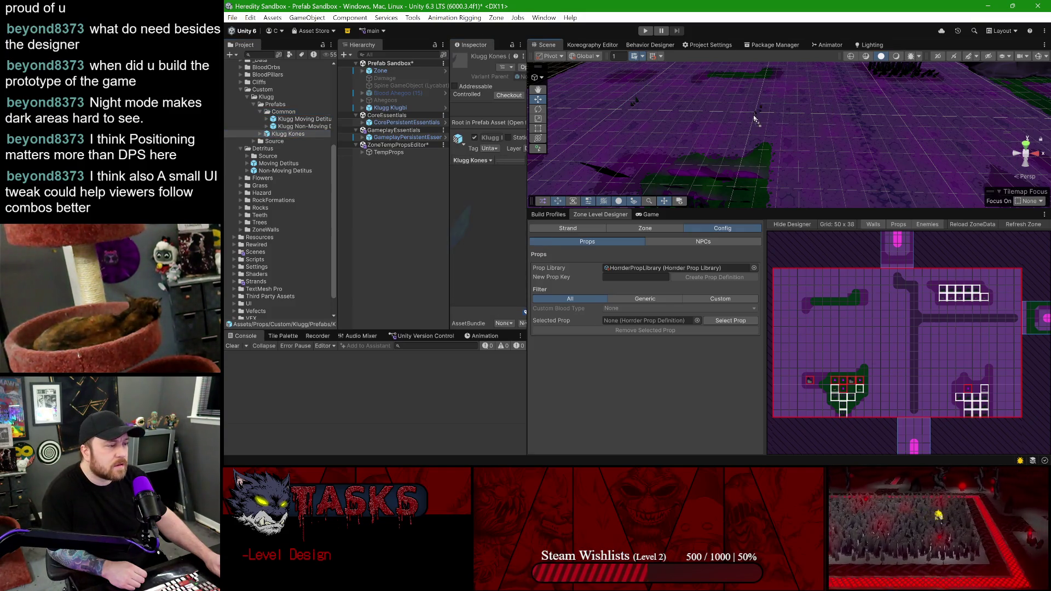
left_click_drag(755, 120, 756, 117)
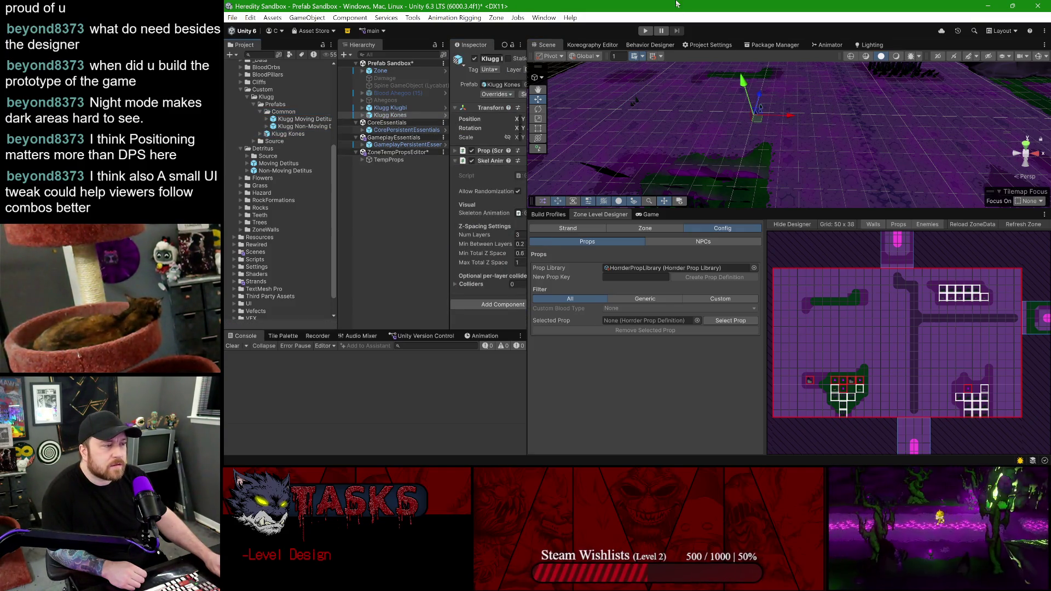
key("Delete")
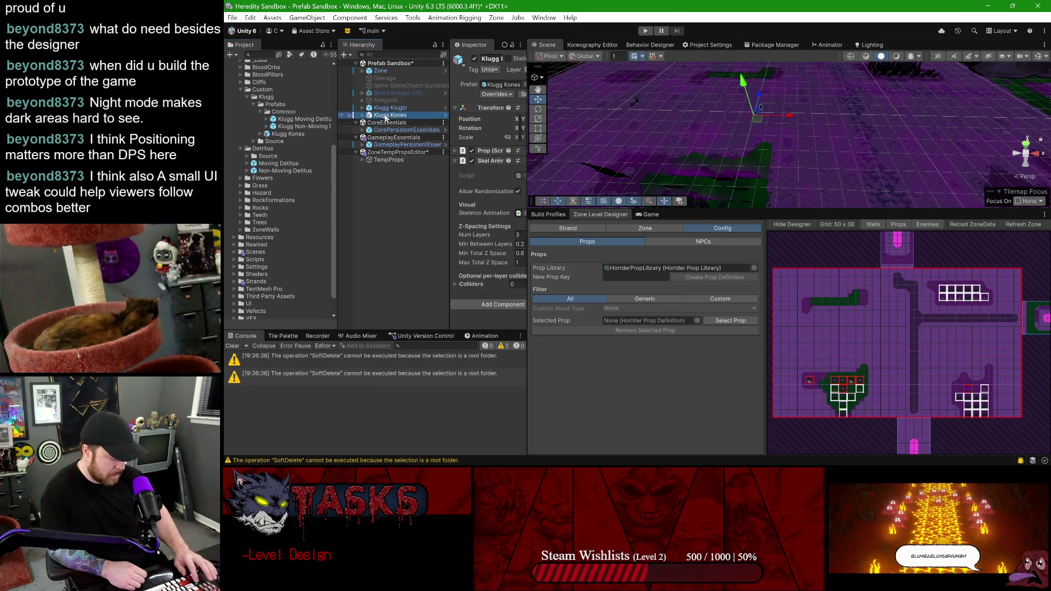
key("Delete")
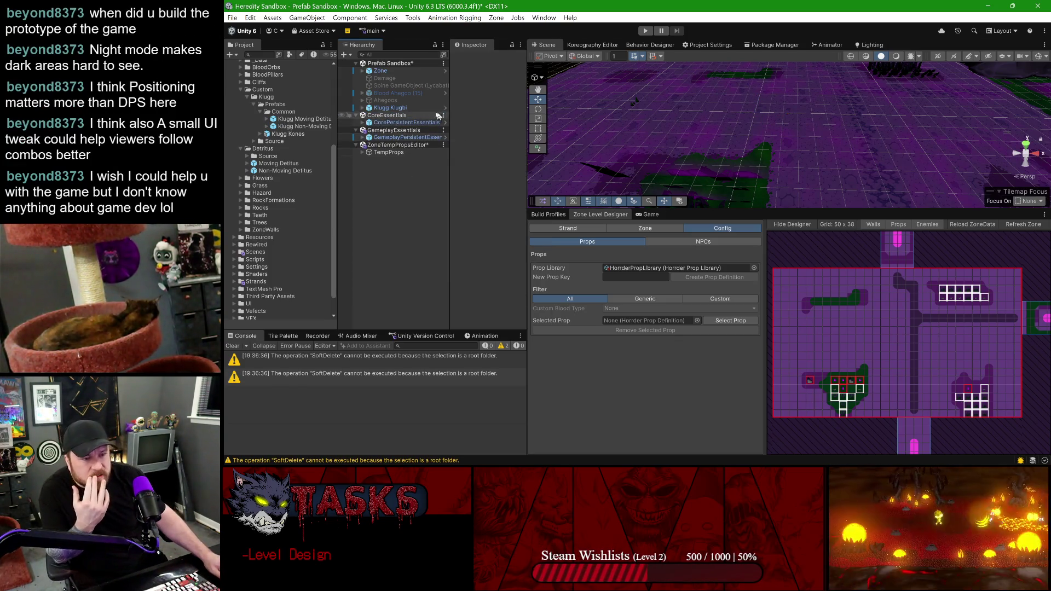
- Select Klugg Klugbi in the Hierarchy and frame it in the Scene view with F
left_click(402, 108)
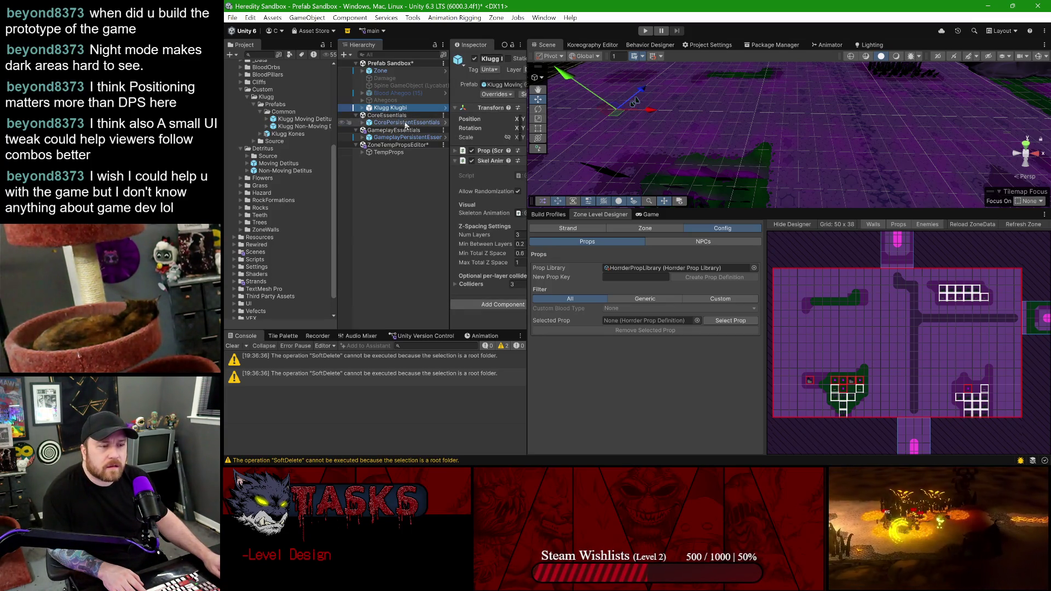
left_click(445, 107)
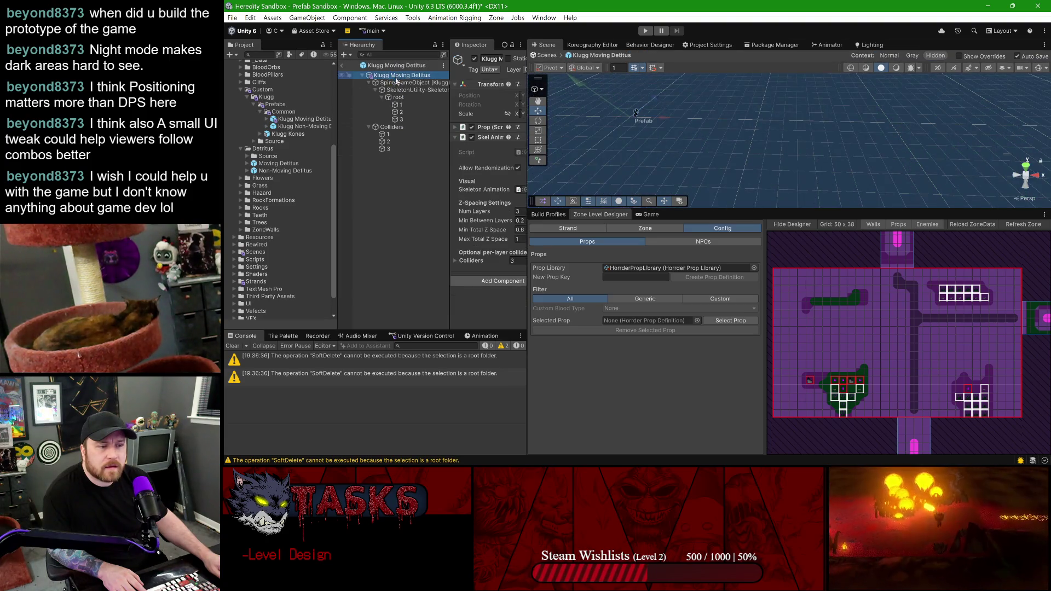
left_click(341, 65)
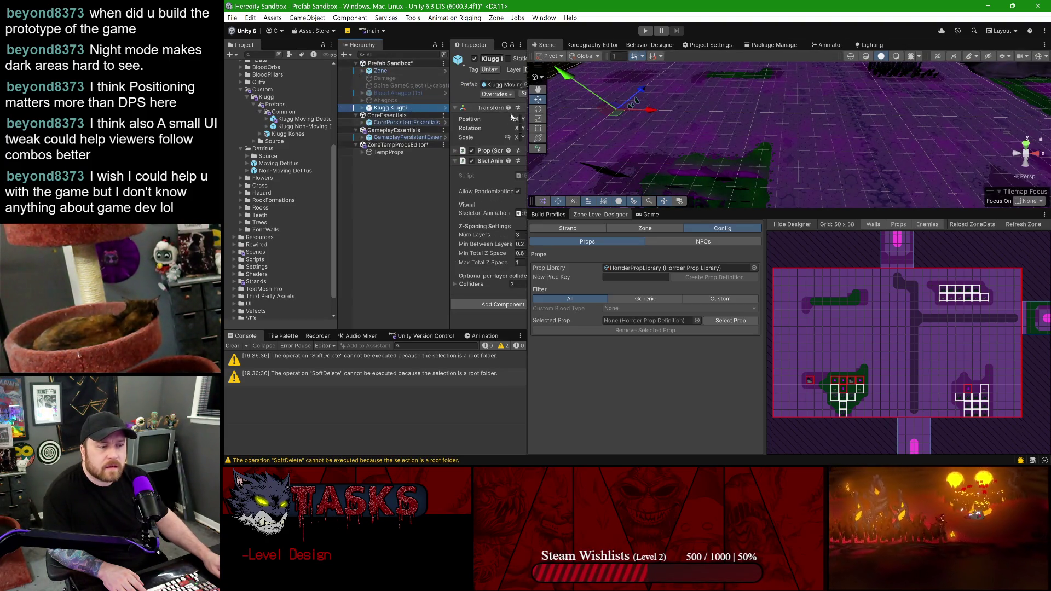
left_click_drag(524, 108, 571, 109)
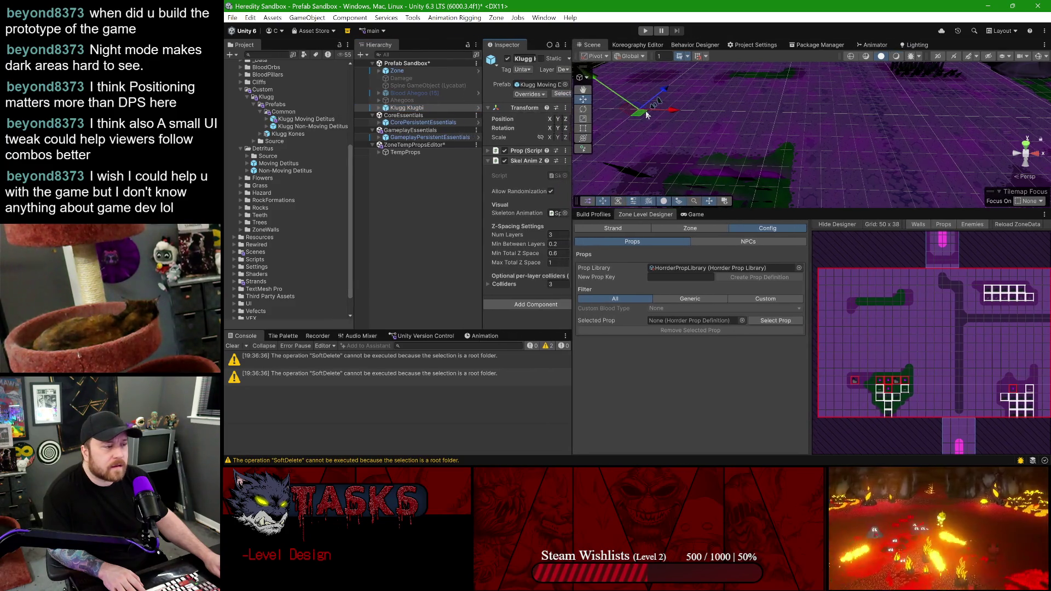
key("f")
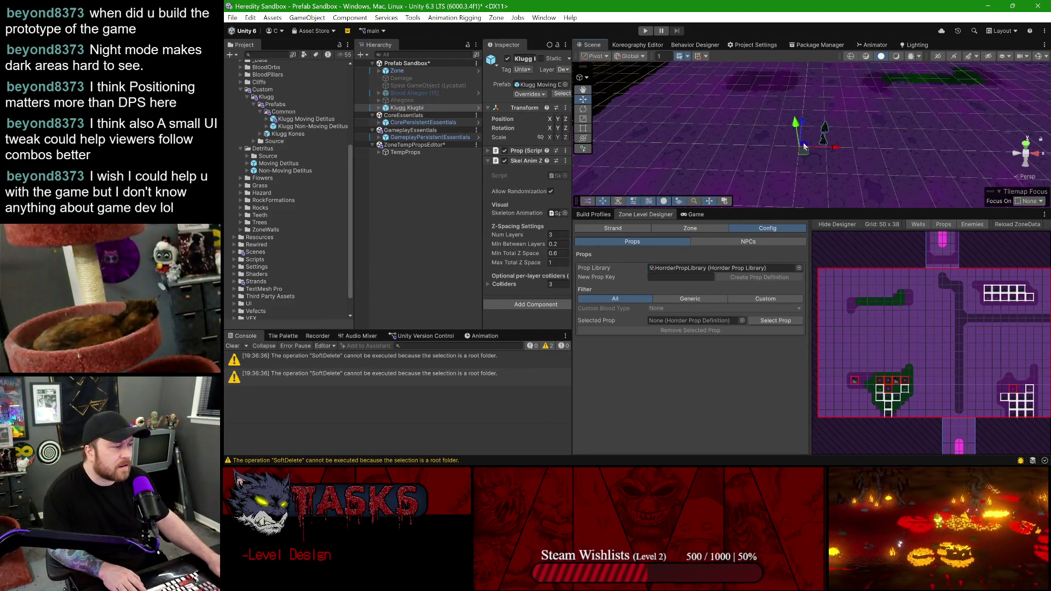
scroll(810, 148, "up", 5)
left_click_drag(776, 179, 826, 186)
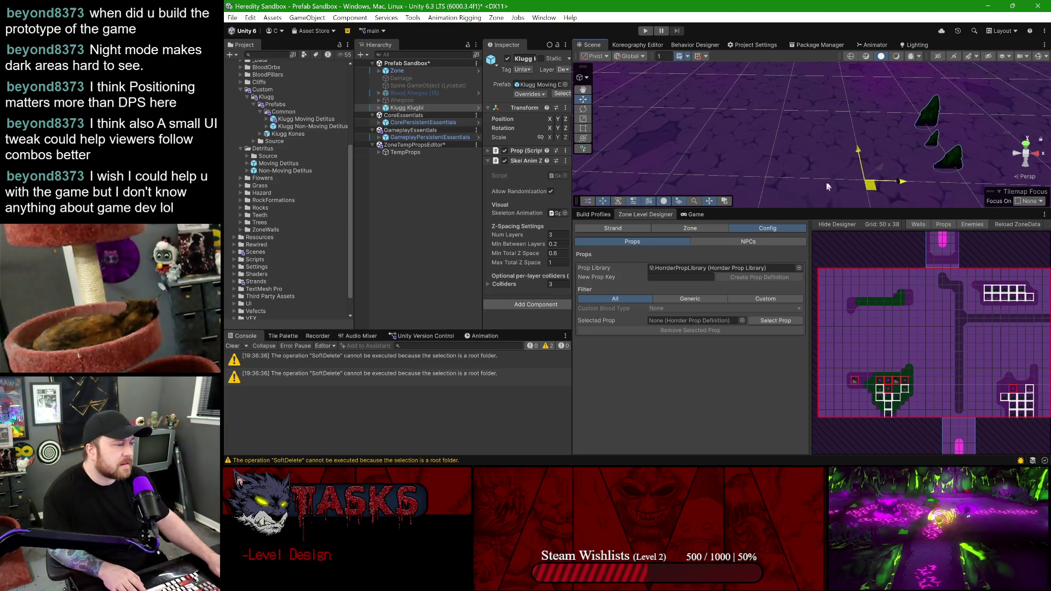
left_click_drag(894, 145, 665, 96)
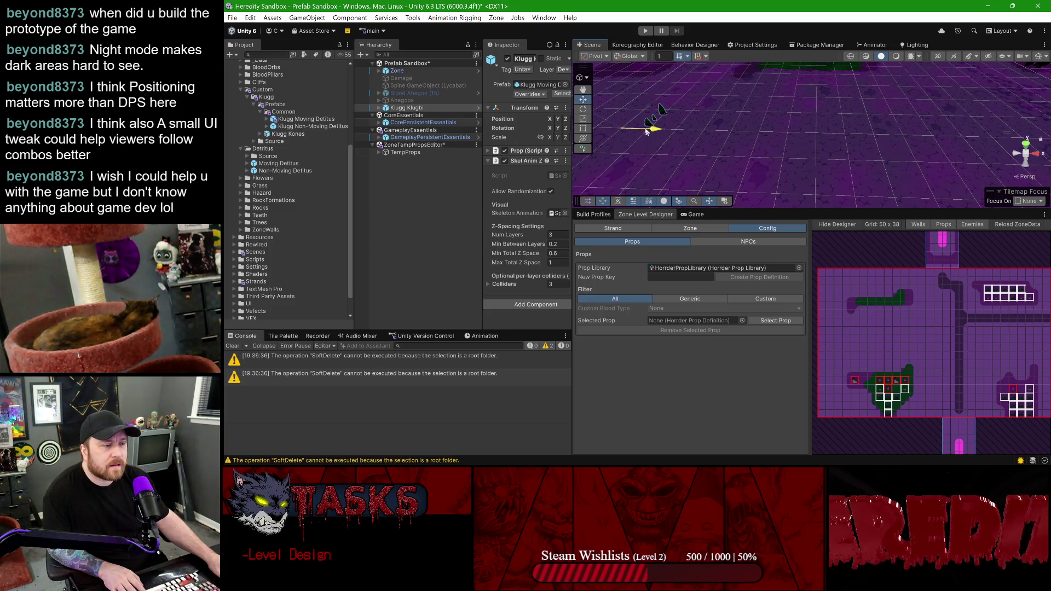
- Widen the panels, refocus on Klugg Klugbi's three cones and expand its Spine child
left_click_drag(573, 115, 630, 115)
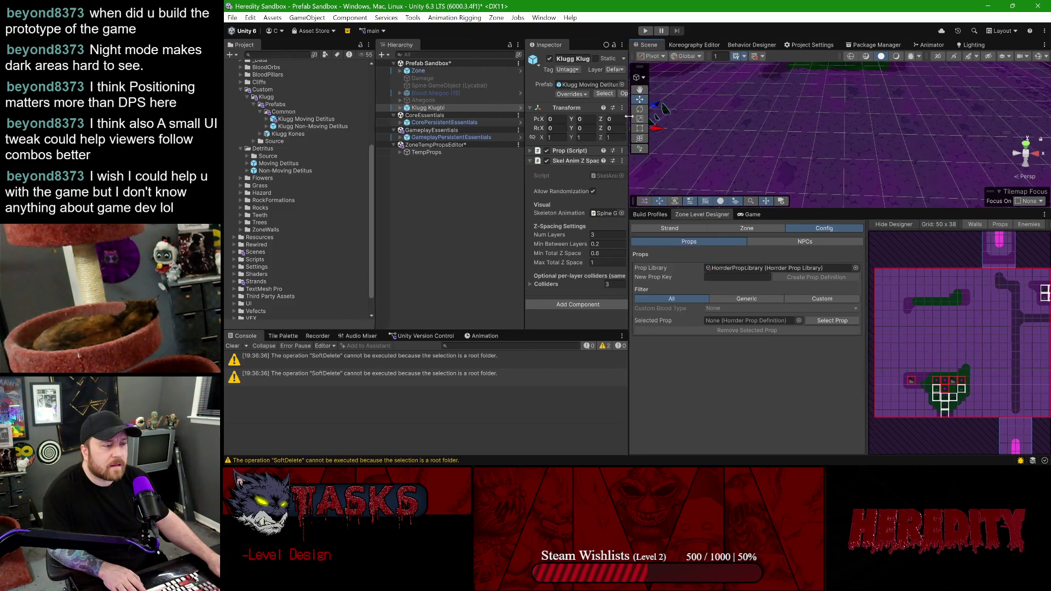
left_click_drag(375, 128, 352, 127)
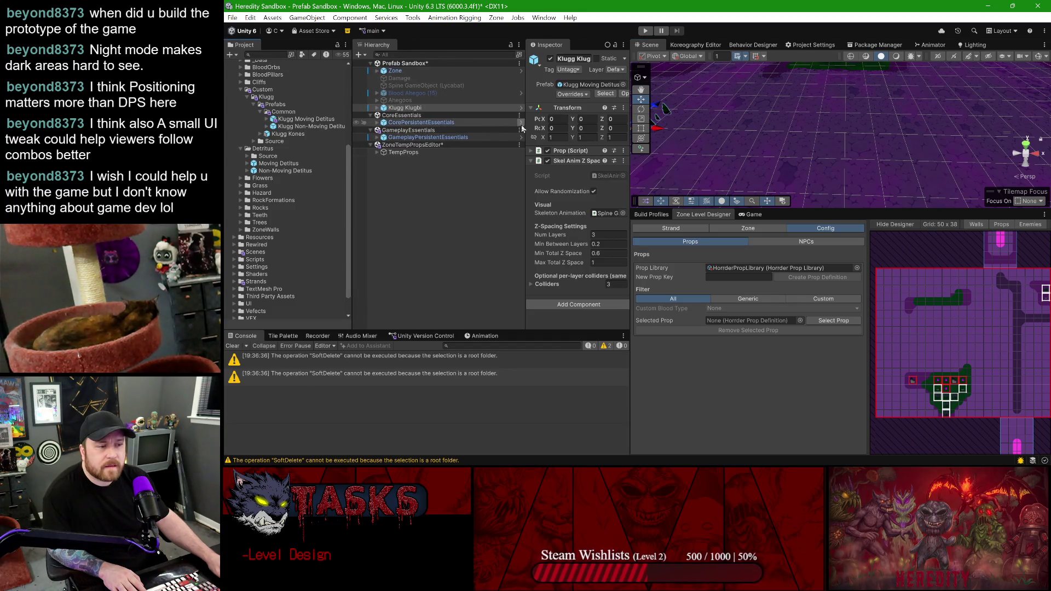
left_click_drag(525, 121, 488, 120)
left_click_drag(752, 126, 856, 121)
double_click(405, 108)
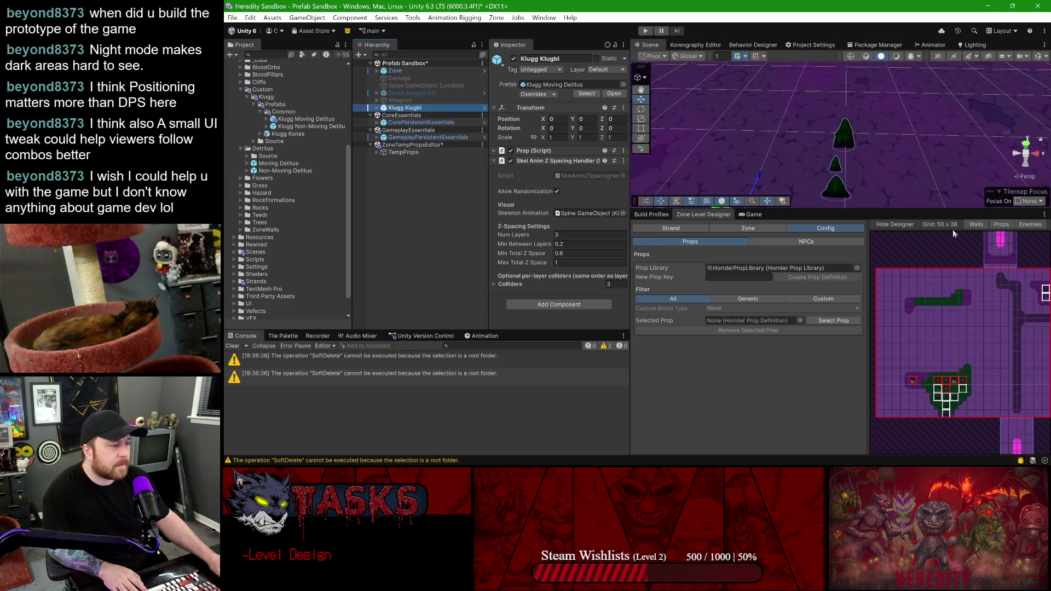
left_click_drag(897, 211, 897, 251)
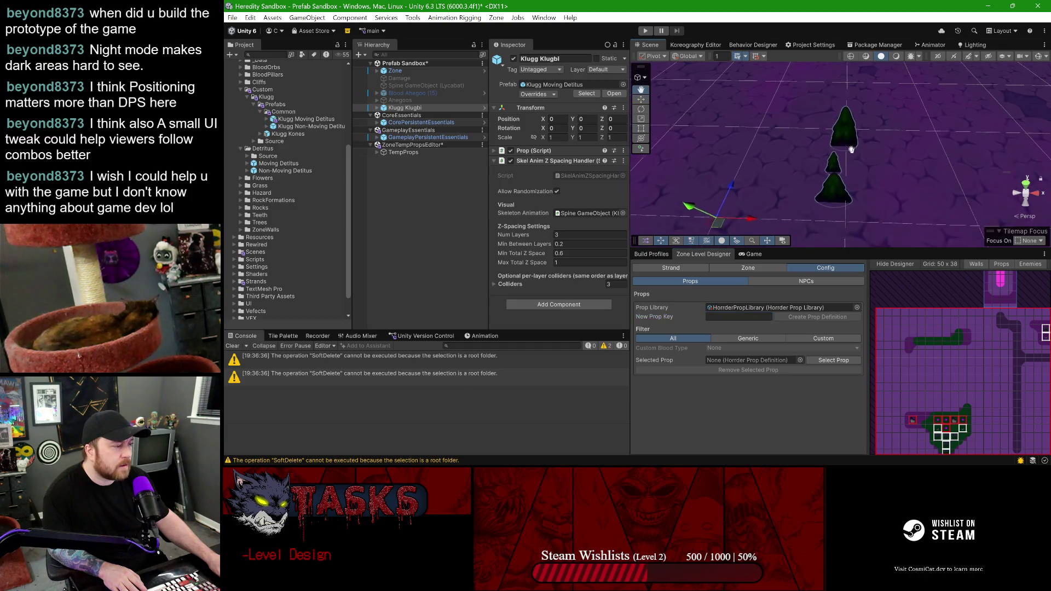
left_click(405, 107)
left_click(377, 108)
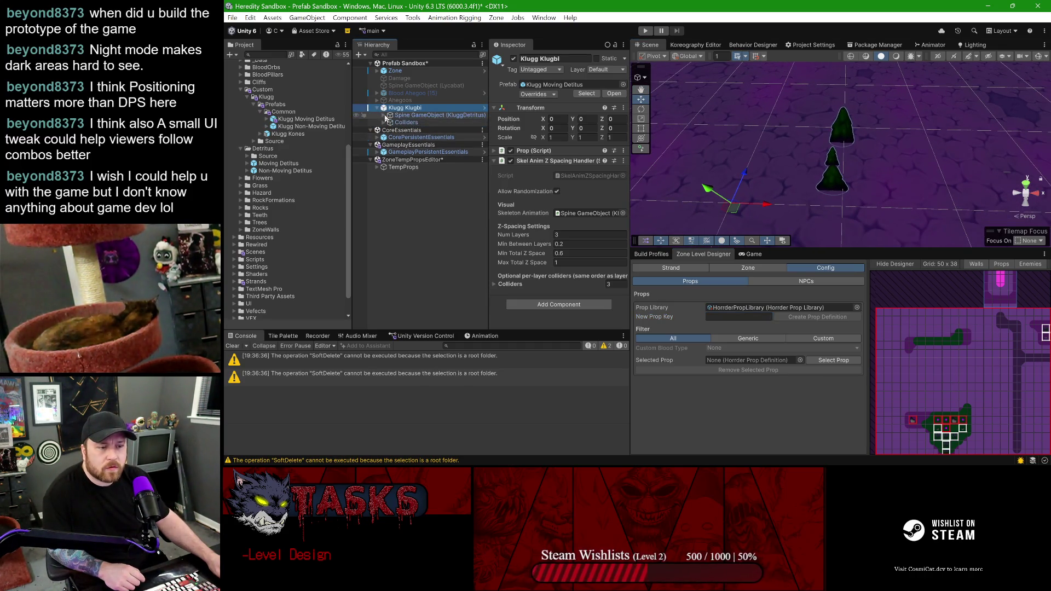
- Select Klugg Klugbi's Spine skeleton object and keep Initial Skin on Klugg/Spike
left_click(384, 115)
left_click(419, 116)
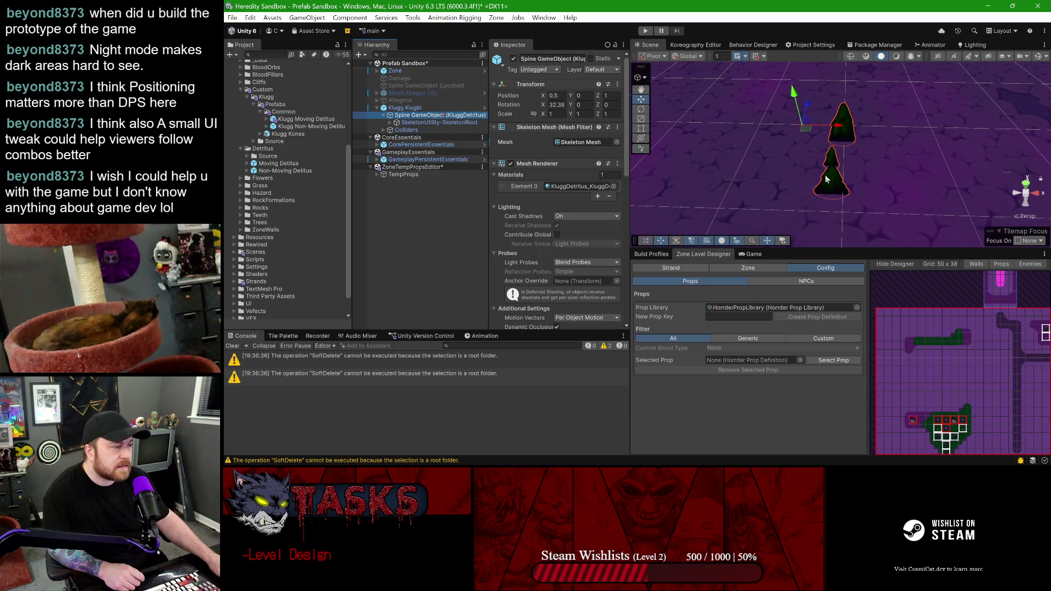
scroll(567, 204, "down", 5)
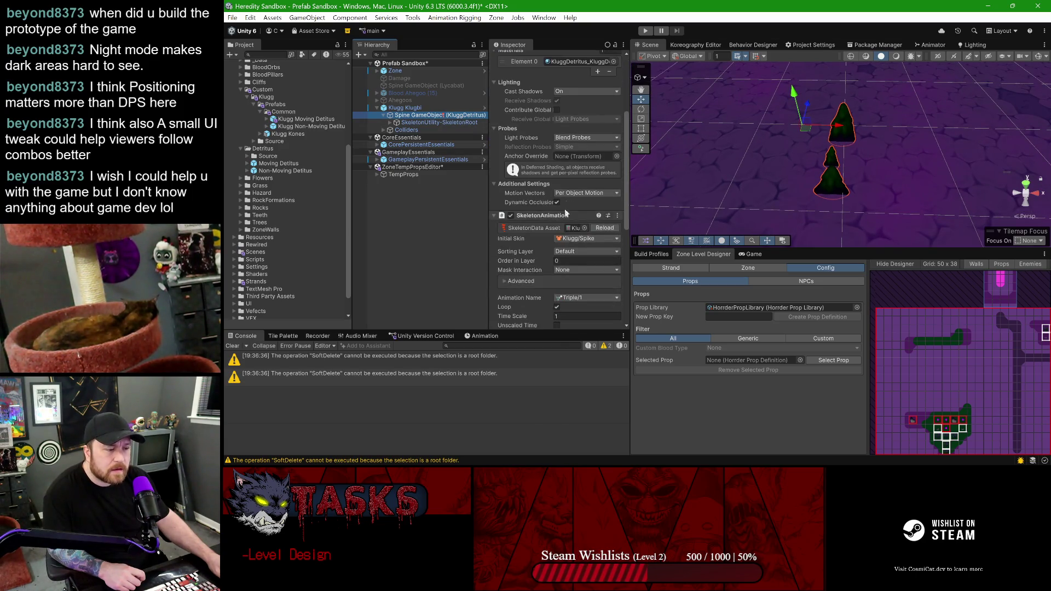
left_click(577, 238)
mouse_move(602, 274)
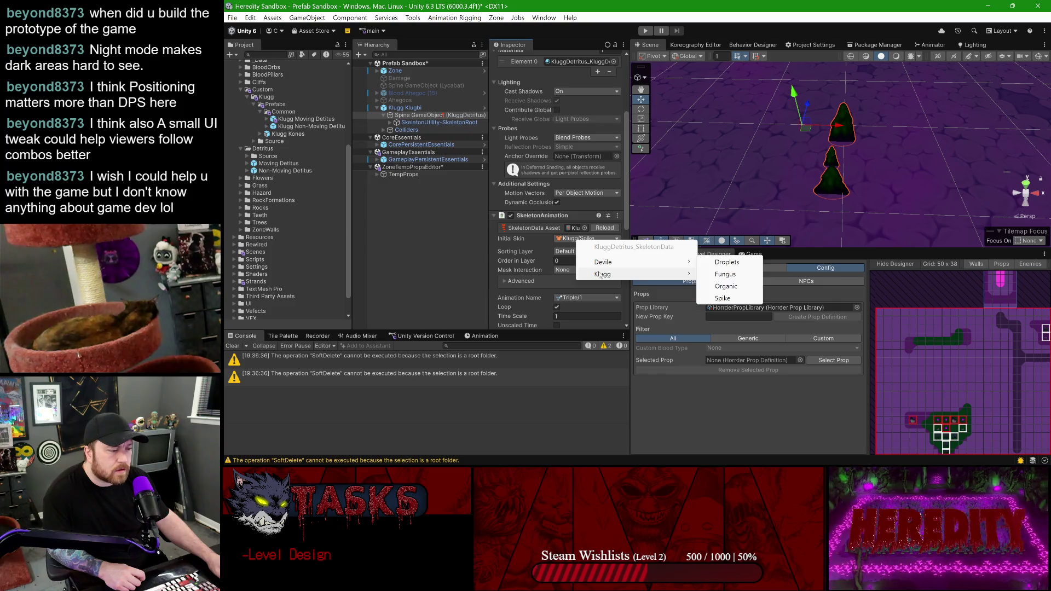
left_click(576, 217)
left_click(544, 216)
scroll(566, 202, "down", 3)
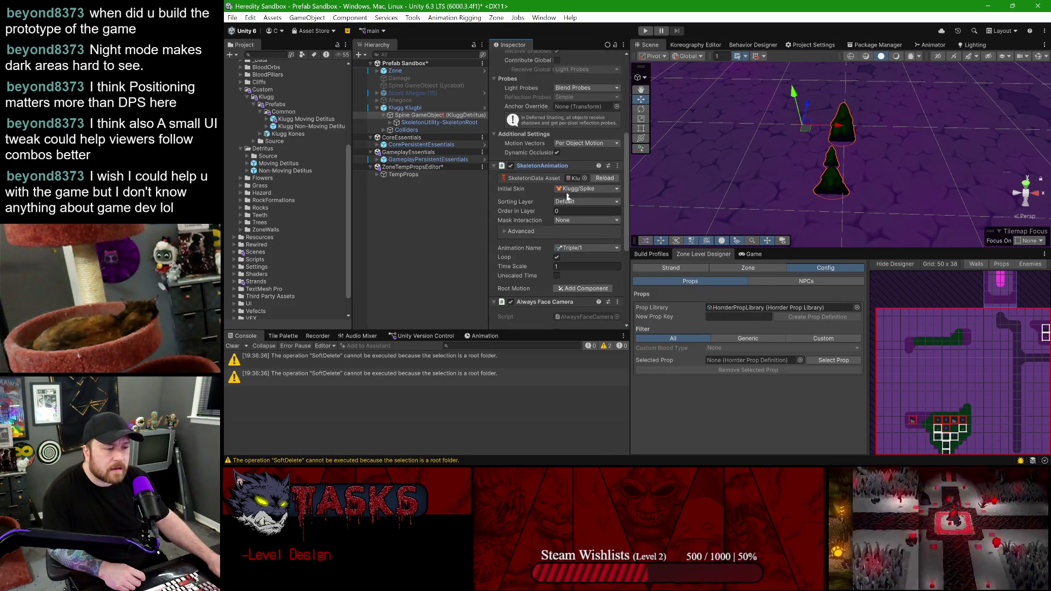
- Assign the KluggDetritus skeleton data to the Spine object and reload it
left_click(572, 179)
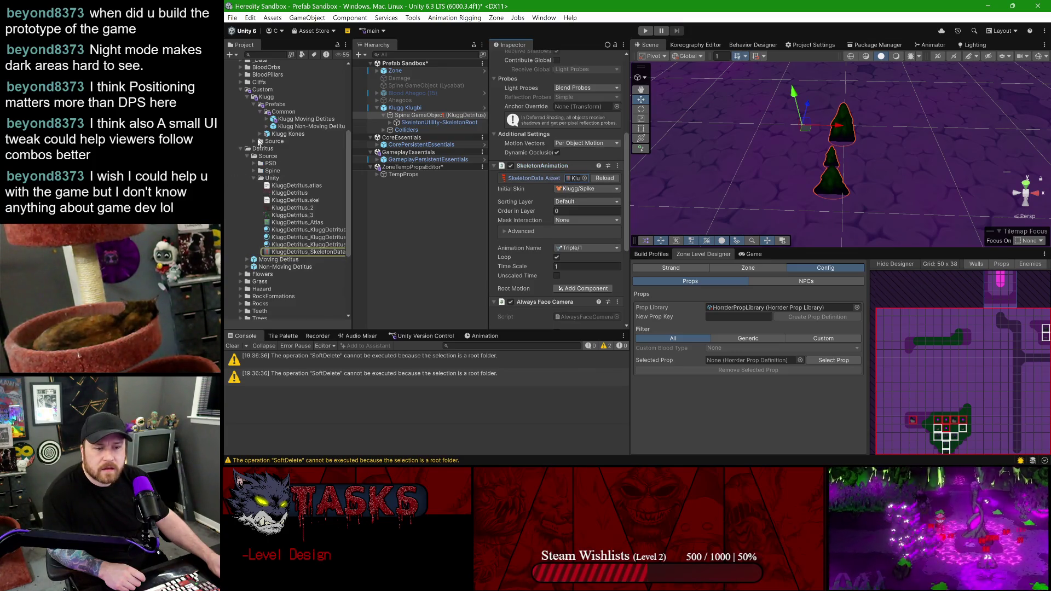
double_click(260, 141)
left_click(422, 130)
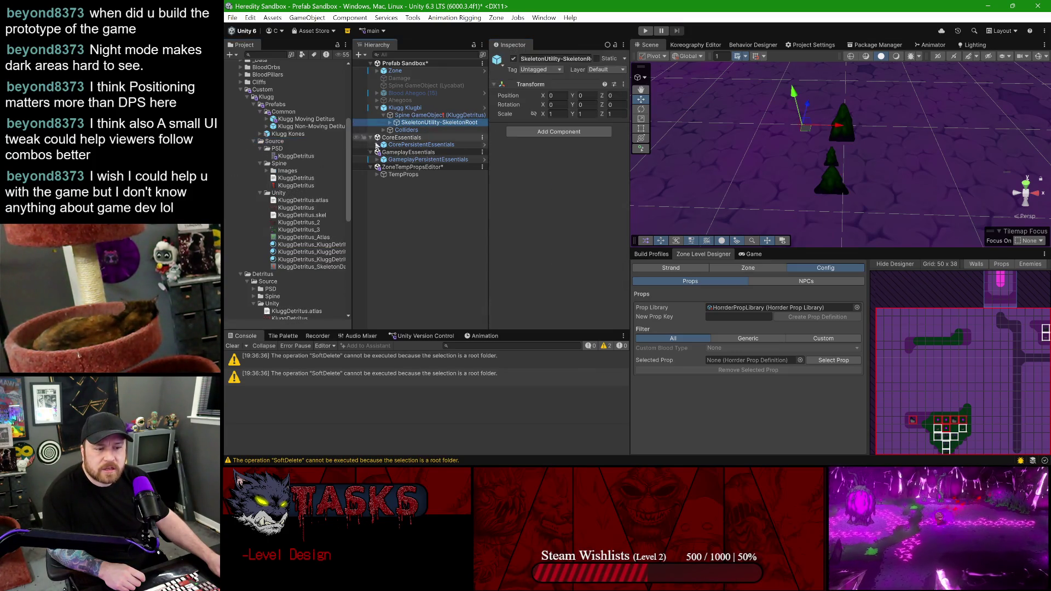
left_click(432, 115)
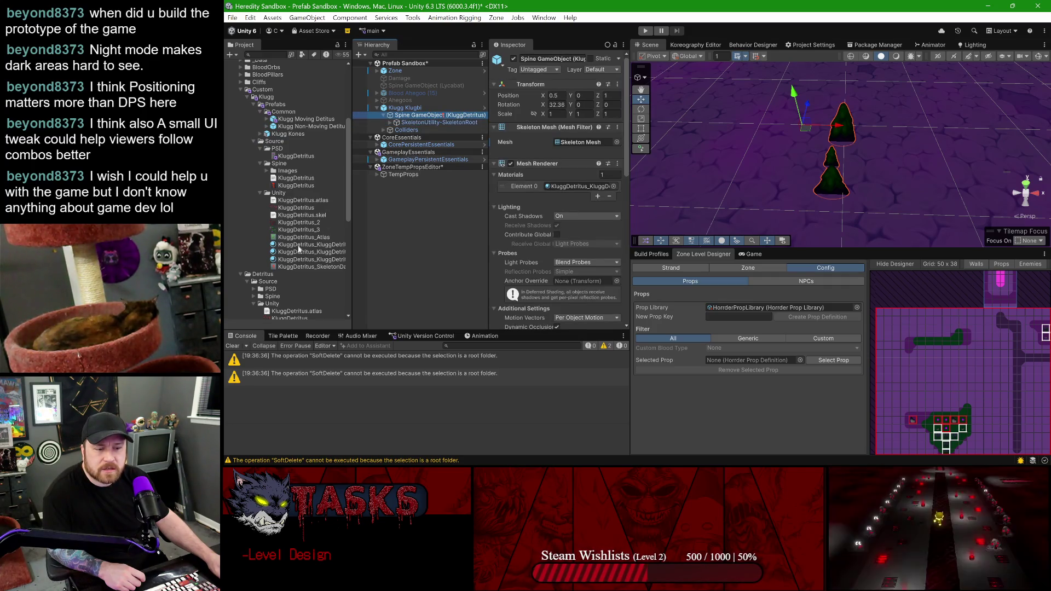
left_click_drag(305, 272, 554, 210)
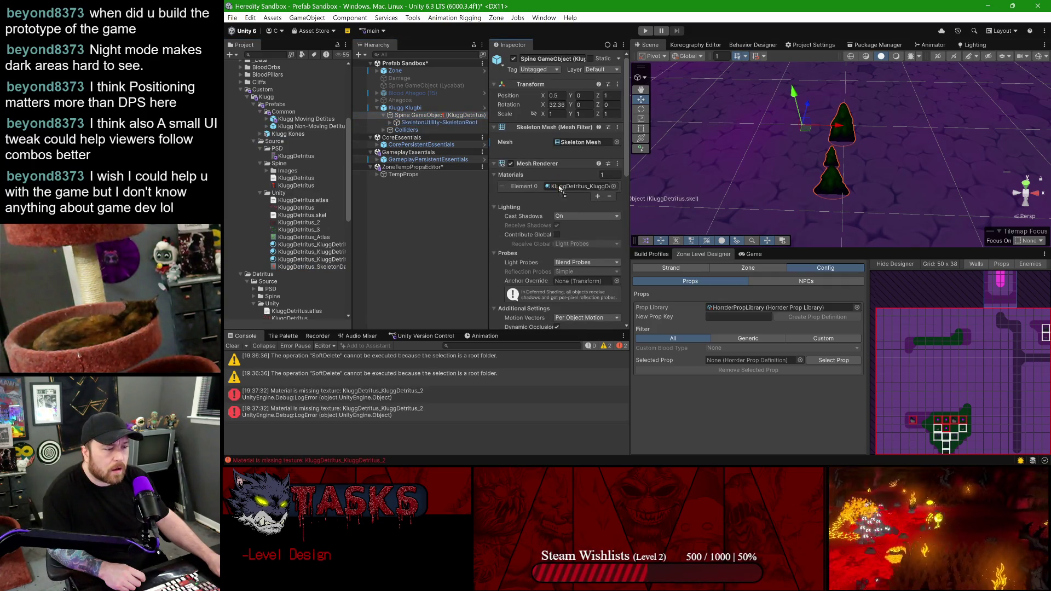
left_click(560, 186)
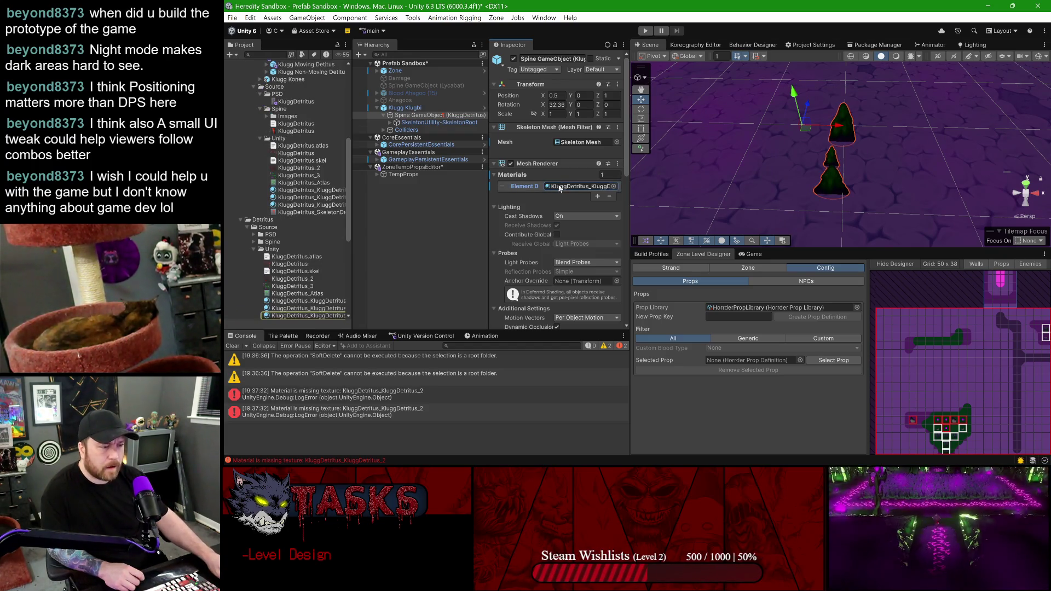
scroll(566, 182, "down", 5)
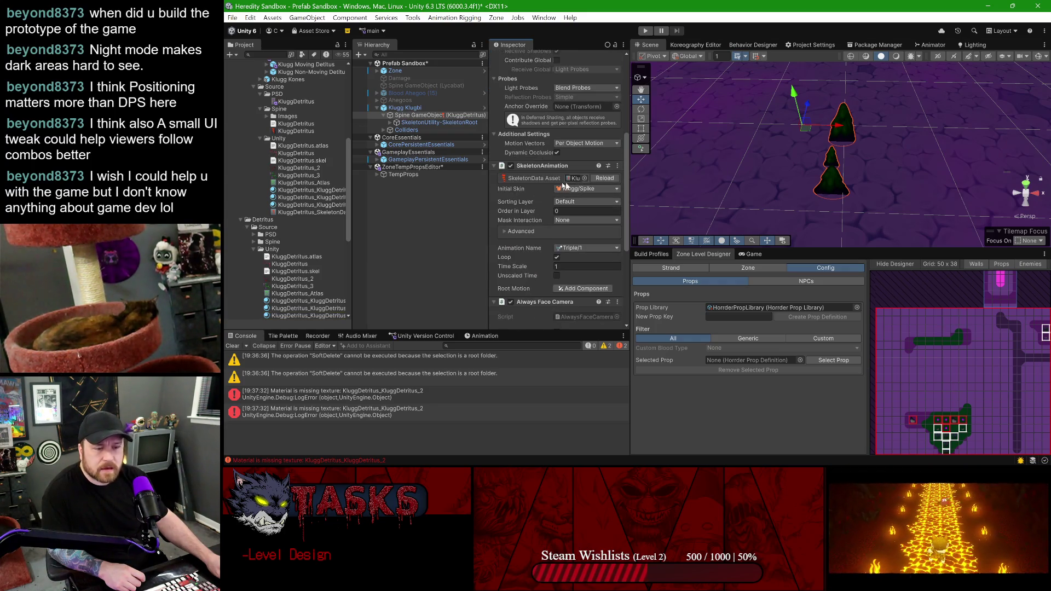
left_click(571, 181)
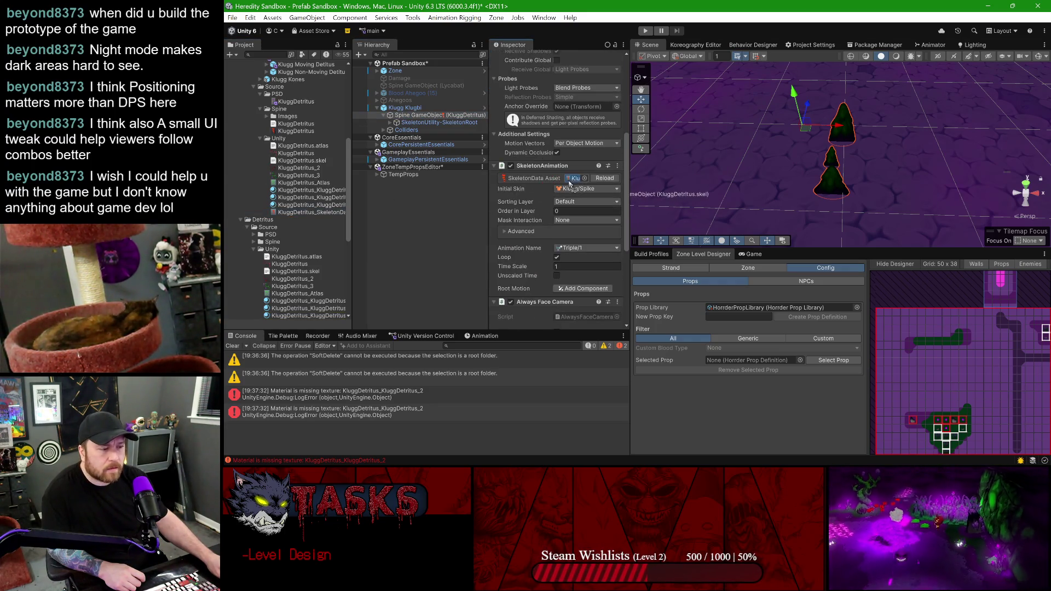
left_click(604, 179)
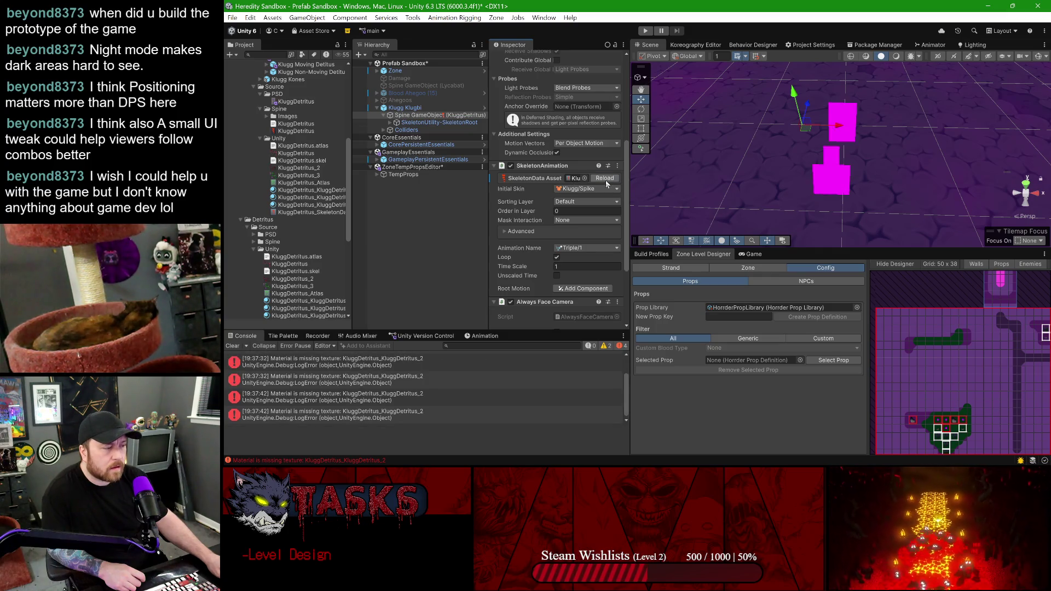
- Clear the Console and turn on Specular for the upper KluggDetritus_KluggDetritus material
left_click(232, 346)
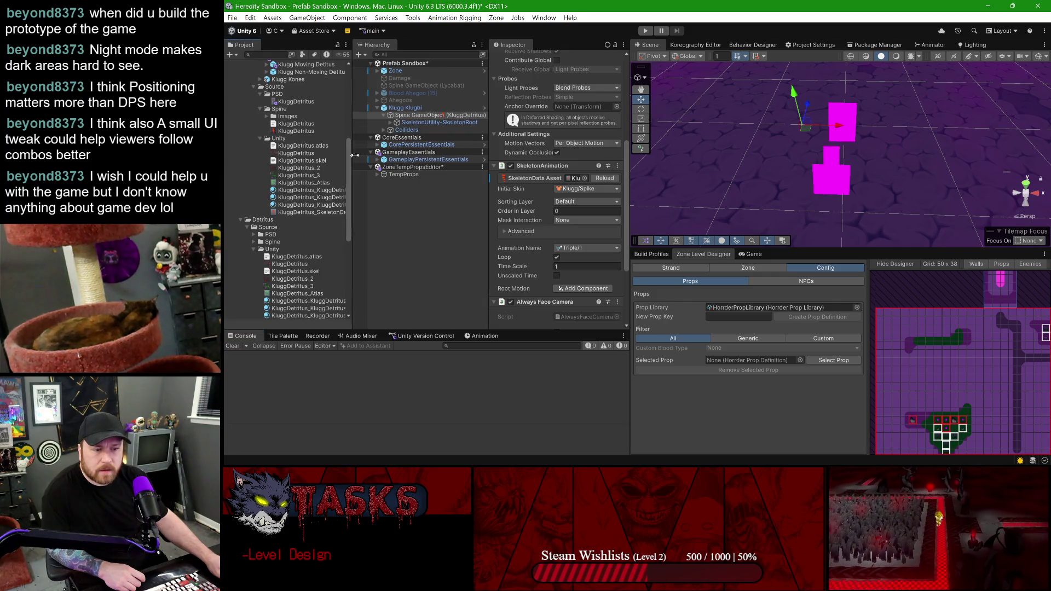
left_click_drag(351, 156, 388, 158)
left_click(318, 190)
scroll(351, 203, "down", 3)
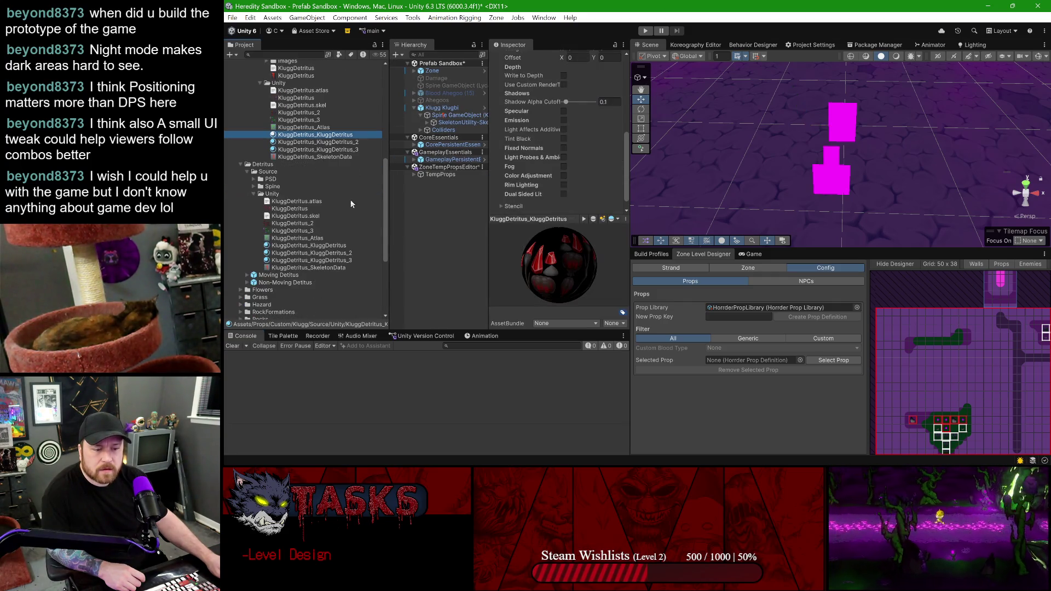
left_click(337, 246)
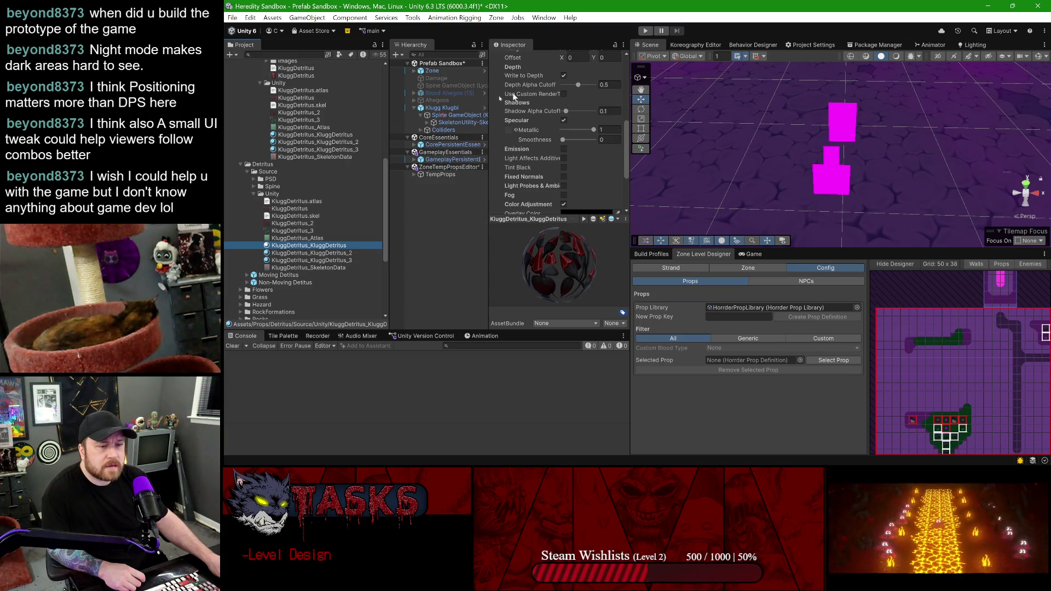
scroll(555, 139, "down", 2)
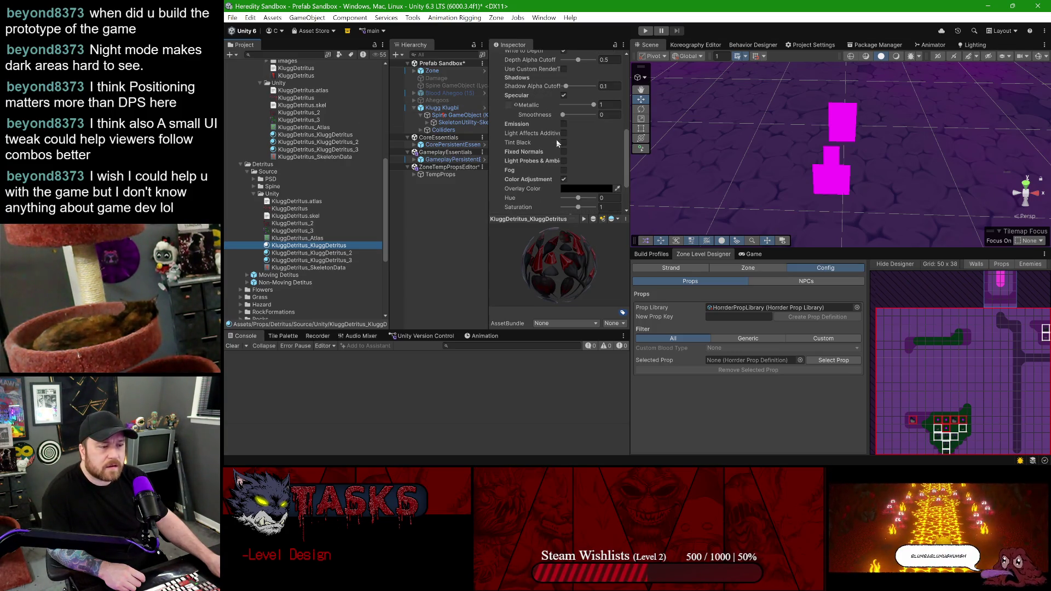
scroll(555, 179, "down", 4)
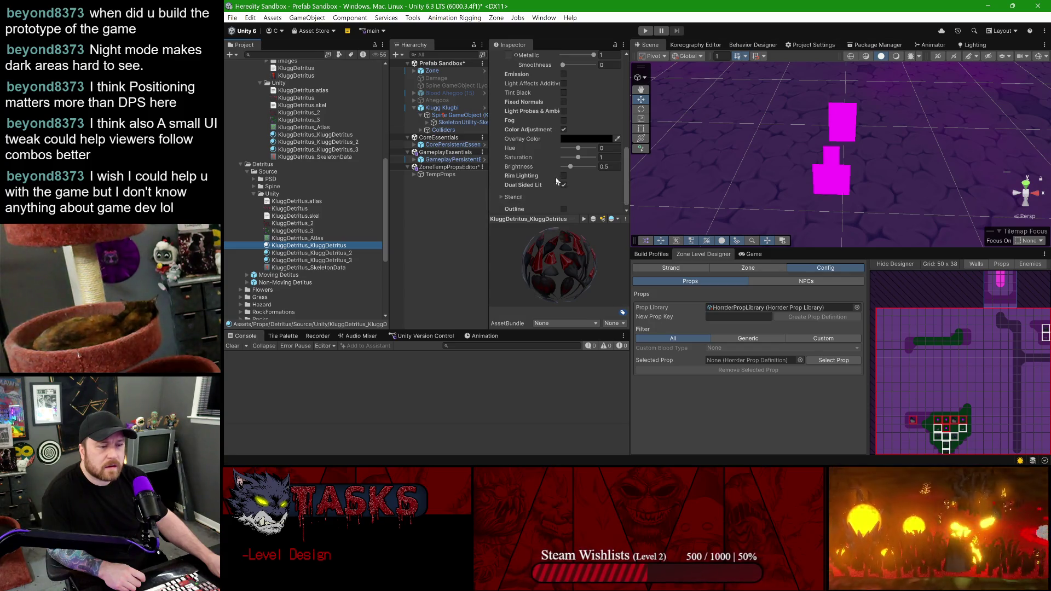
left_click(344, 135)
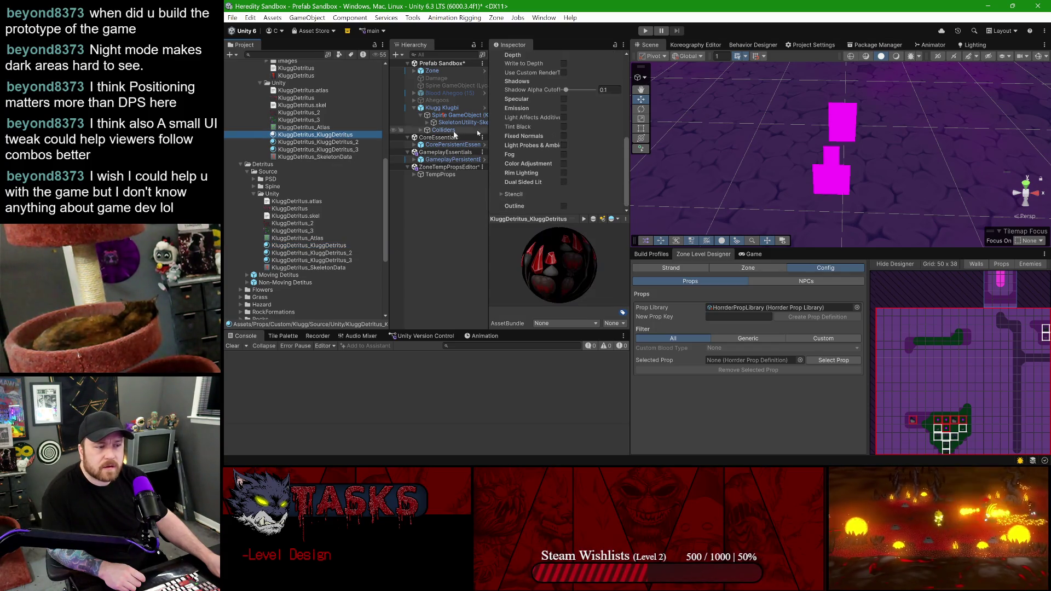
left_click(564, 99)
- Check the lower KluggDetritus_KluggDetritus material, then reload the prop's skeleton data again
scroll(574, 112, "up", 4)
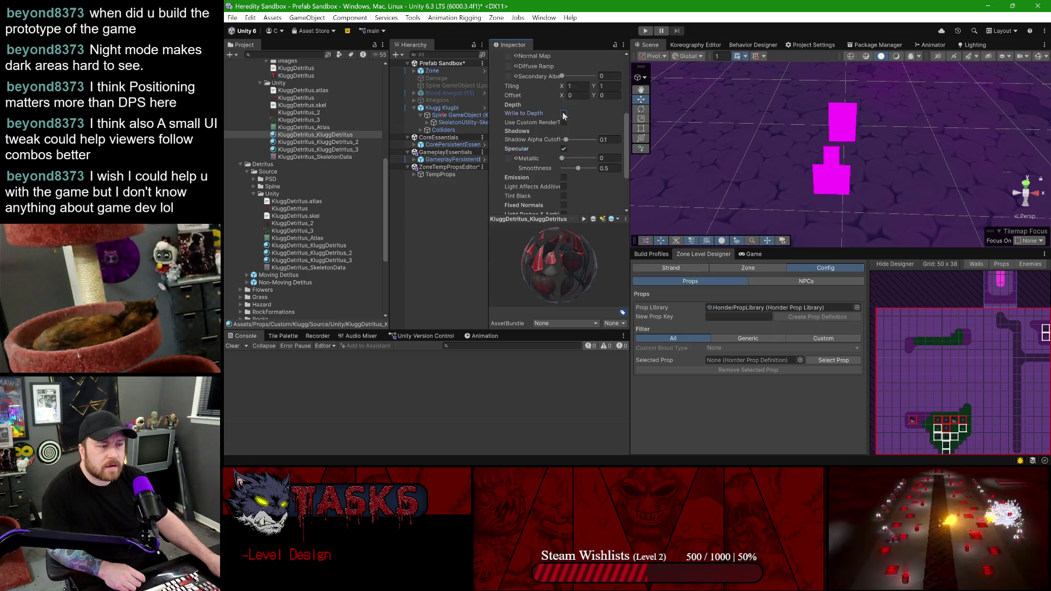
scroll(565, 123, "up", 8)
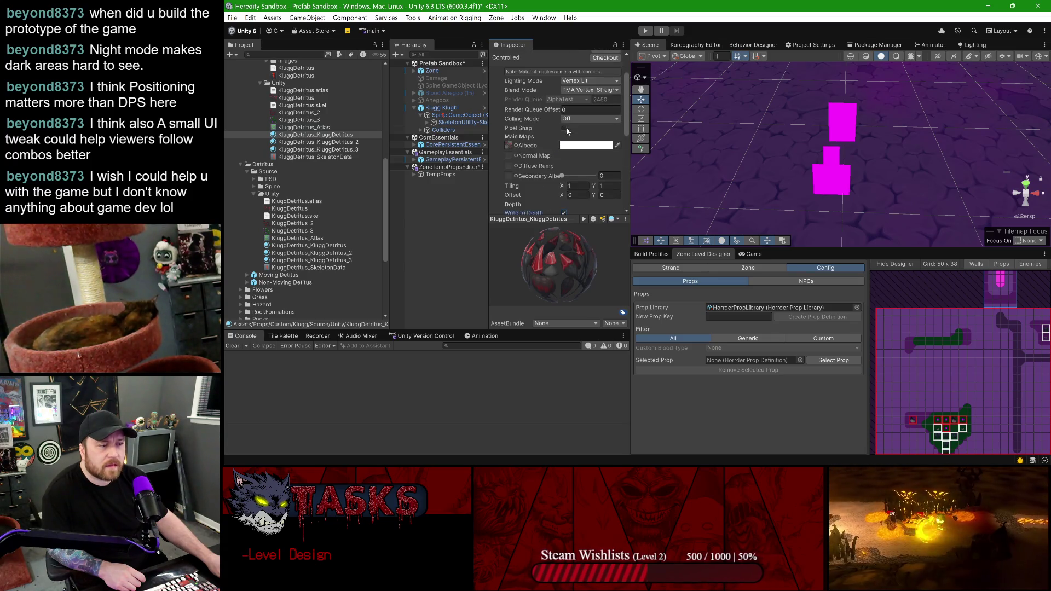
left_click(319, 245)
scroll(537, 134, "down", 1)
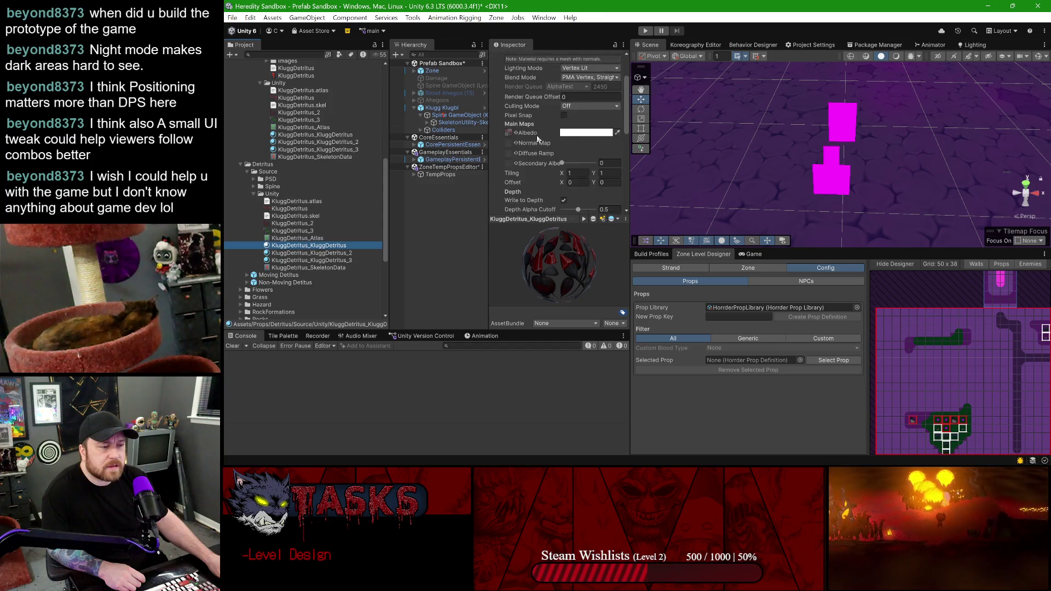
left_click_drag(632, 176, 658, 164)
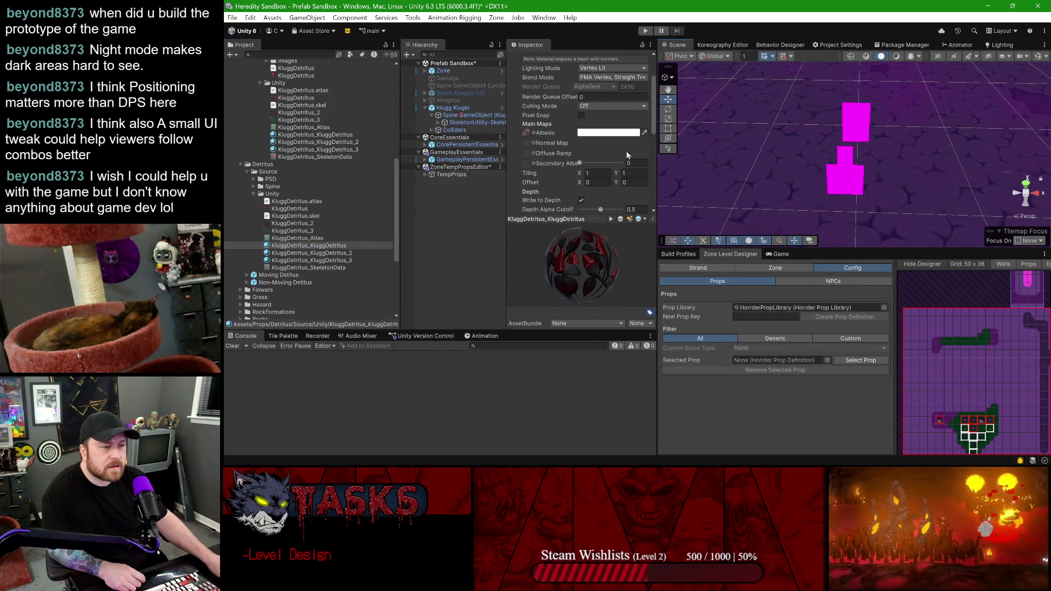
scroll(588, 140, "up", 3)
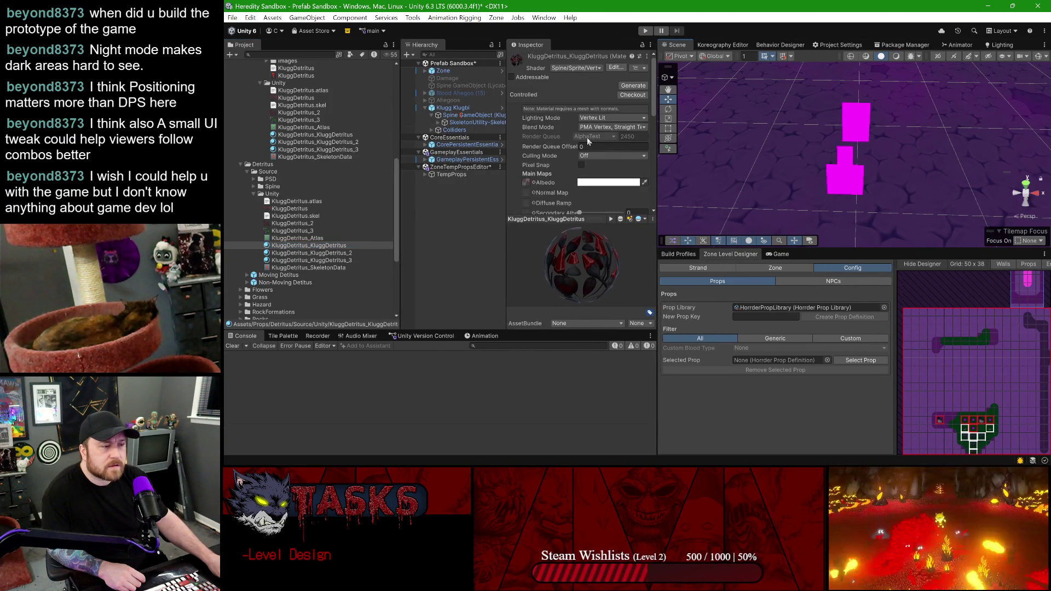
left_click(452, 117)
scroll(626, 149, "down", 2)
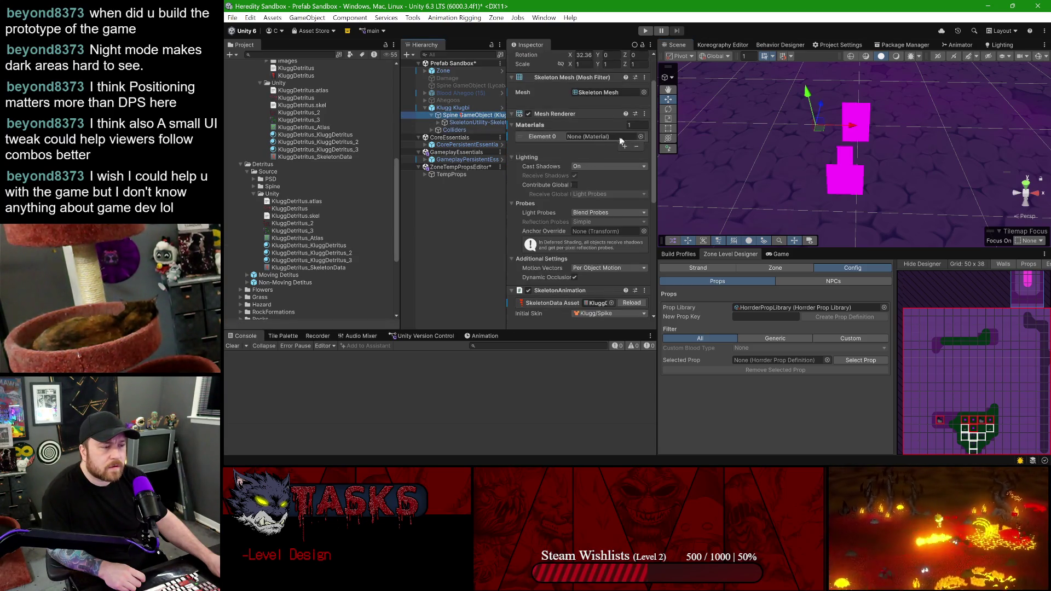
scroll(620, 221, "down", 1)
left_click(629, 279)
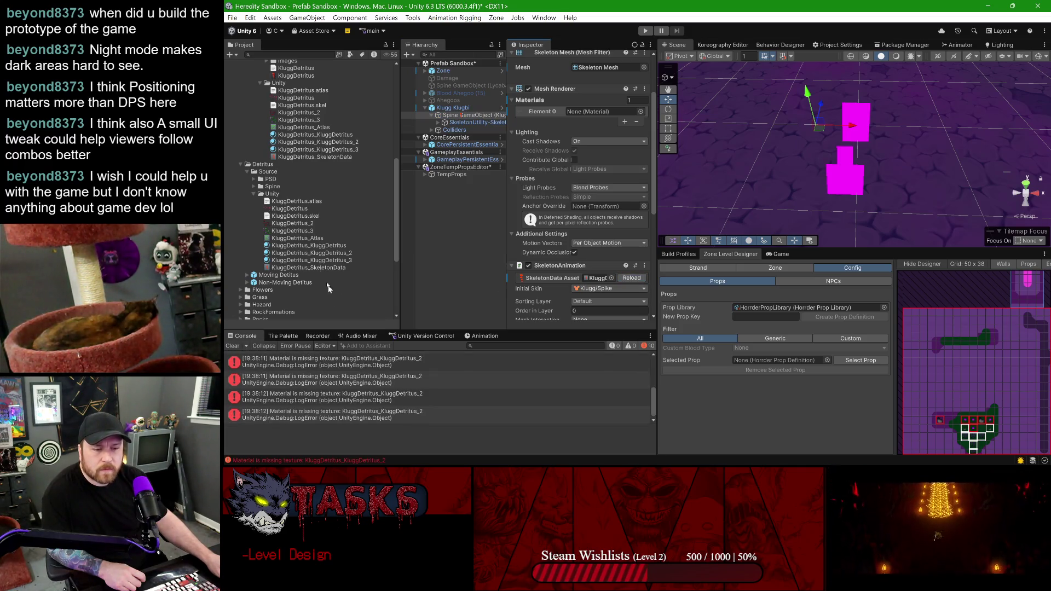
- Reimport KluggDetritus_SkeletonData and reload it on Klugg Klugbi's Spine object
right_click(301, 157)
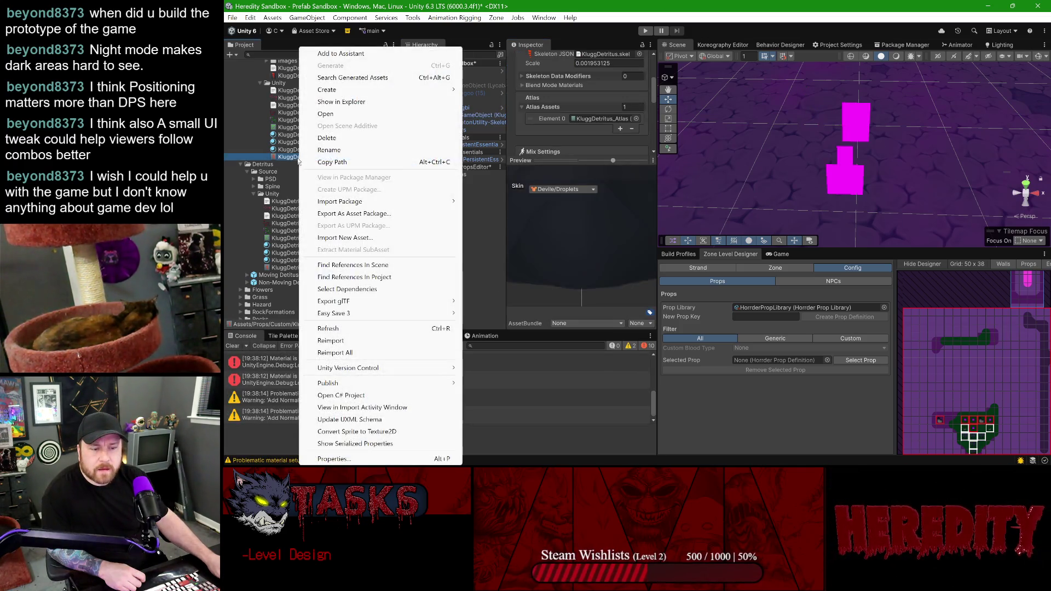
left_click(341, 341)
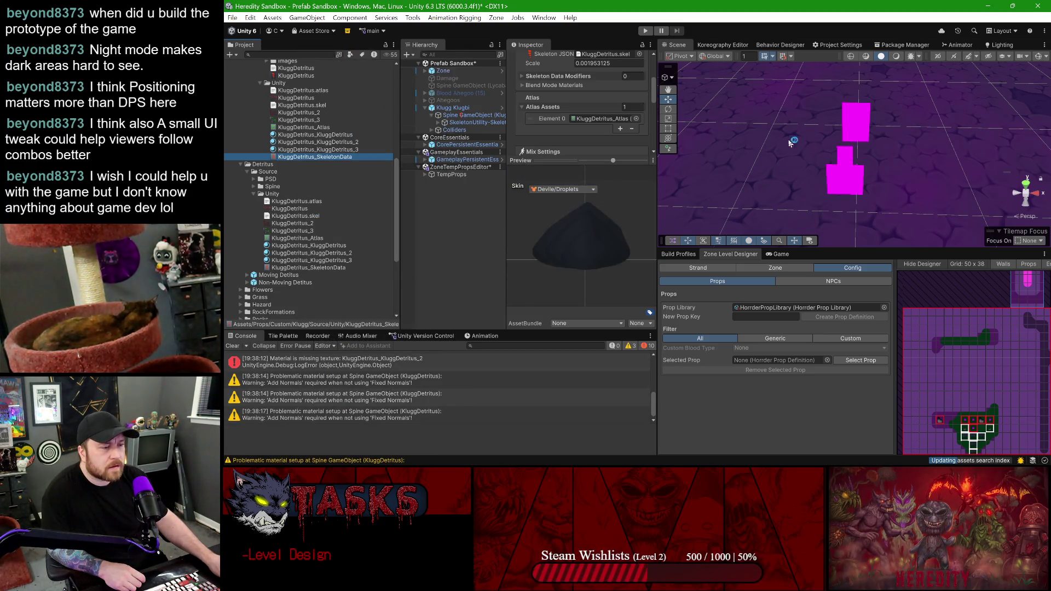
scroll(602, 126, "up", 3)
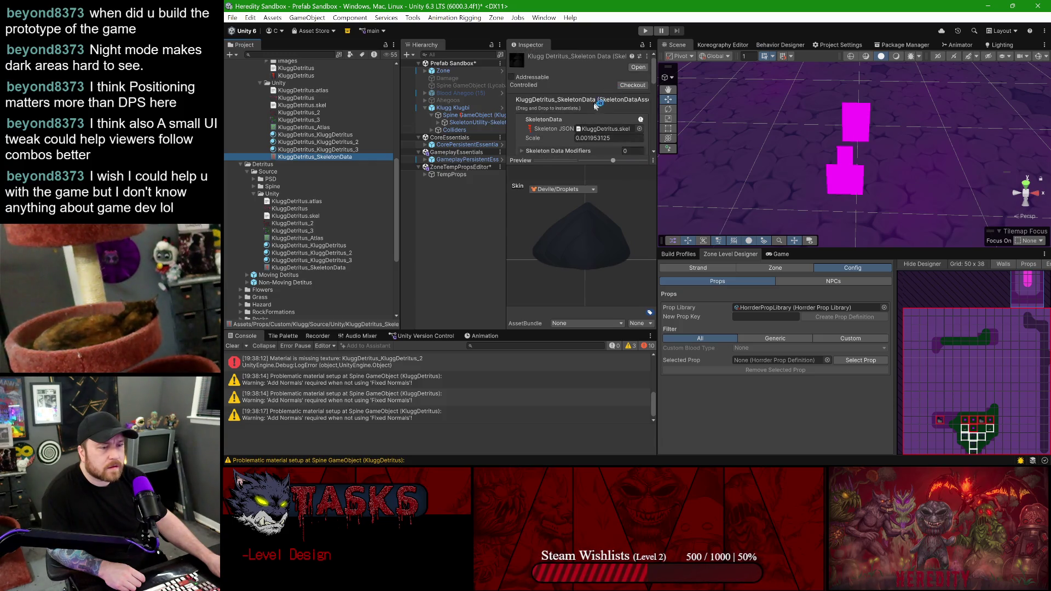
left_click(449, 108)
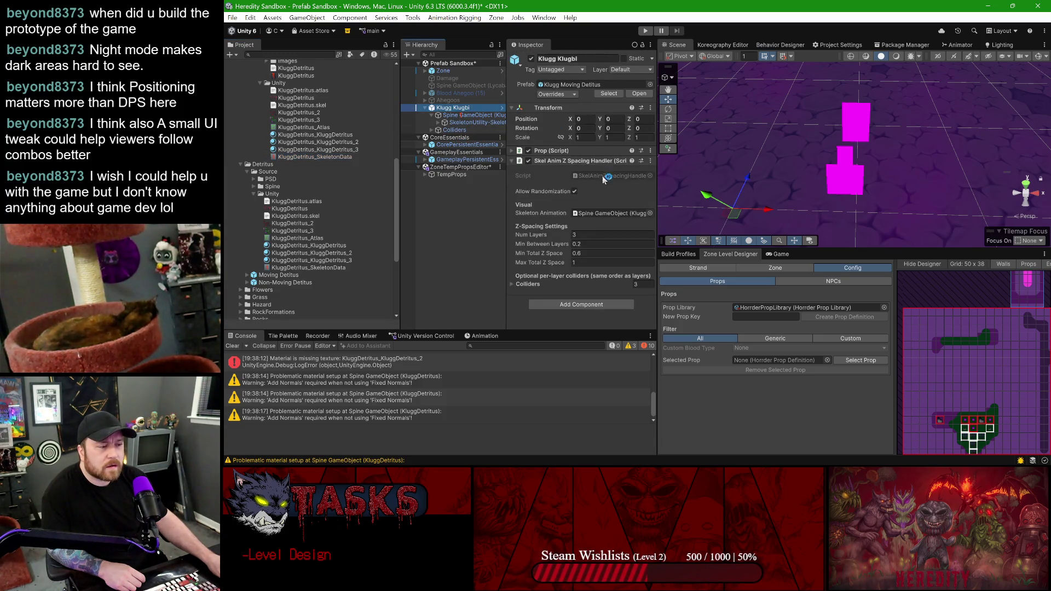
left_click(462, 115)
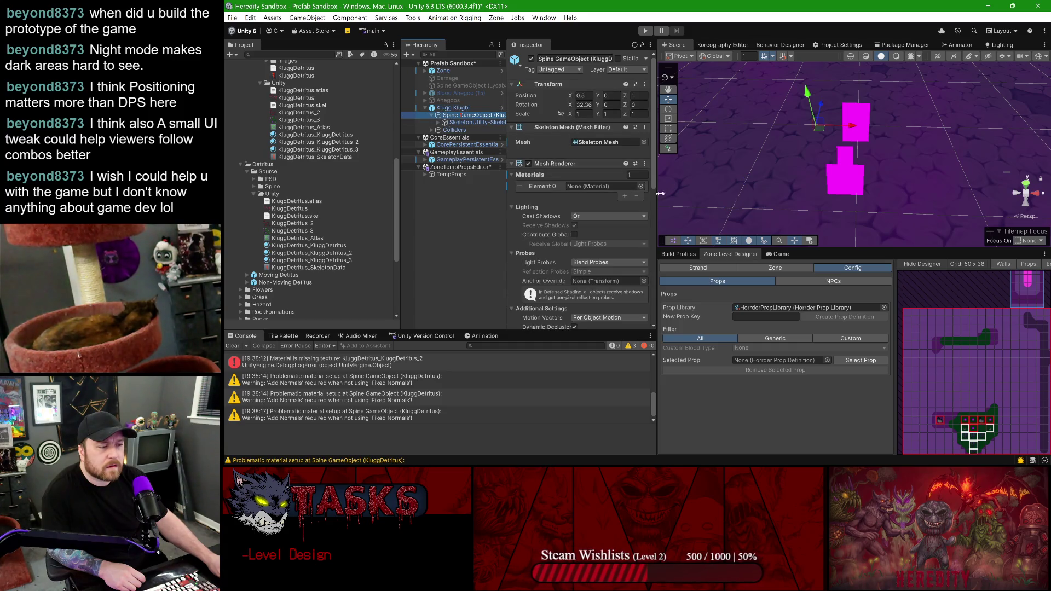
left_click(636, 198)
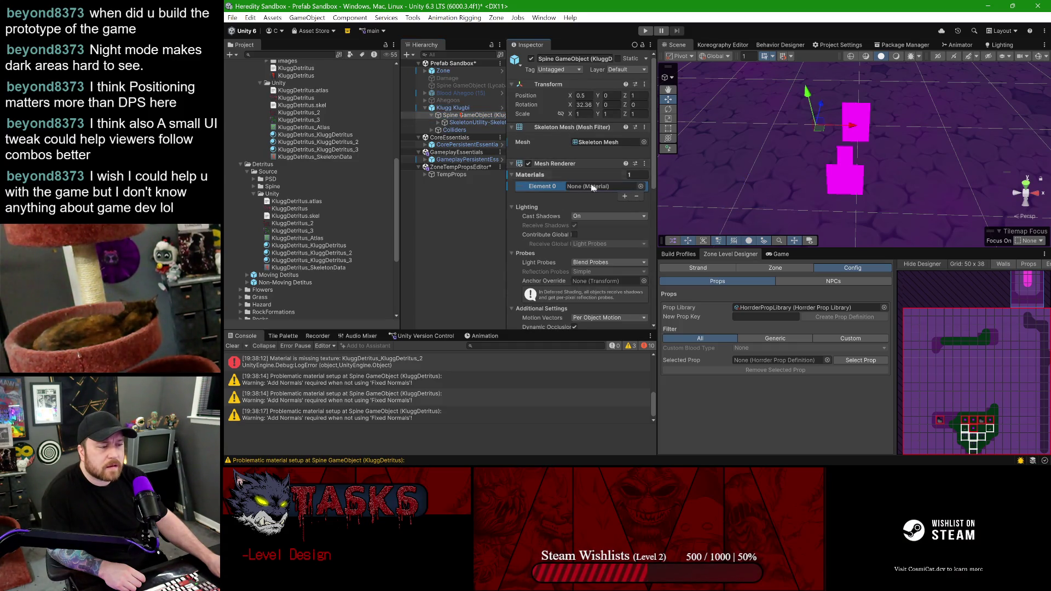
scroll(558, 186, "down", 4)
left_click(626, 254)
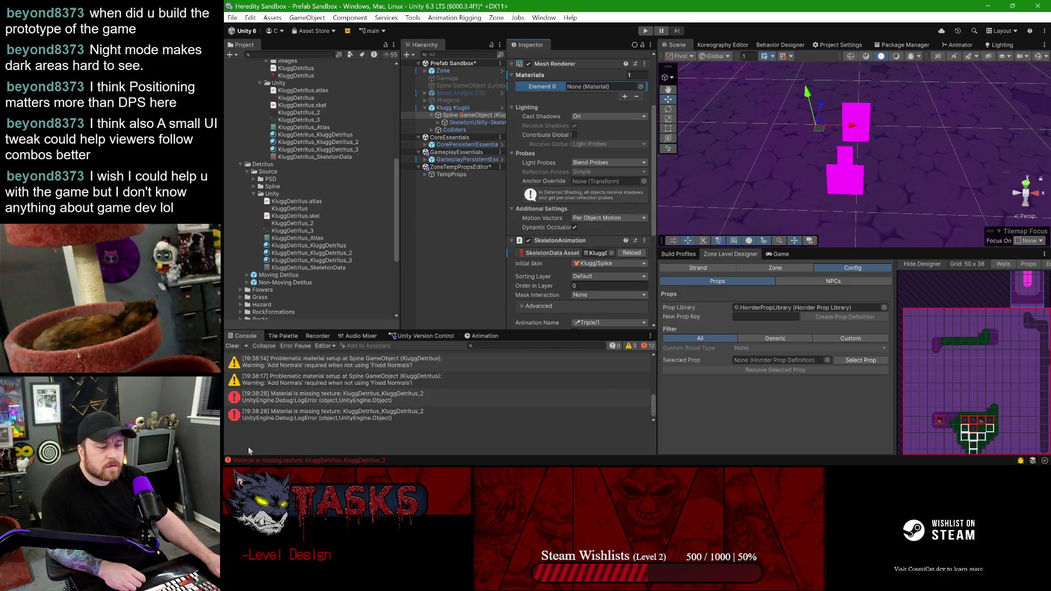
- Trace the missing-texture error to KluggDetritus_KluggDetritus_2 and select the KluggDetritus Spine source file
left_click(331, 393)
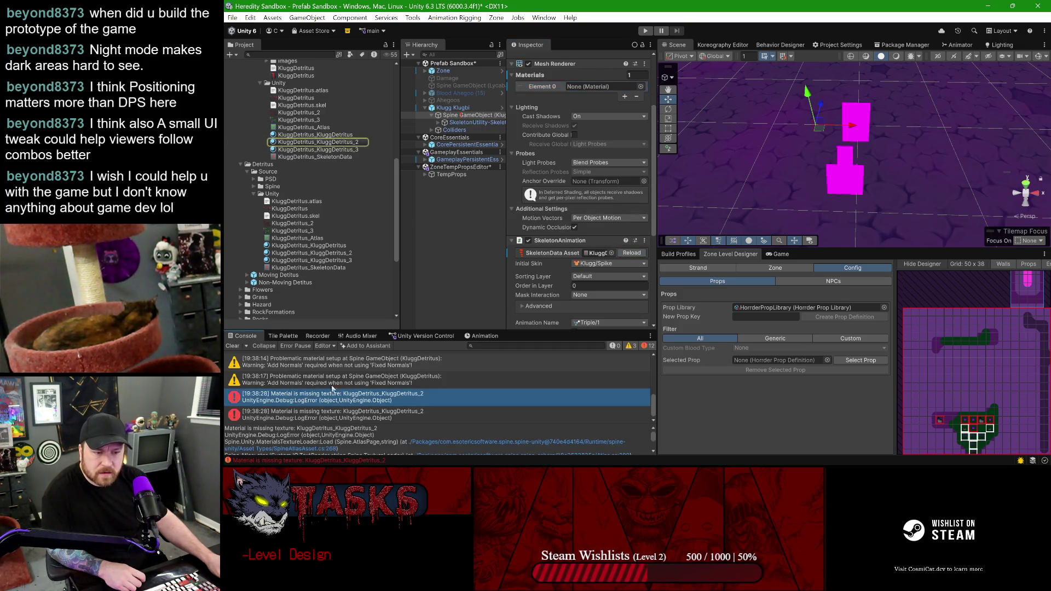
left_click(324, 142)
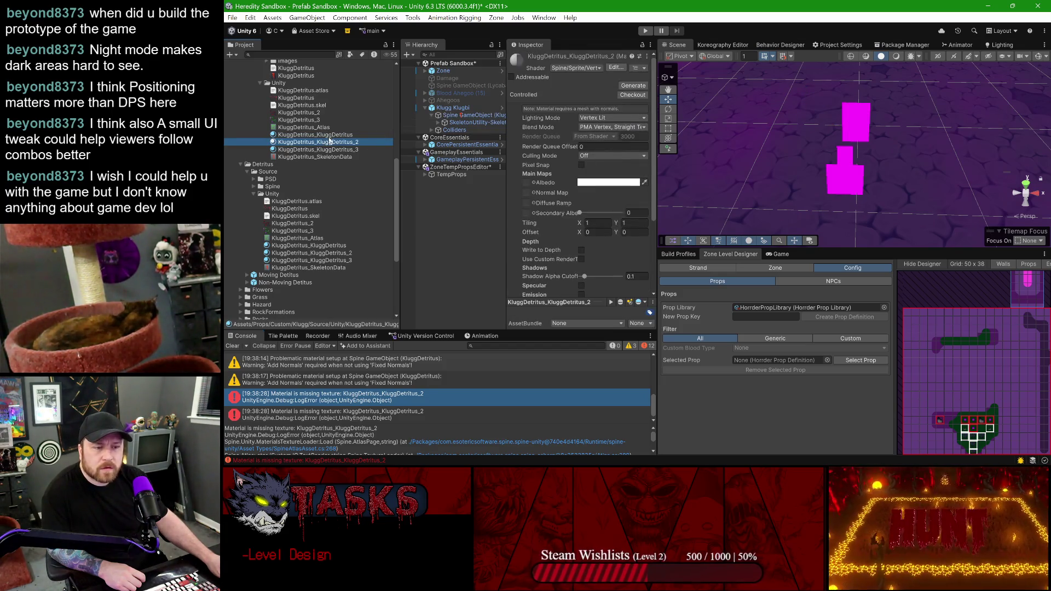
left_click_drag(314, 118, 469, 150)
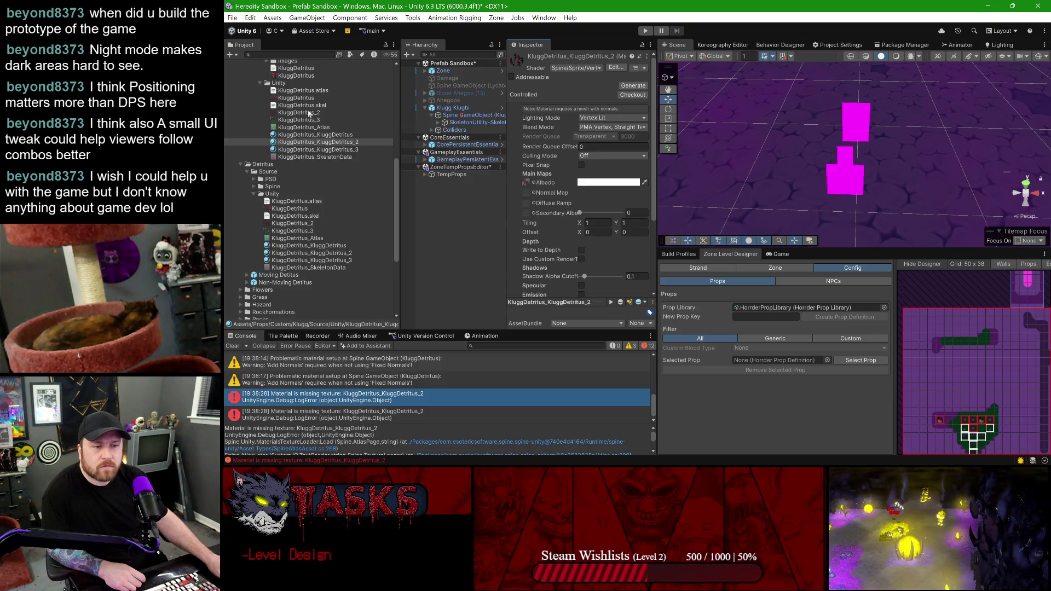
scroll(311, 111, "up", 2)
left_click(307, 132)
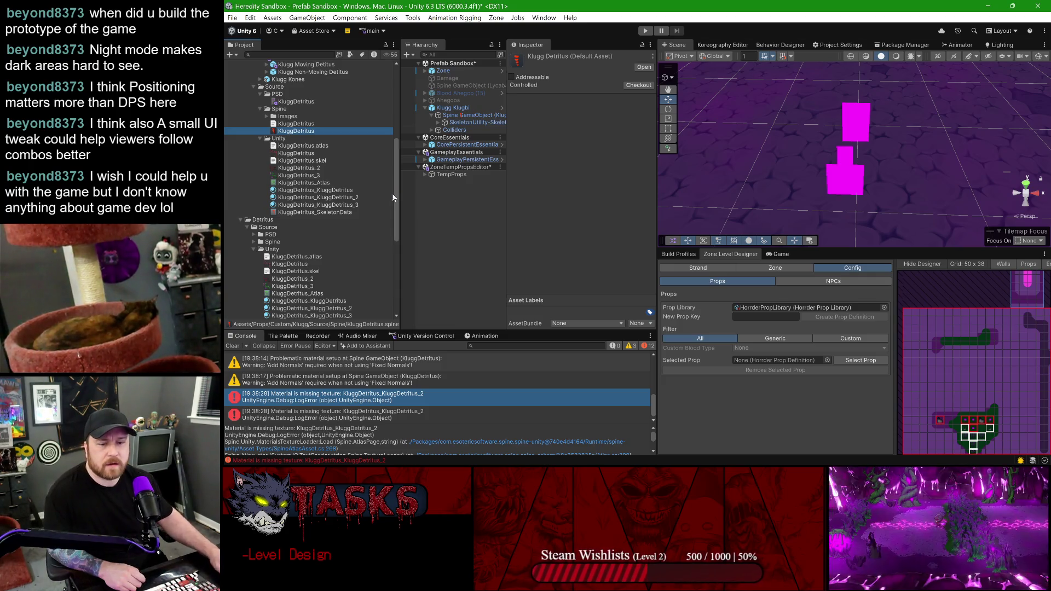
- Open KluggDetritus in Spine and set the binary export folder to Props/Custom/Klugg/Source/Unity
double_click(298, 131)
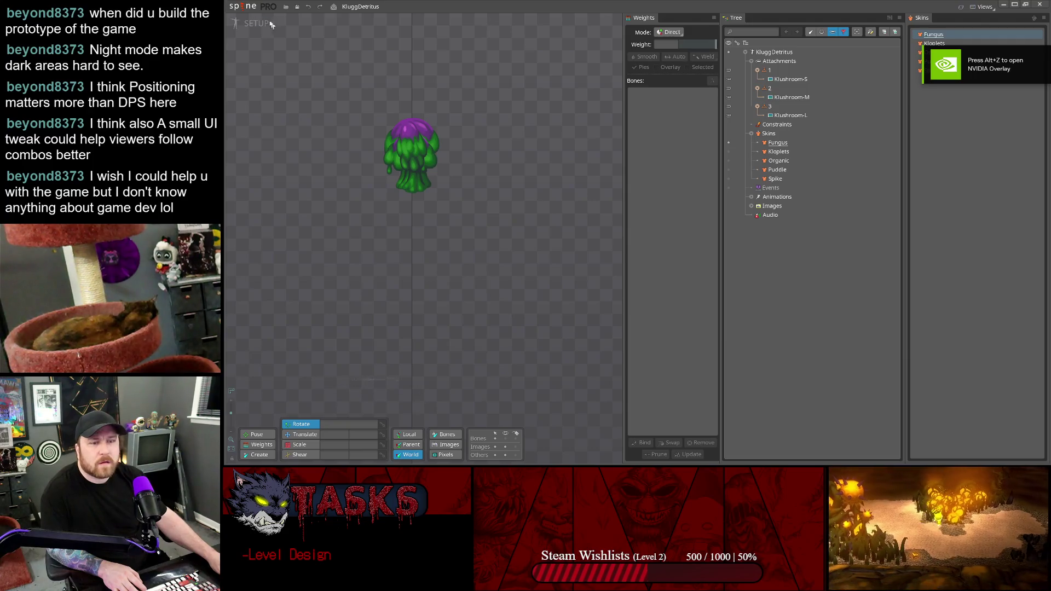
left_click(229, 10)
left_click(252, 113)
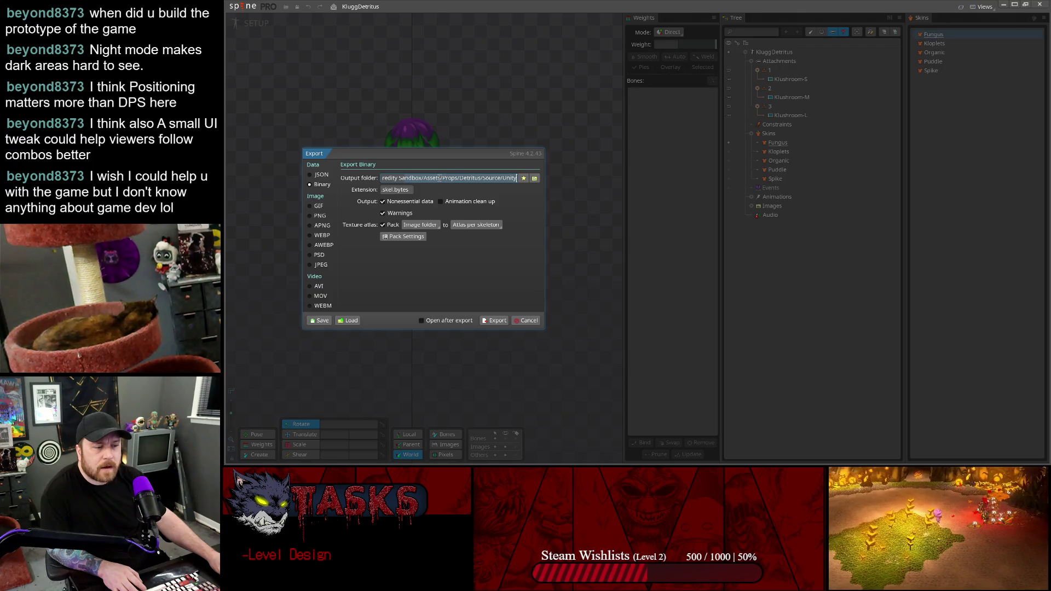
left_click(536, 179)
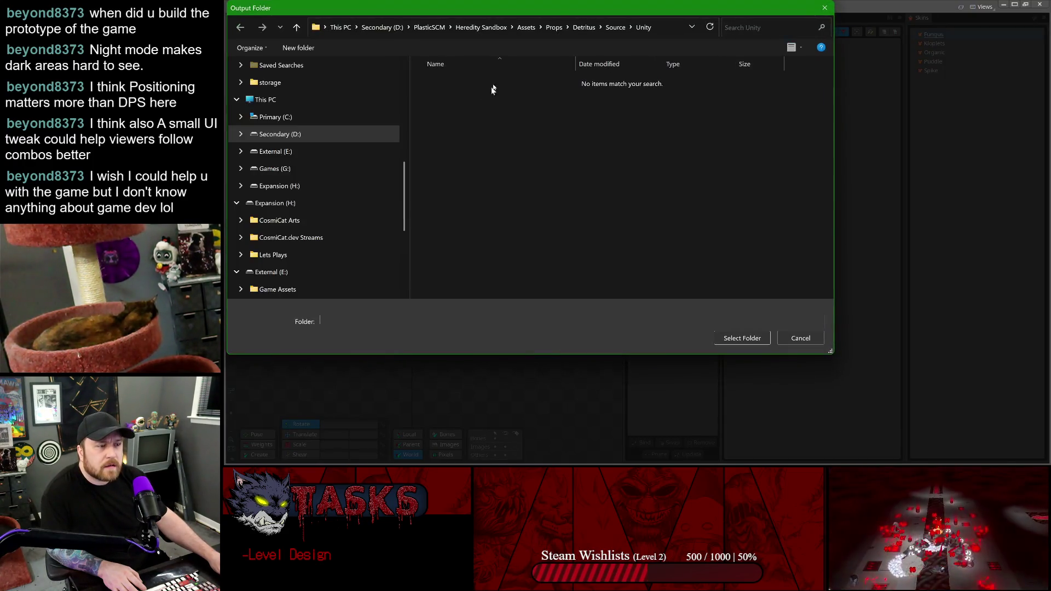
left_click(556, 28)
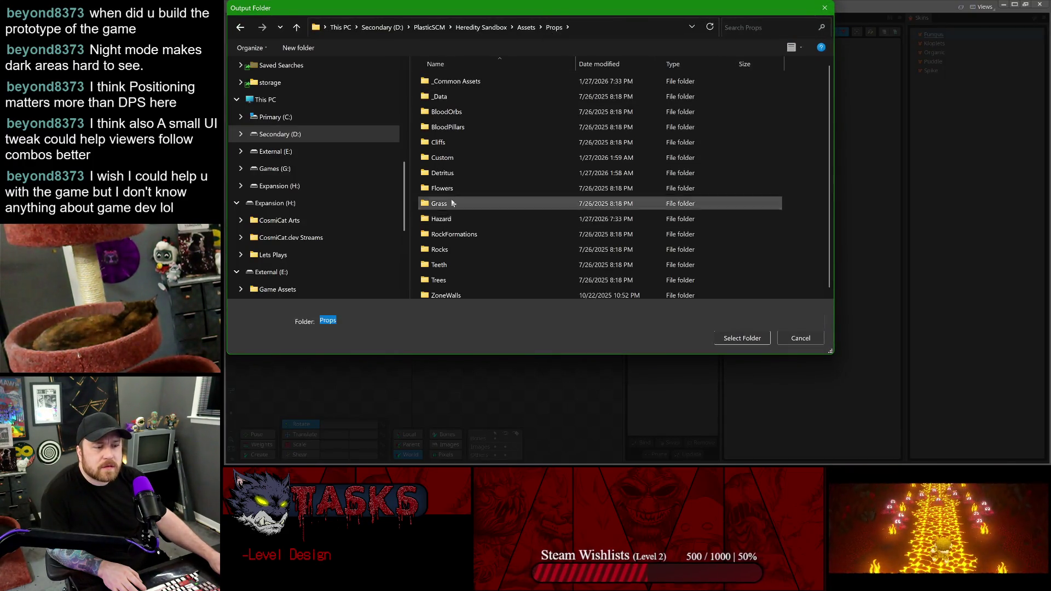
double_click(442, 157)
double_click(441, 80)
left_click(441, 97)
double_click(442, 97)
double_click(443, 111)
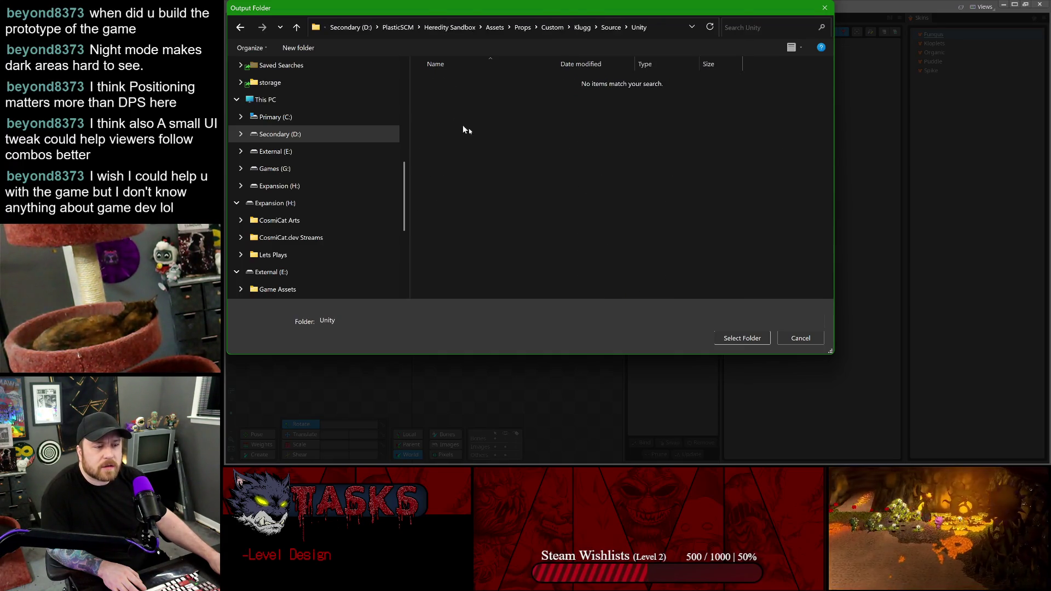
left_click(742, 338)
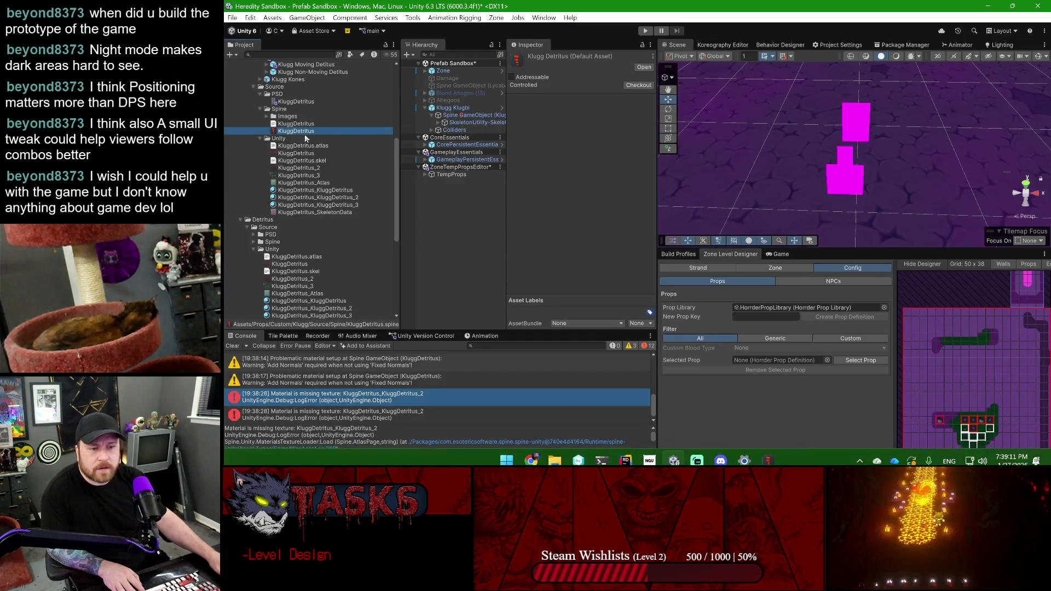
- Delete the old Klugg assets in Unity, then confirm Spine's output folder
left_click(310, 213, "shift")
key("Delete")
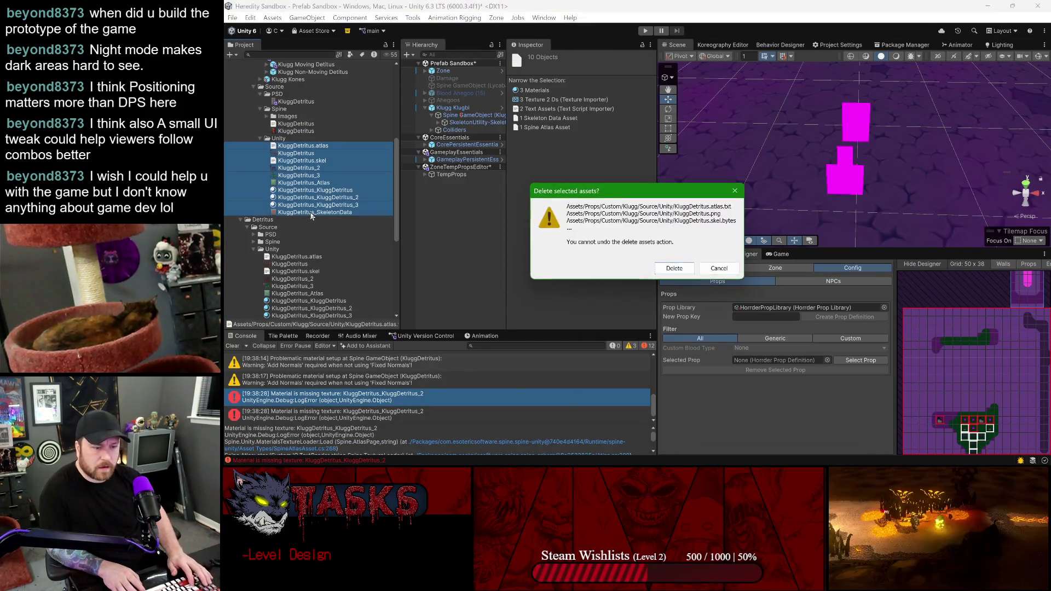
key("Return")
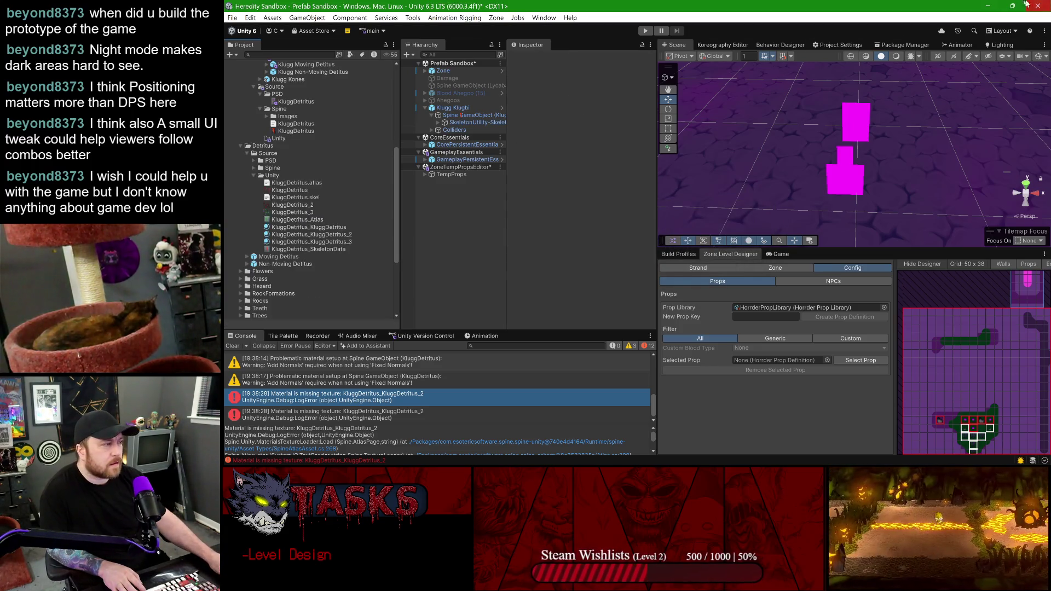
key("alt+Tab")
left_click(742, 338)
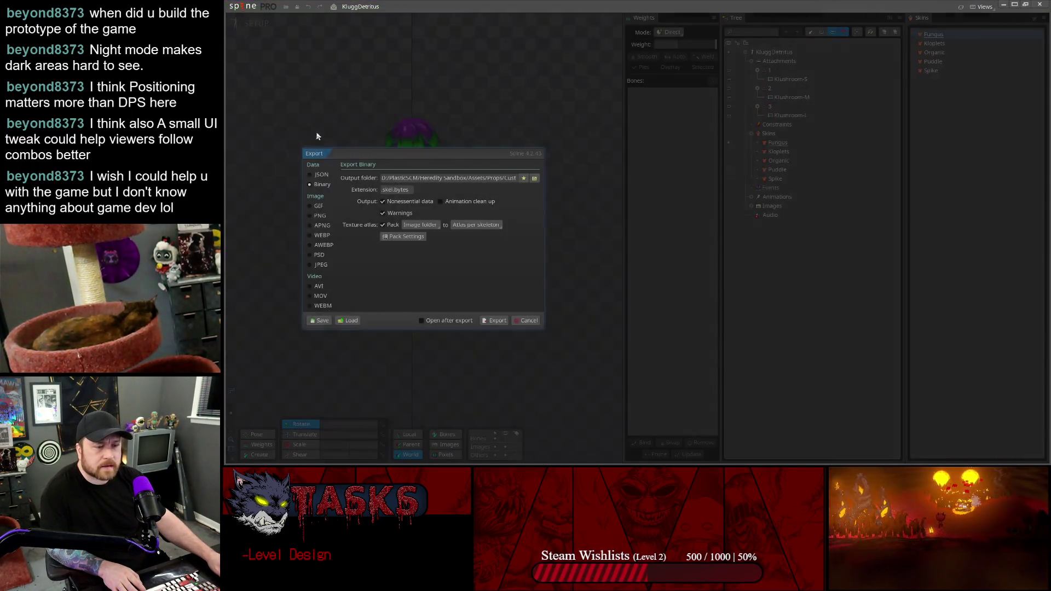
- Accept the Texture Packer settings, run the KluggDetritus binary export, and minimize Spine
left_click(412, 238)
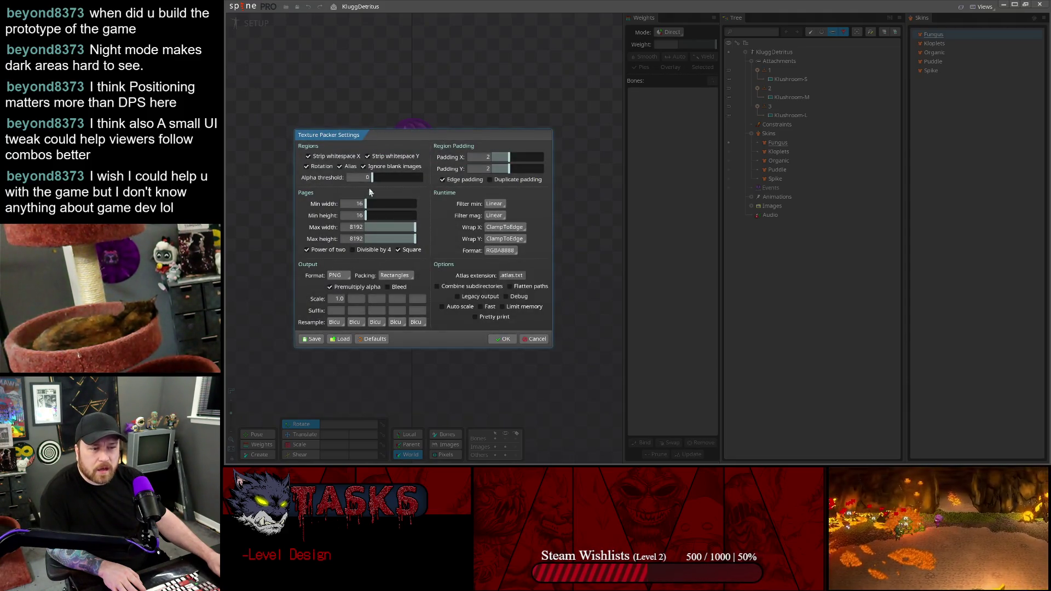
left_click(504, 340)
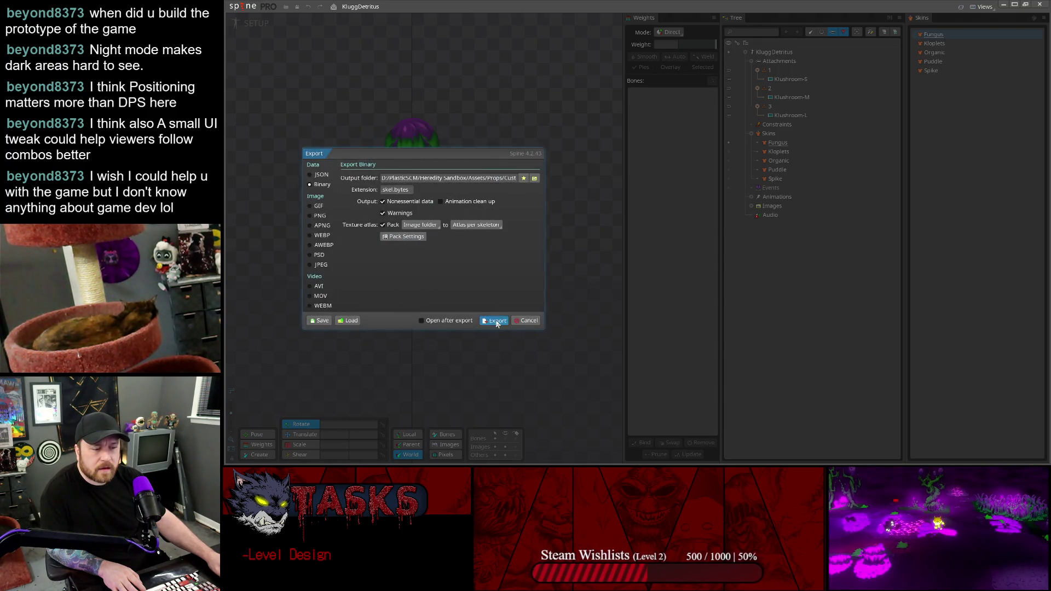
left_click(496, 322)
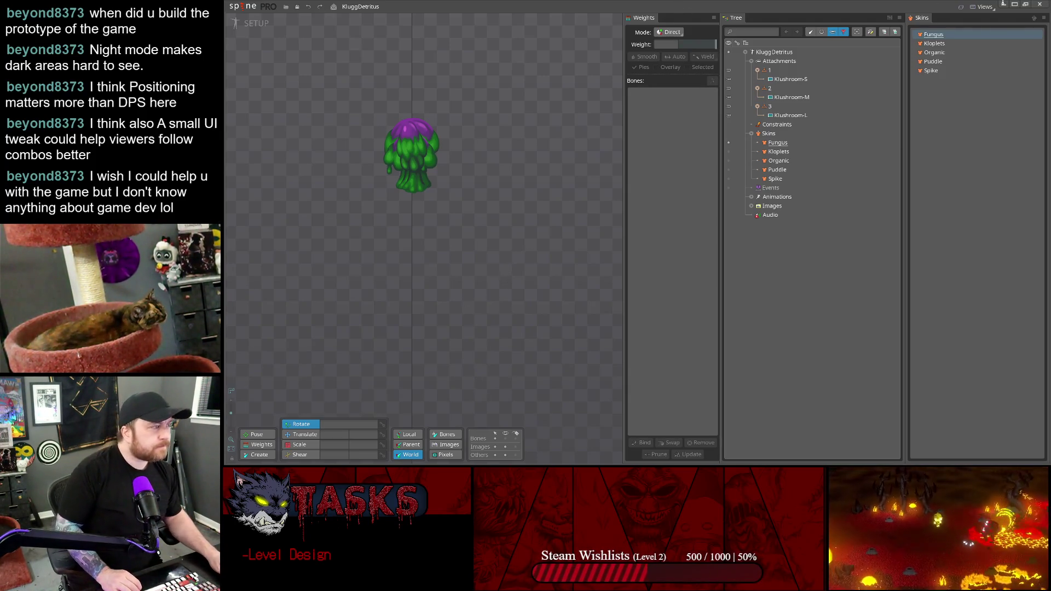
left_click(1002, 8)
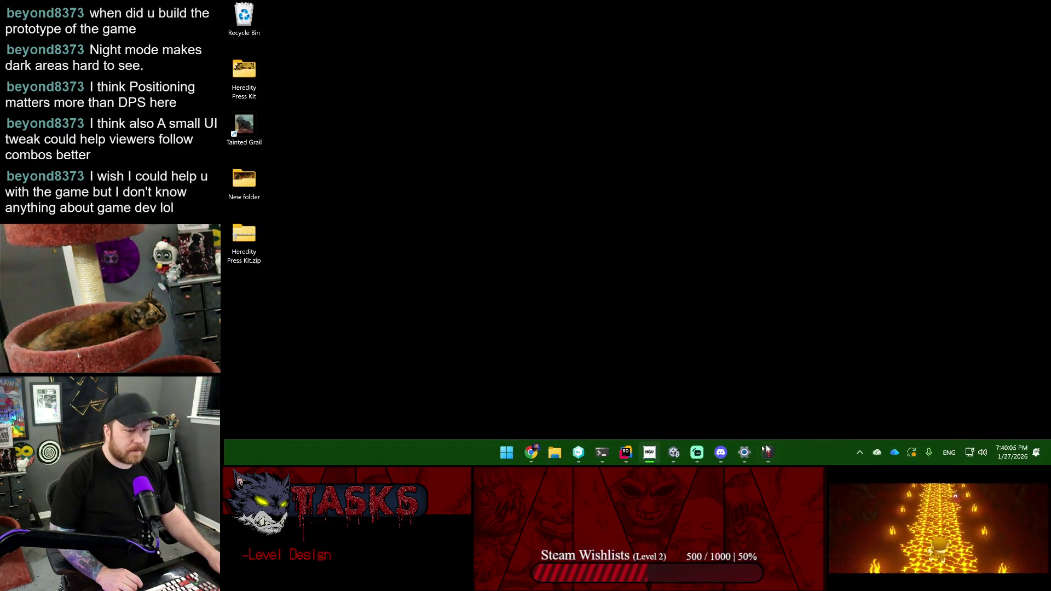
- Restore the Unity Heredity Sandbox window from the taskbar preview
mouse_move(748, 451)
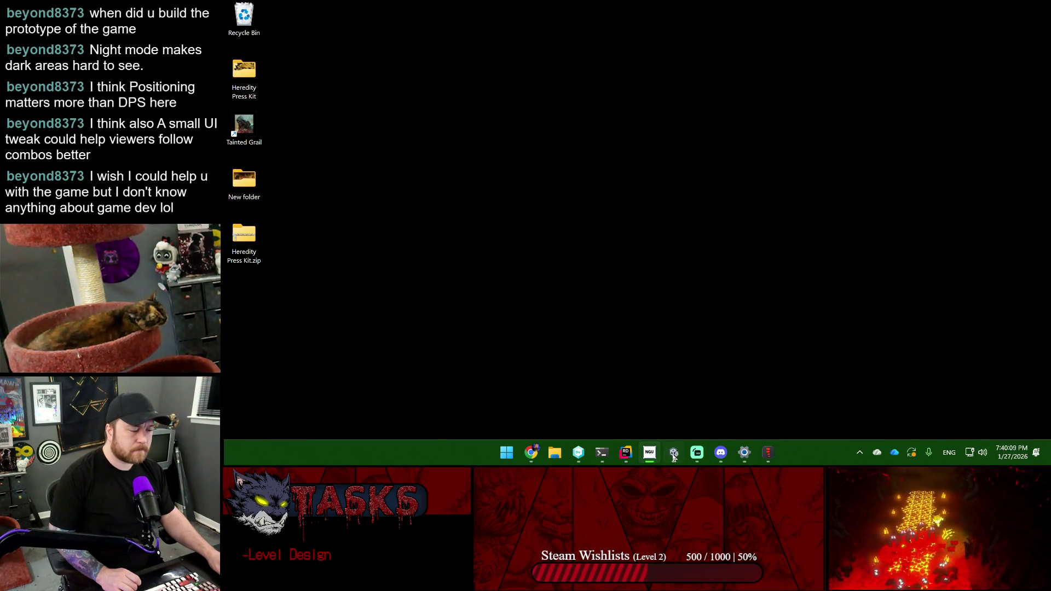
mouse_move(673, 453)
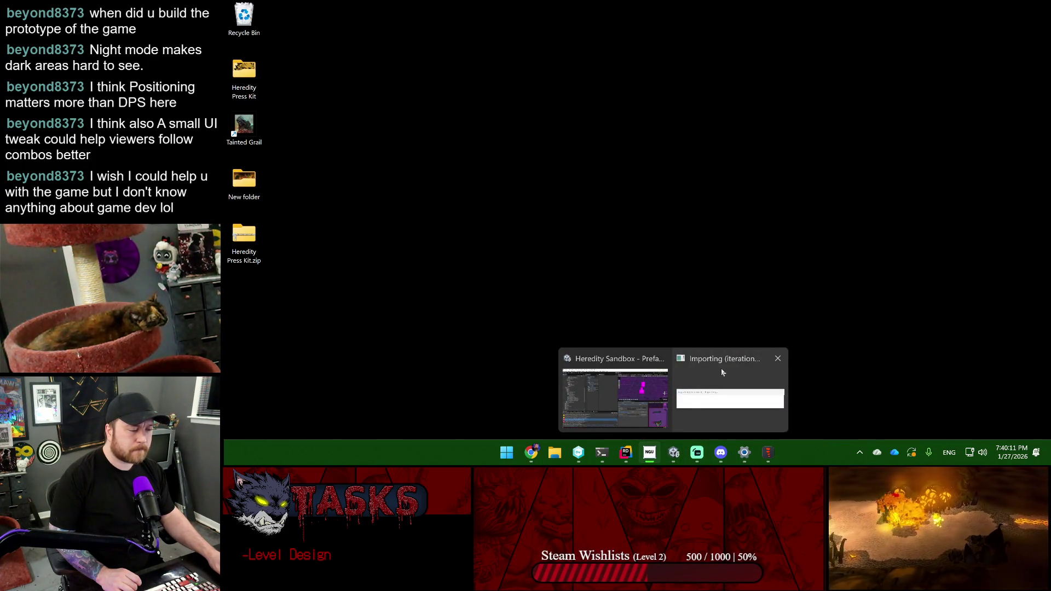
left_click(722, 373)
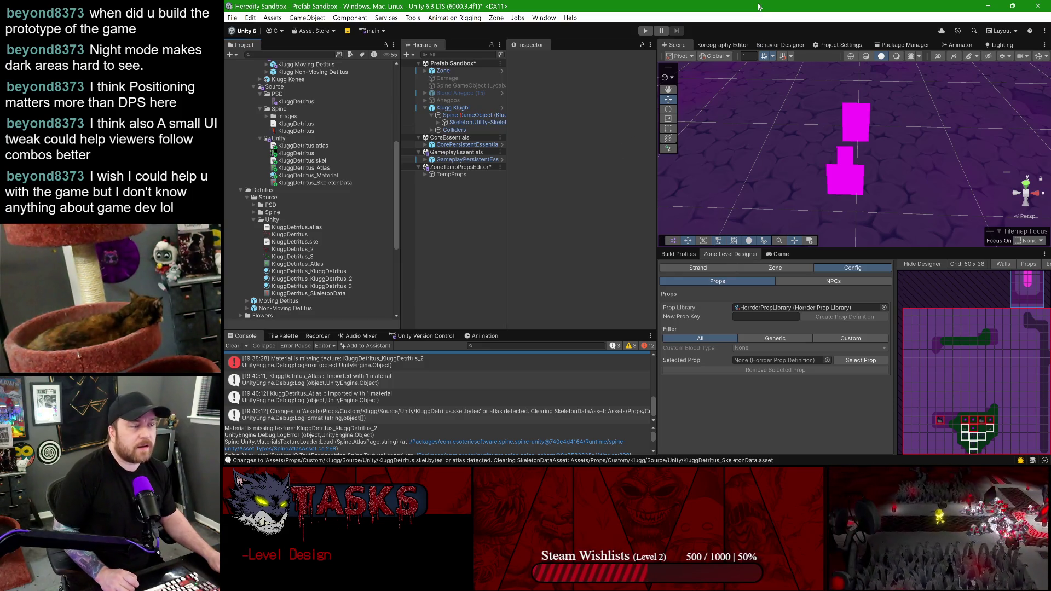
- Clear old Console errors, enlarge the Console, and select the new 1024×1024 KluggDetritus texture
left_click(270, 364)
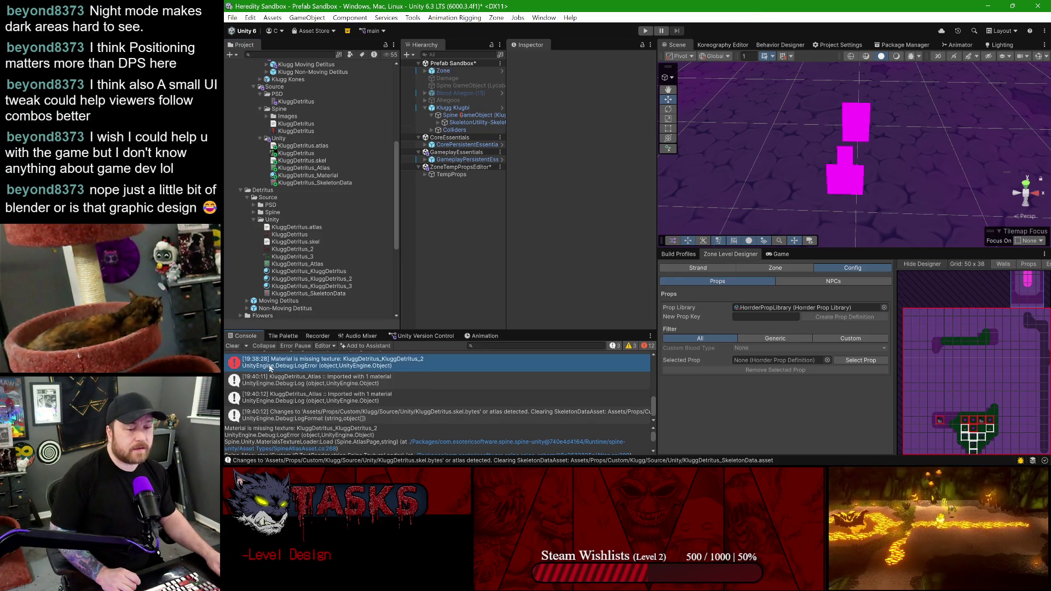
left_click(232, 346)
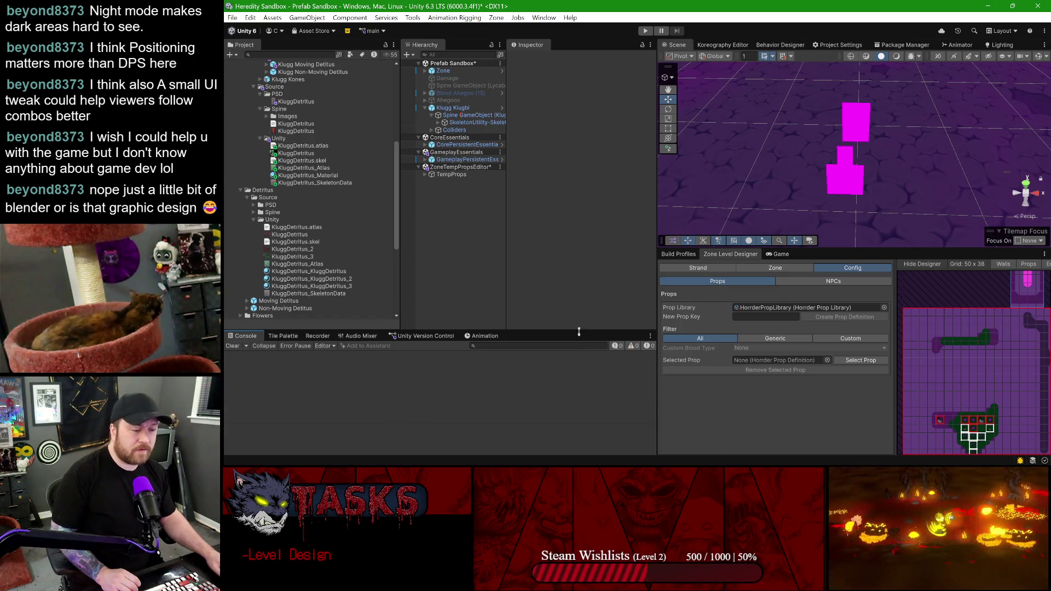
left_click_drag(570, 327, 578, 248)
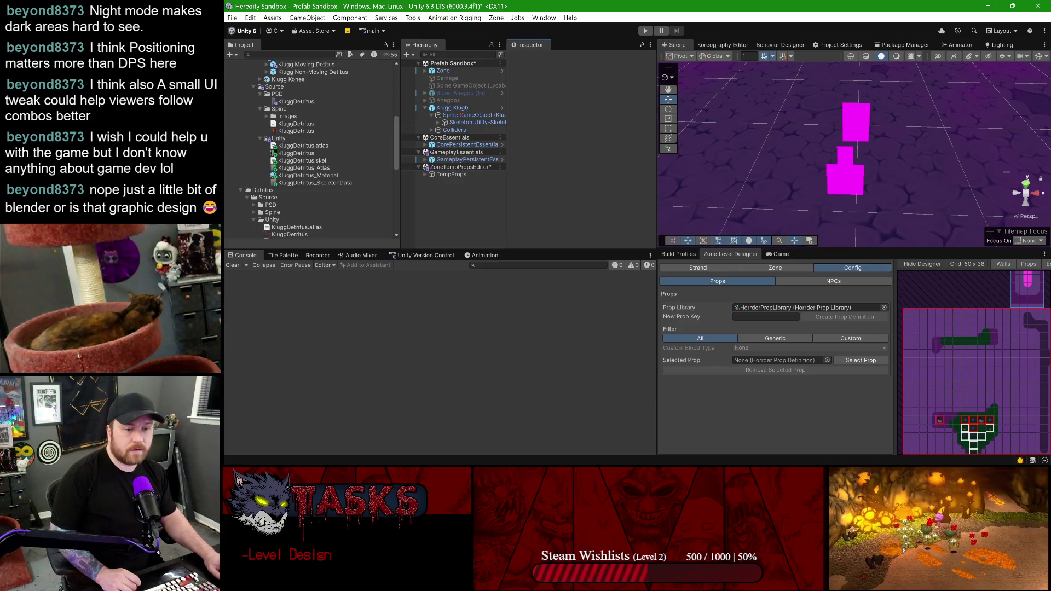
left_click(314, 154)
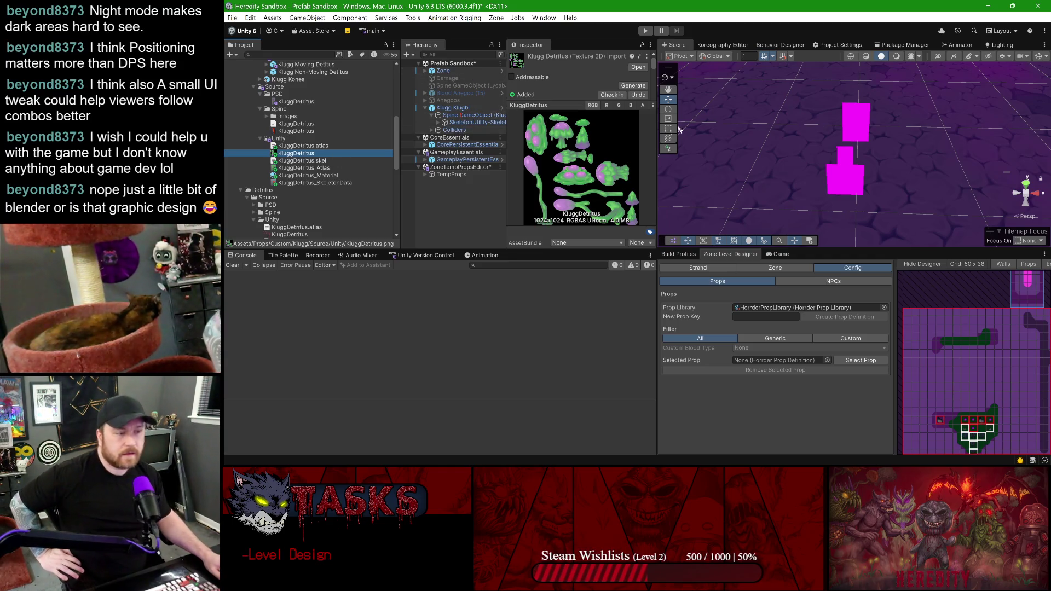
- Enable Alpha Is Transparency and Generate Mipmap on the KluggDetritus texture and apply
left_click_drag(493, 251, 494, 417)
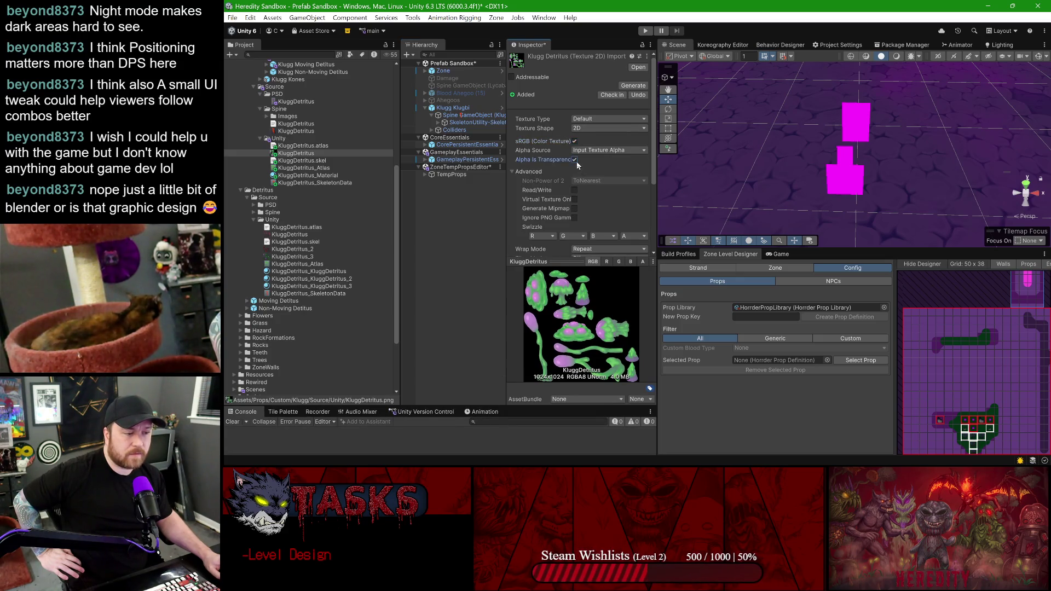
scroll(578, 165, "down", 3)
left_click(574, 133)
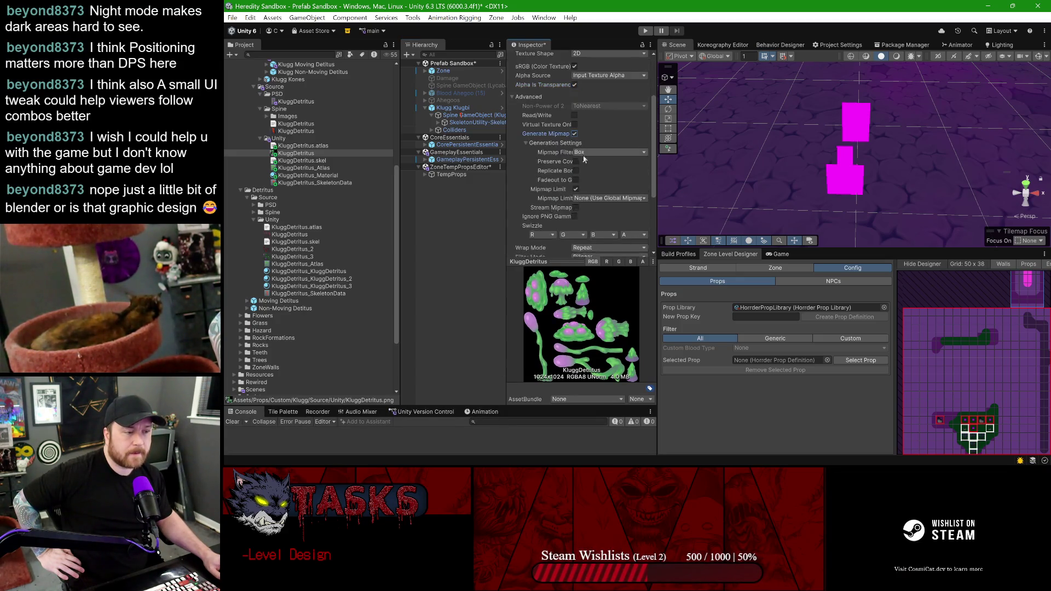
scroll(613, 208, "down", 4)
left_click(636, 236)
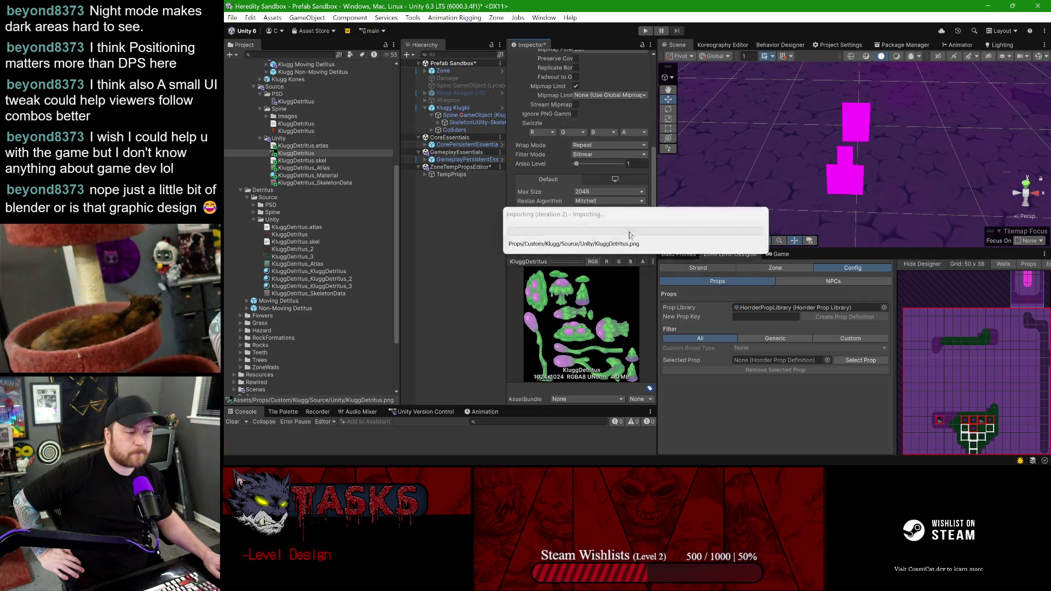
left_click_drag(510, 407, 500, 370)
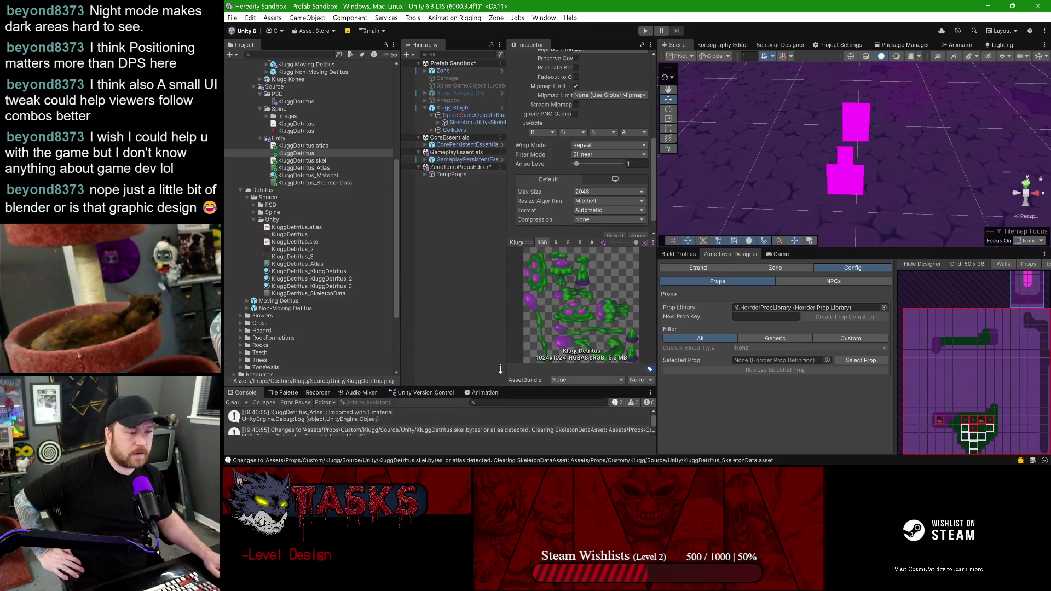
- Drop KluggDetritus_SkeletonData into the plant's SkeletonData Asset and list its five initial skins
left_click(456, 122)
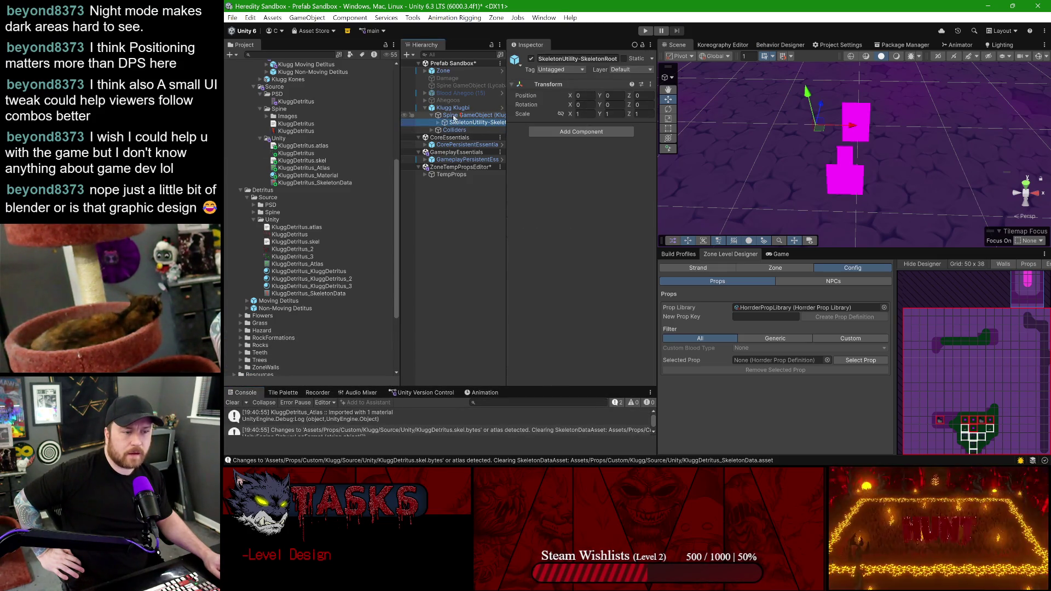
left_click(458, 115)
scroll(549, 262, "down", 8)
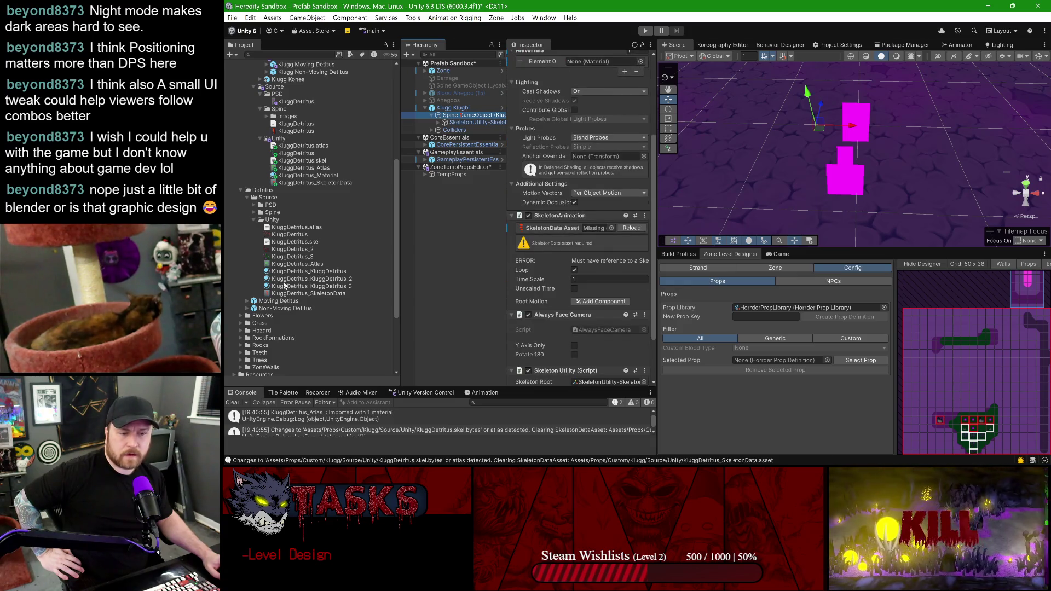
left_click(244, 190)
left_click_drag(315, 194, 599, 228)
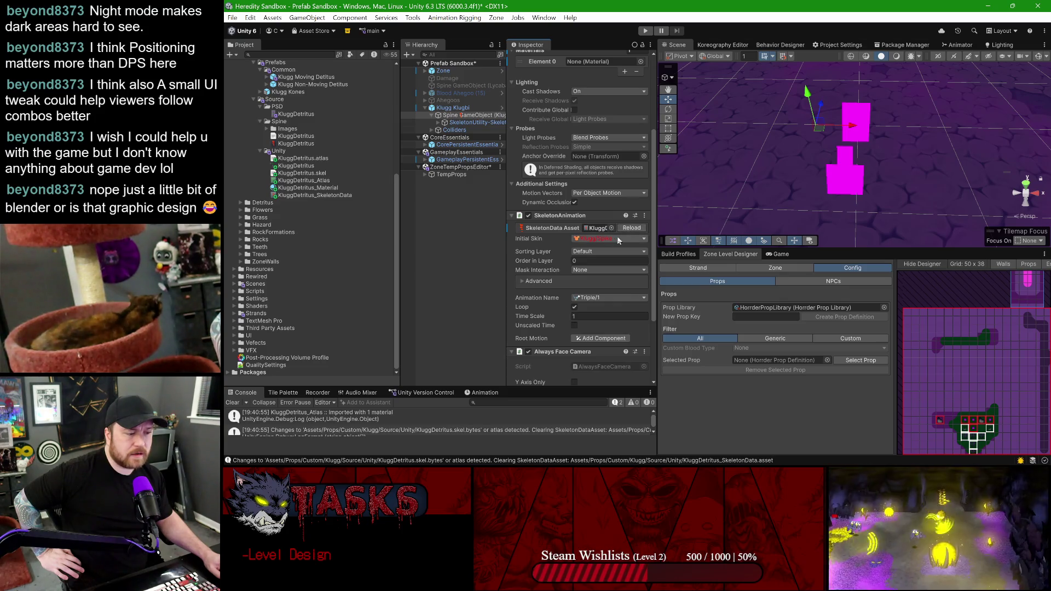
left_click(619, 240)
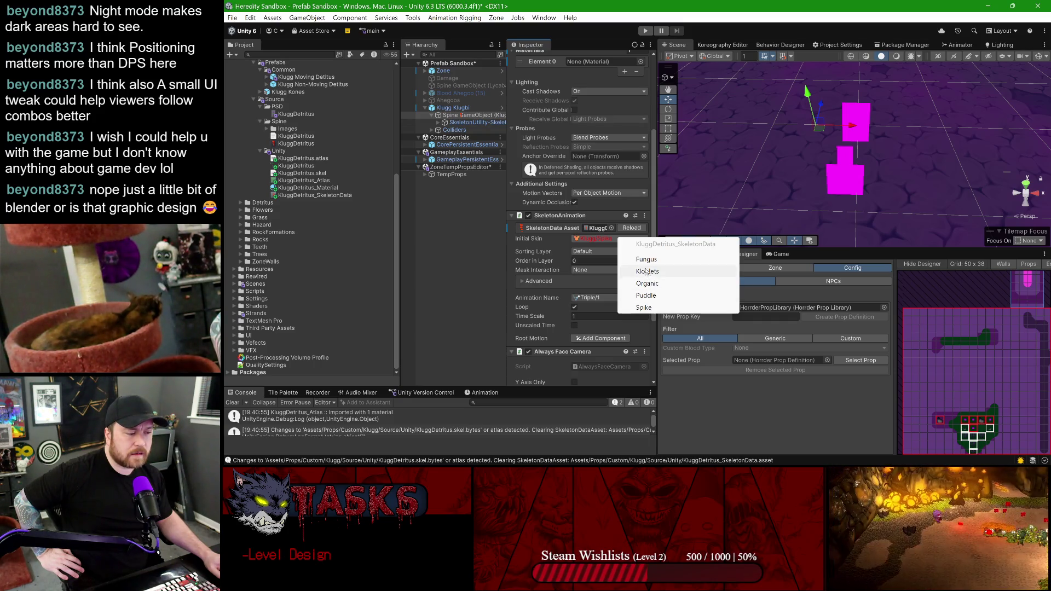
left_click(772, 450)
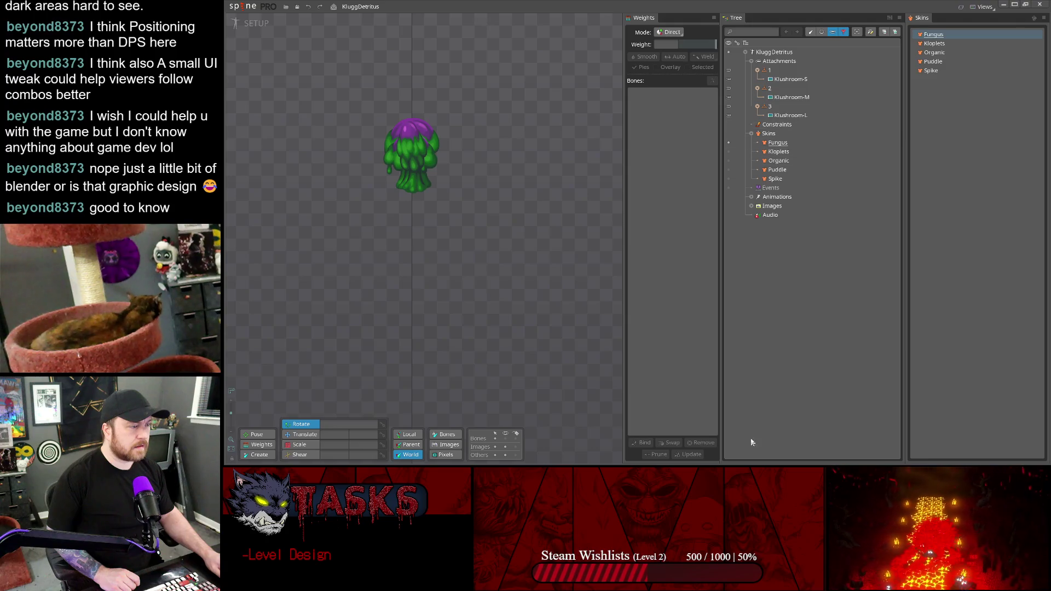
- Preview the Organic skin, then rename the Fungus skin to Klushrooms
left_click(751, 206)
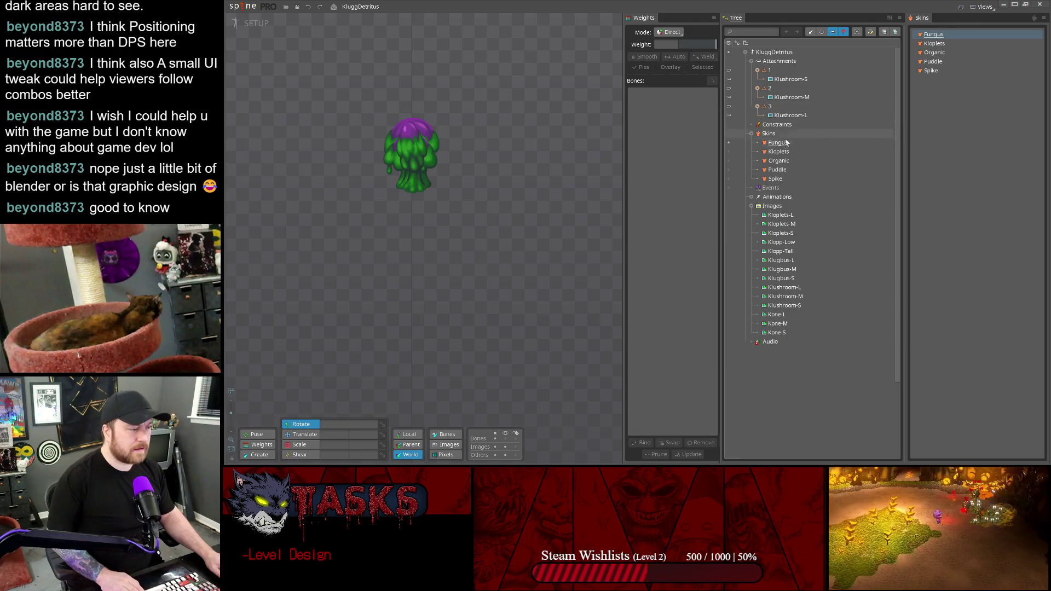
left_click(781, 161)
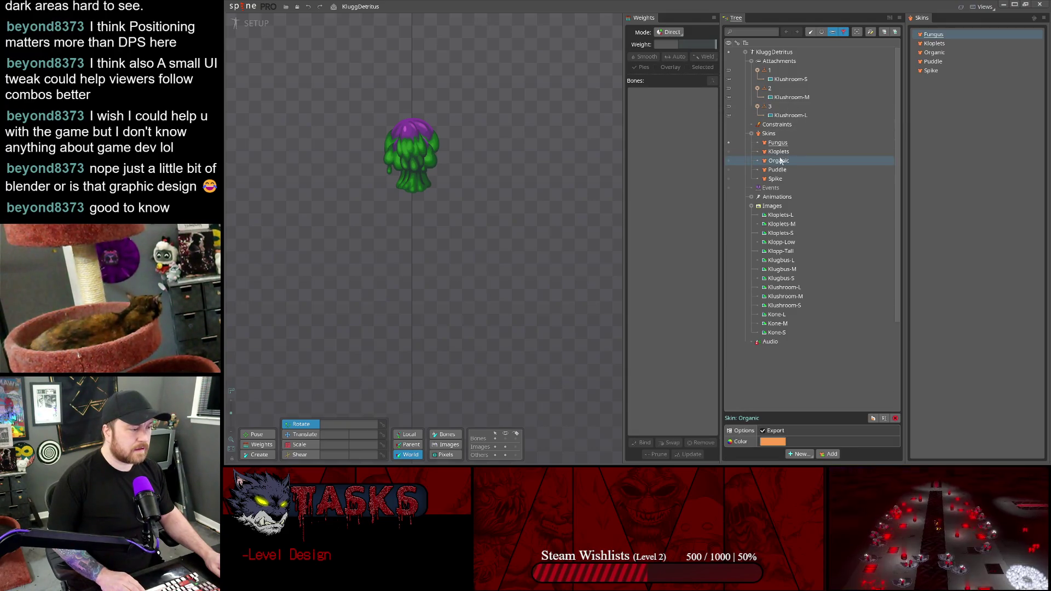
left_click(727, 161)
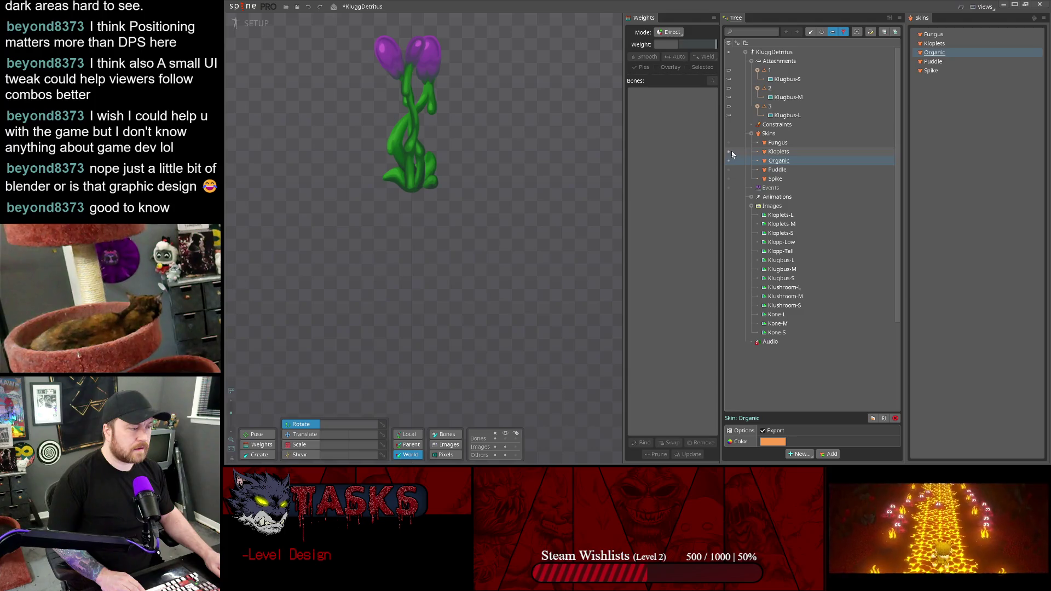
left_click(727, 143)
double_click(782, 143)
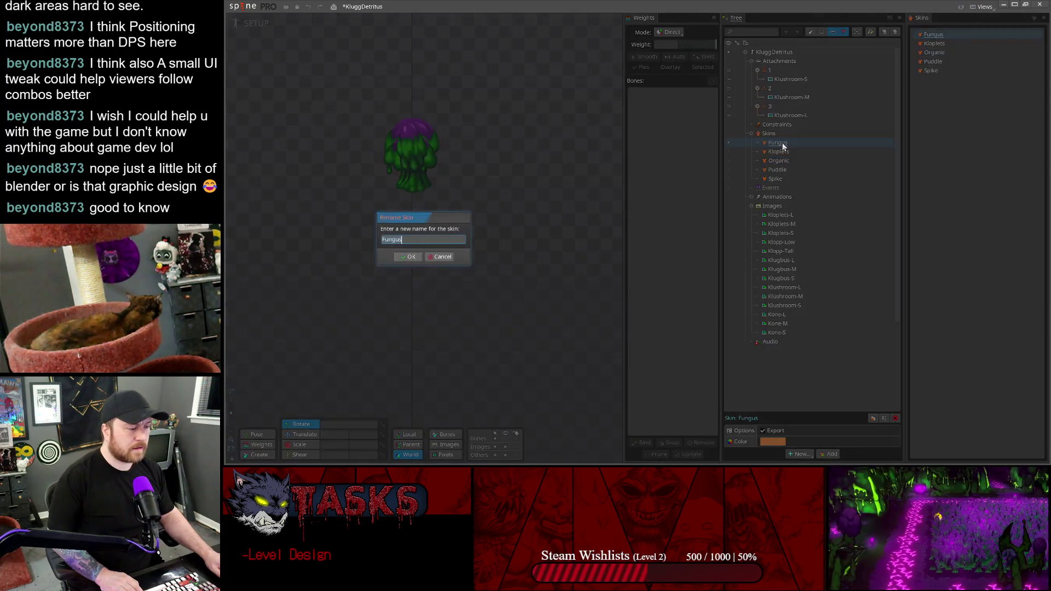
type("Klushrooms")
key("Return")
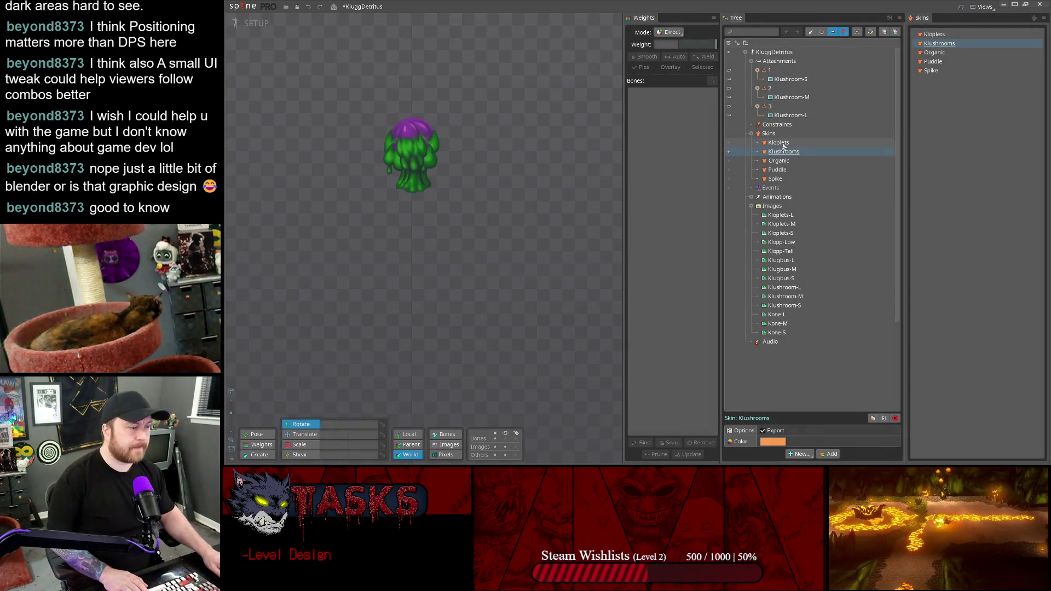
- Rename Organic to Klugbus, Puddle to Klopp, Spike to Kones, and save the project
left_click(778, 161)
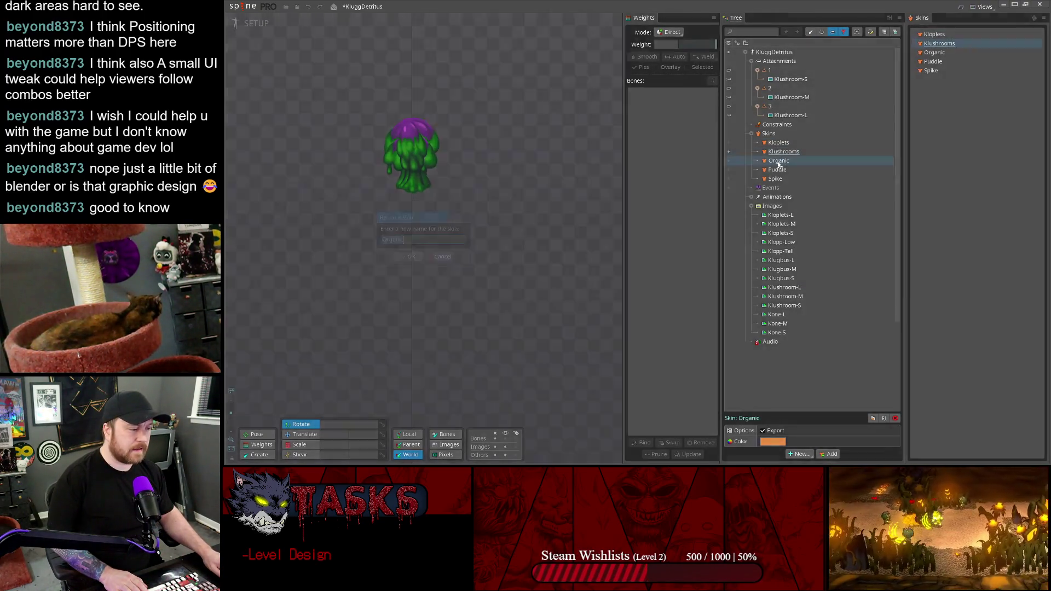
key("F2")
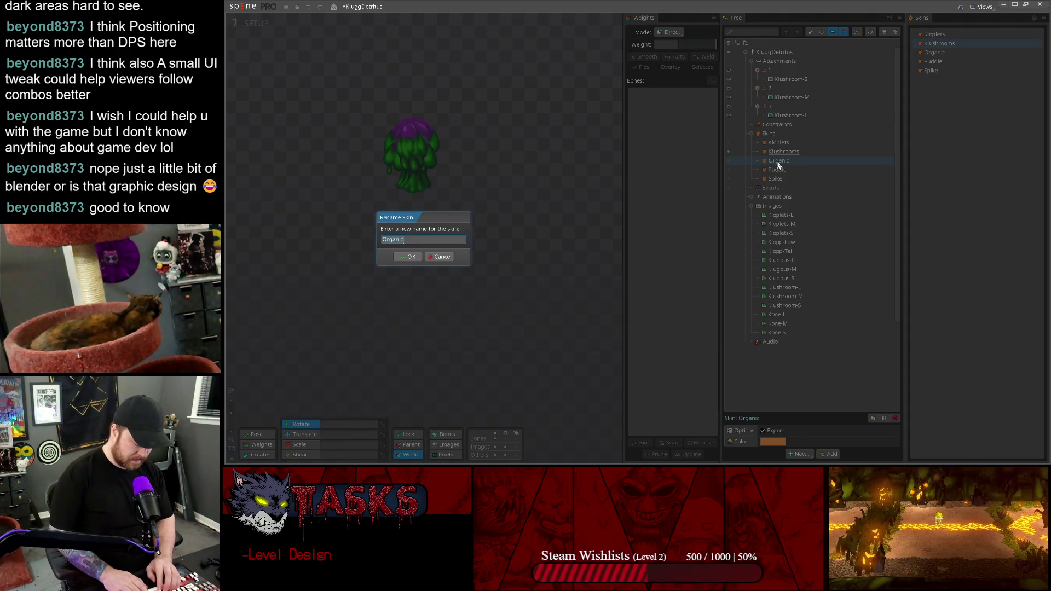
type("KLugbus")
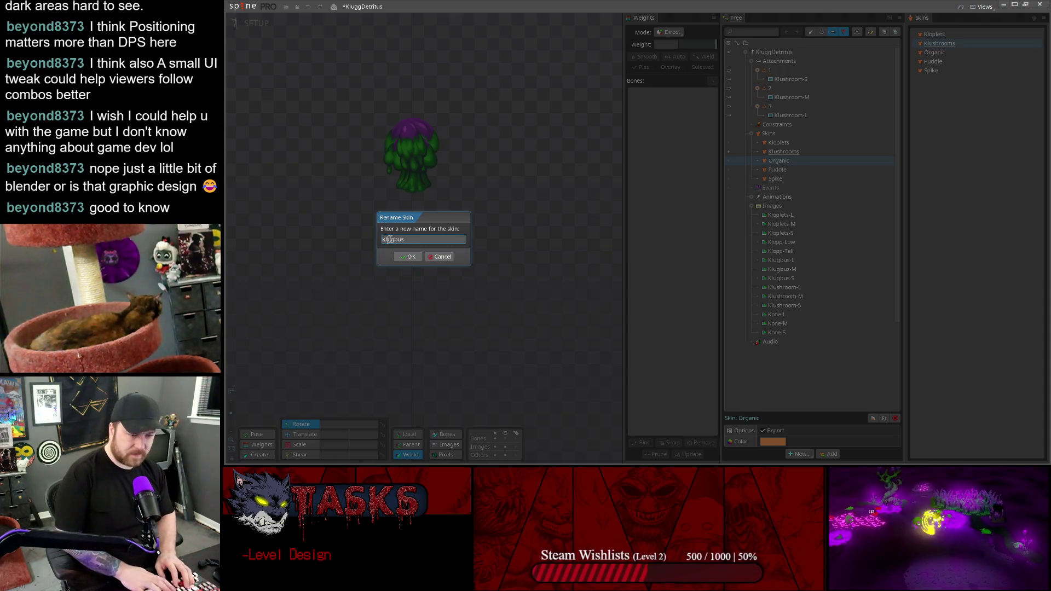
key("Return")
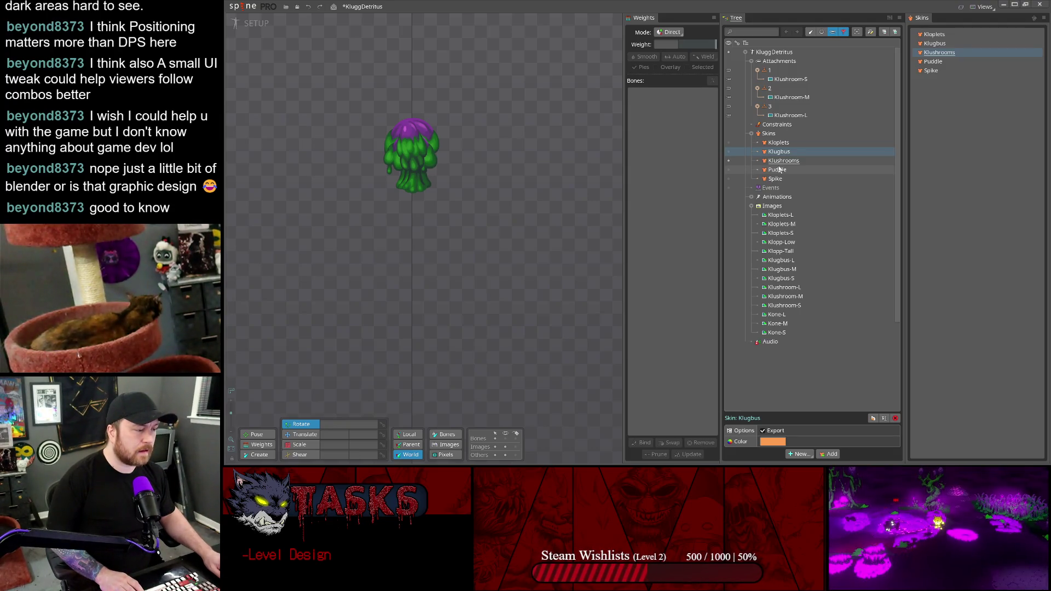
double_click(779, 169)
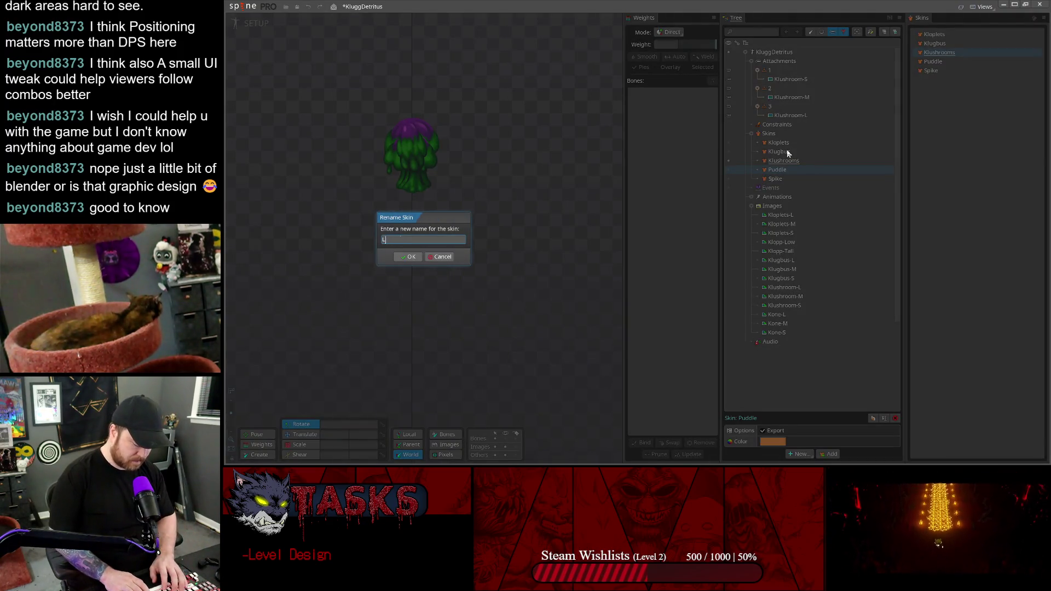
type("Klopp")
key("Return")
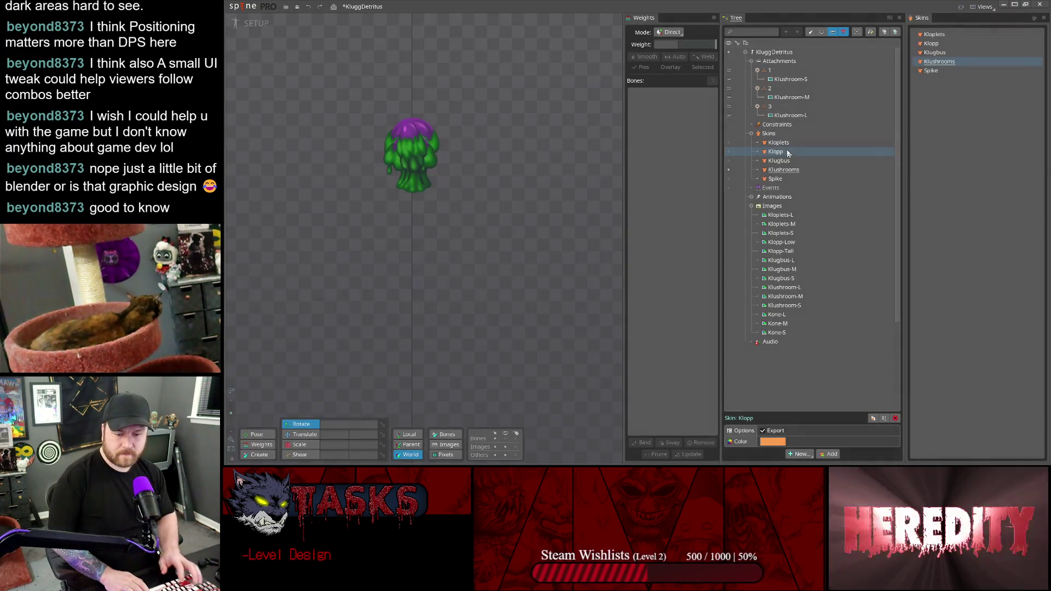
double_click(774, 179)
type("Ko")
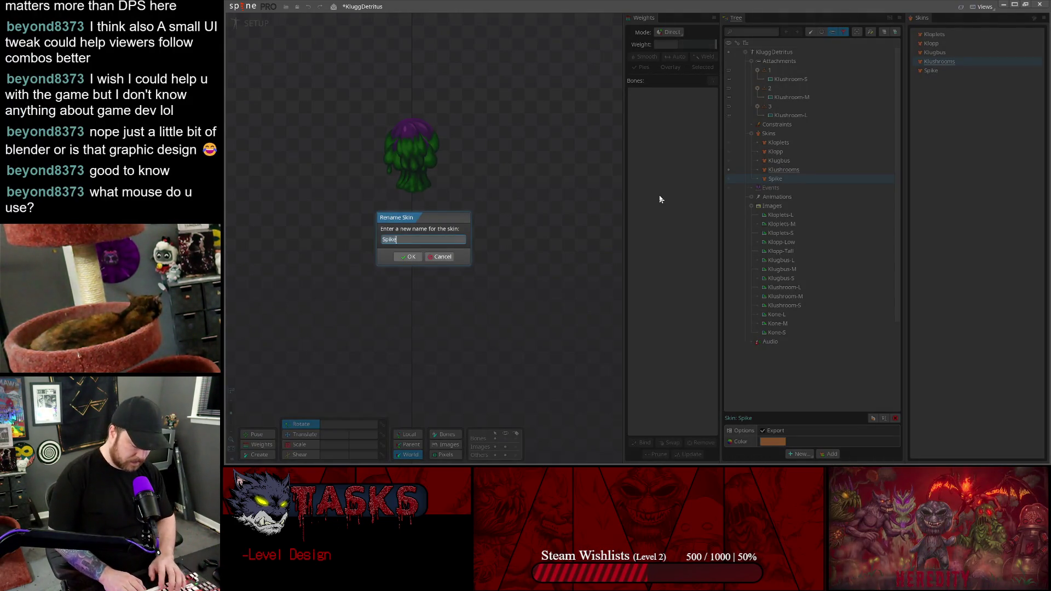
type("nes")
key("Return")
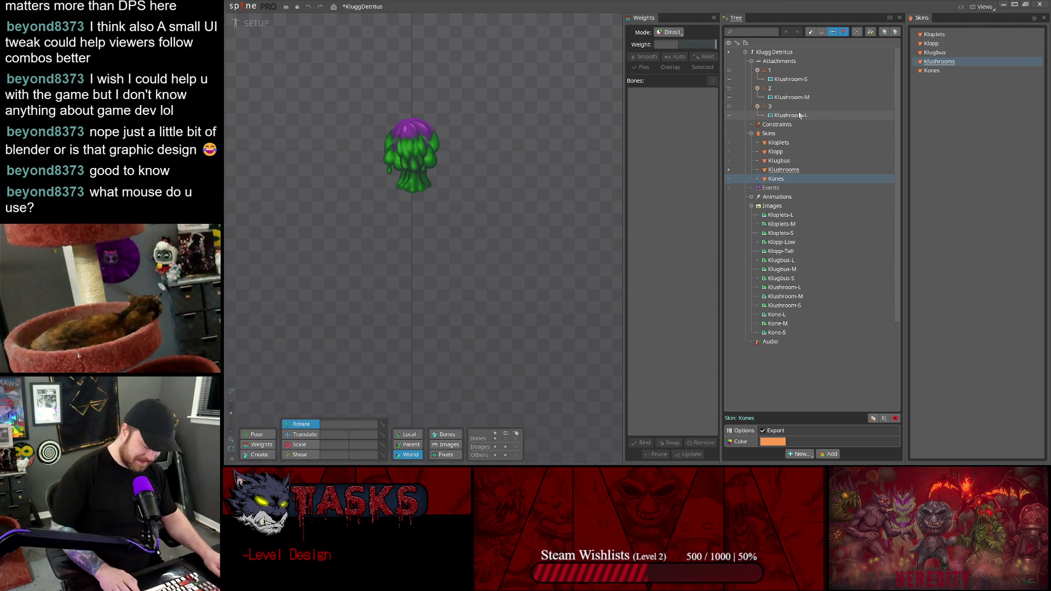
key("ctrl+s")
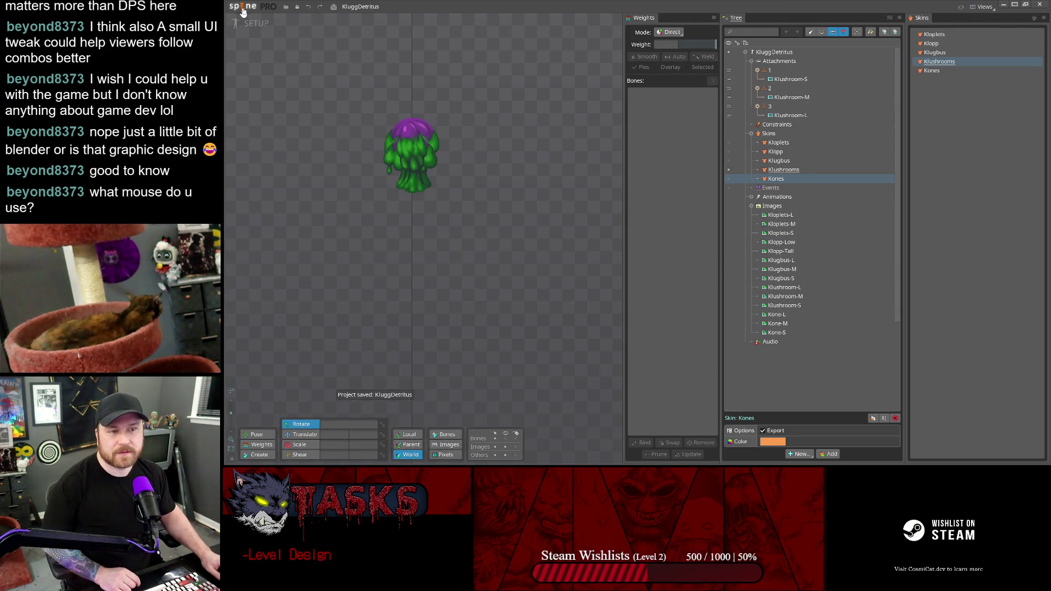
- Export KluggDetritus from Spine as binary with a packed texture atlas, then return to Unity
left_click(239, 12)
left_click(265, 111)
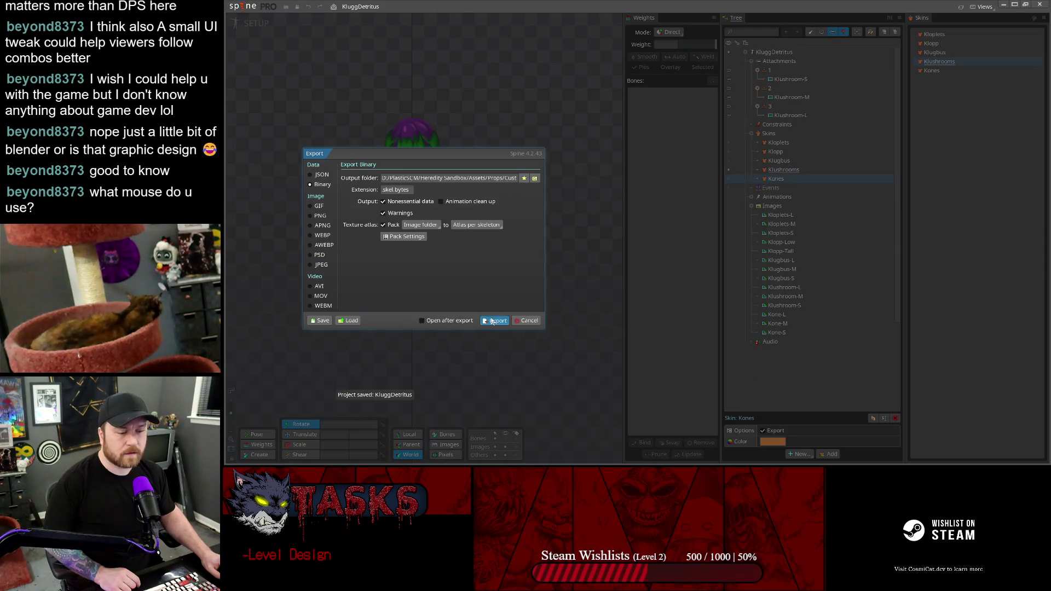
left_click(491, 320)
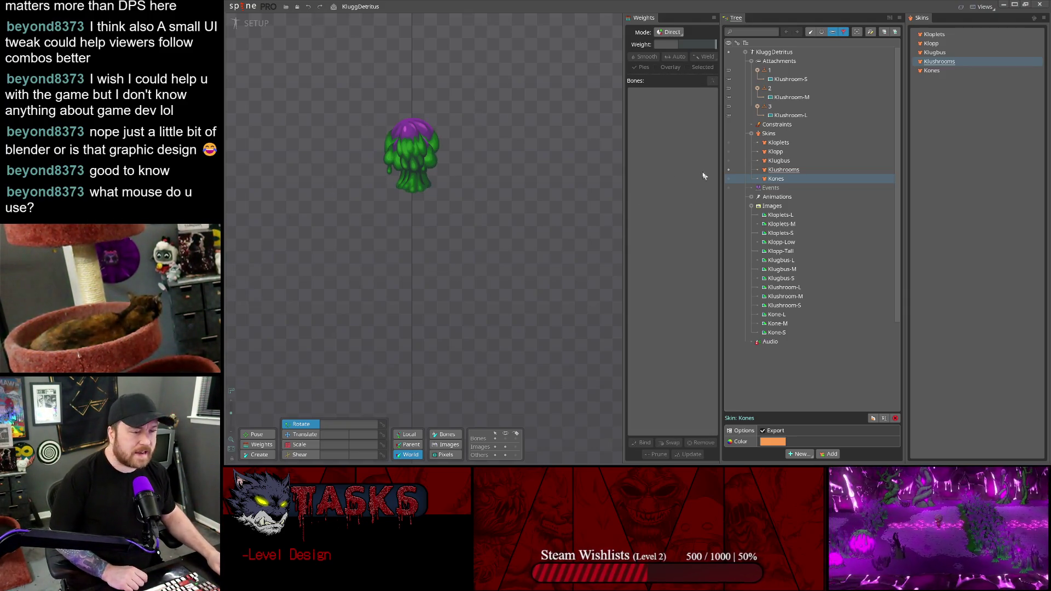
left_click(1003, 5)
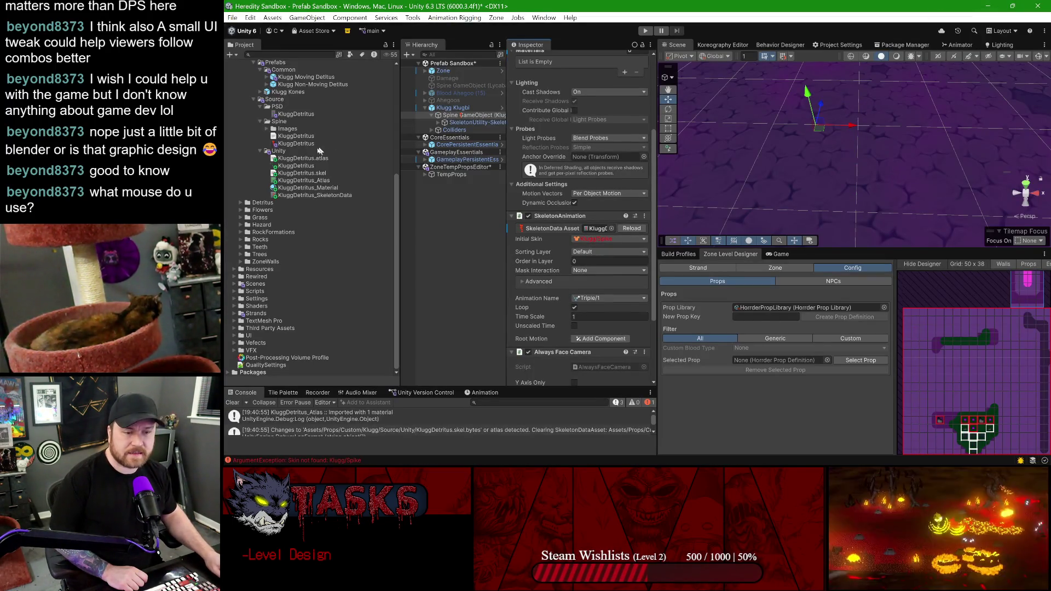
- Set the Spine prop's Initial Skin to Klugbus, reload the skeleton data, and inspect the KluggDetritus texture
left_click(280, 159)
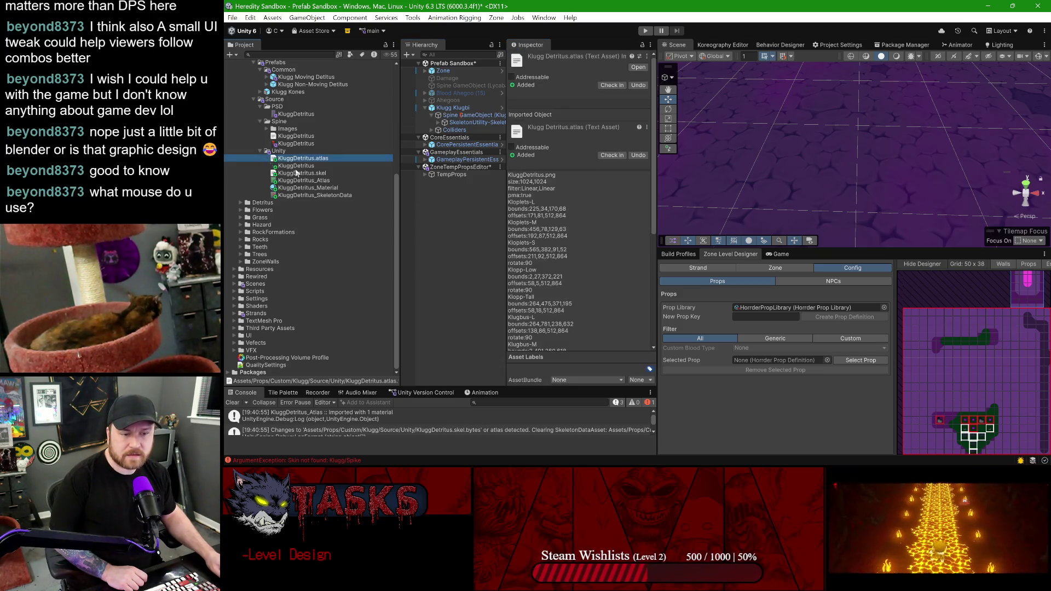
left_click(468, 115)
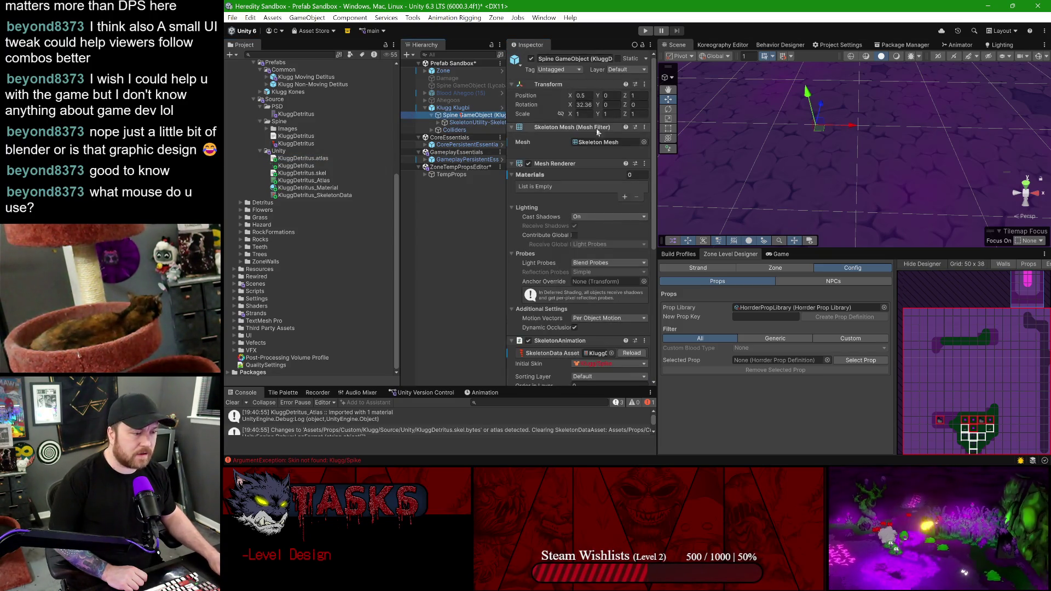
scroll(607, 288, "down", 3)
left_click(619, 290)
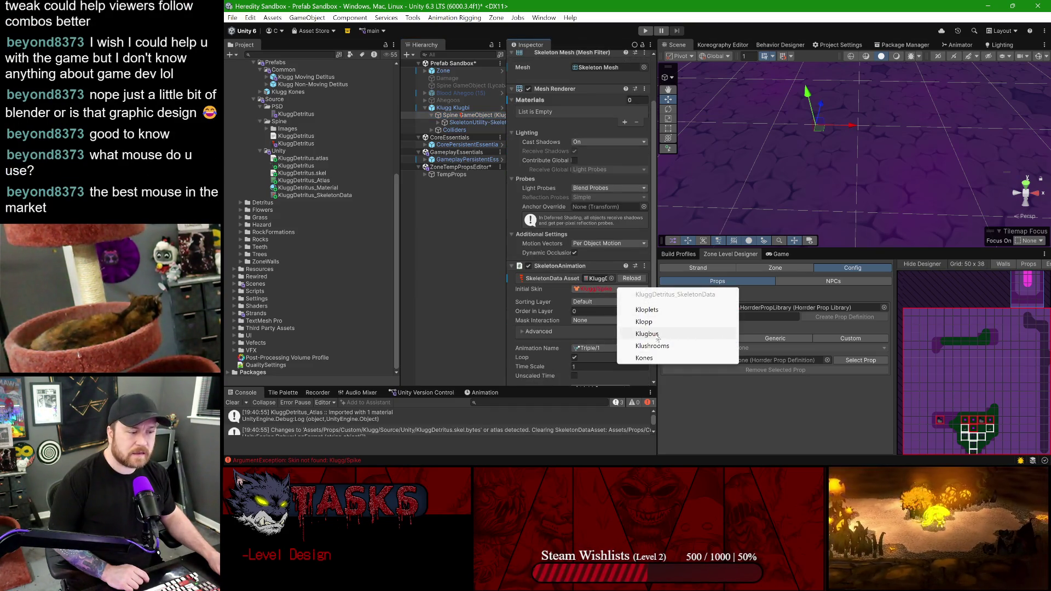
left_click(651, 334)
left_click(627, 278)
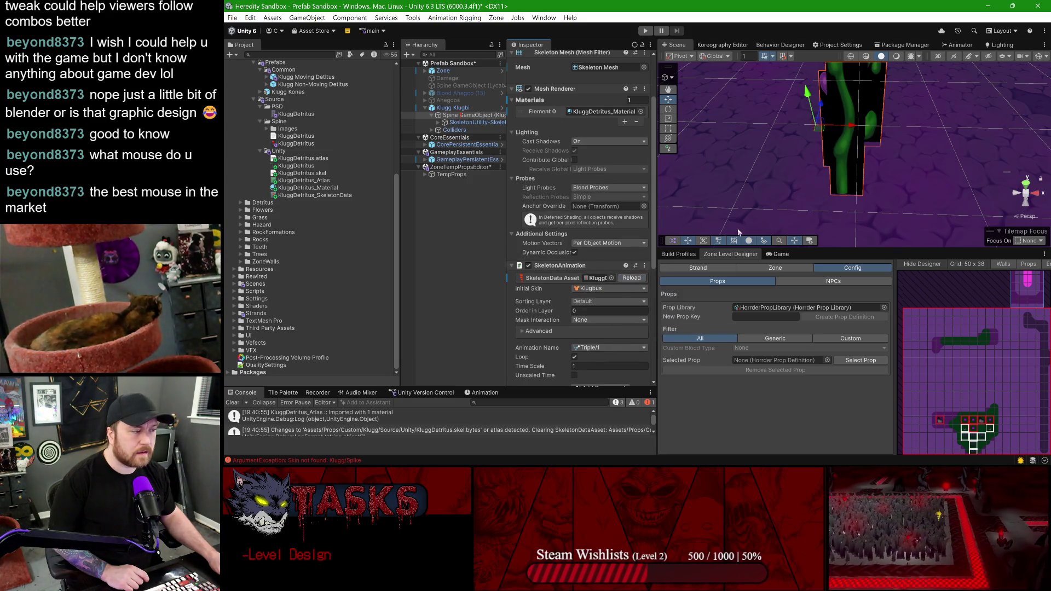
left_click(290, 166)
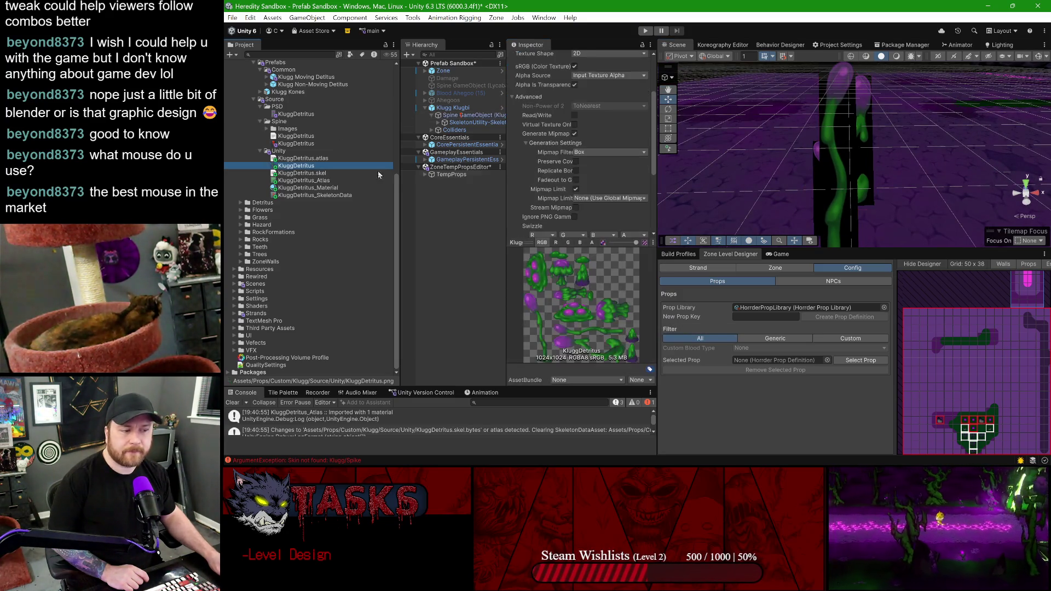
- Give KluggDetritus_Material specular lighting, Metallic 1, Smoothness 0 and Dual Sided Lit
left_click(315, 186)
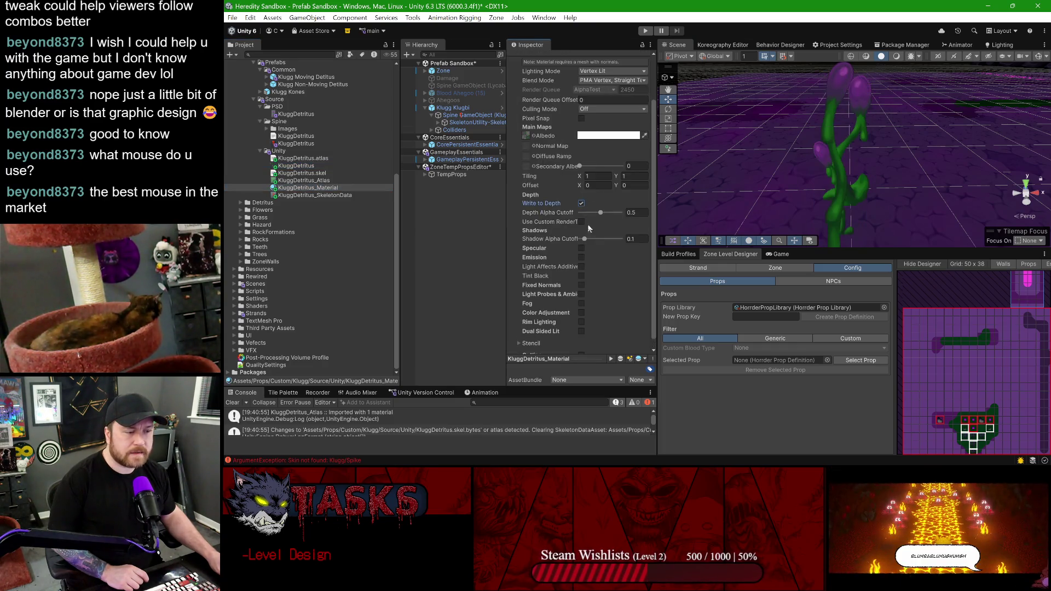
left_click(581, 249)
mouse_move(580, 258)
left_mouse_down()
mouse_move(623, 258)
mouse_move(528, 265)
left_mouse_up()
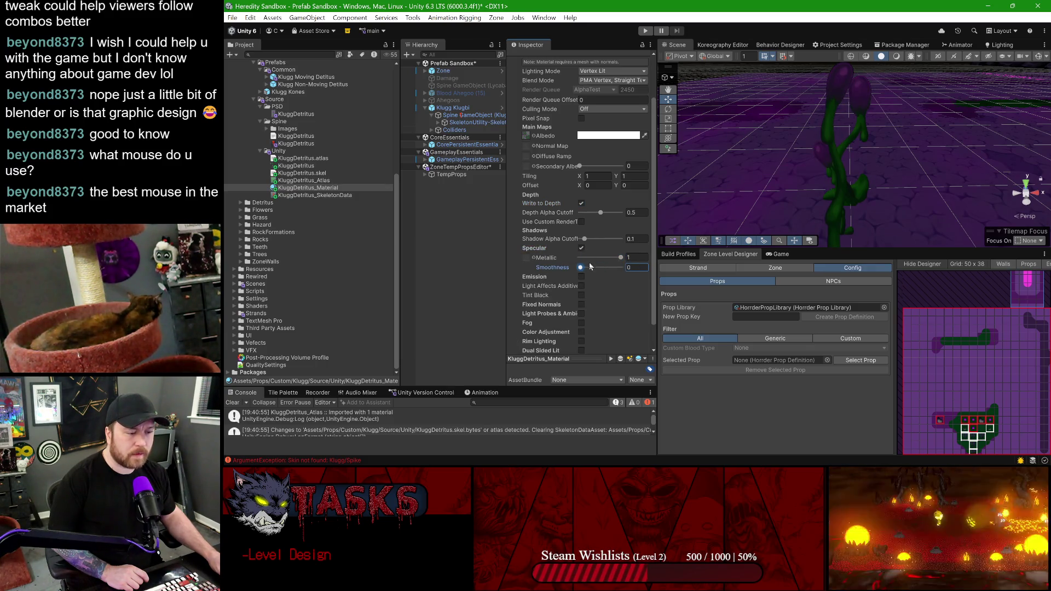
scroll(589, 266, "down", 2)
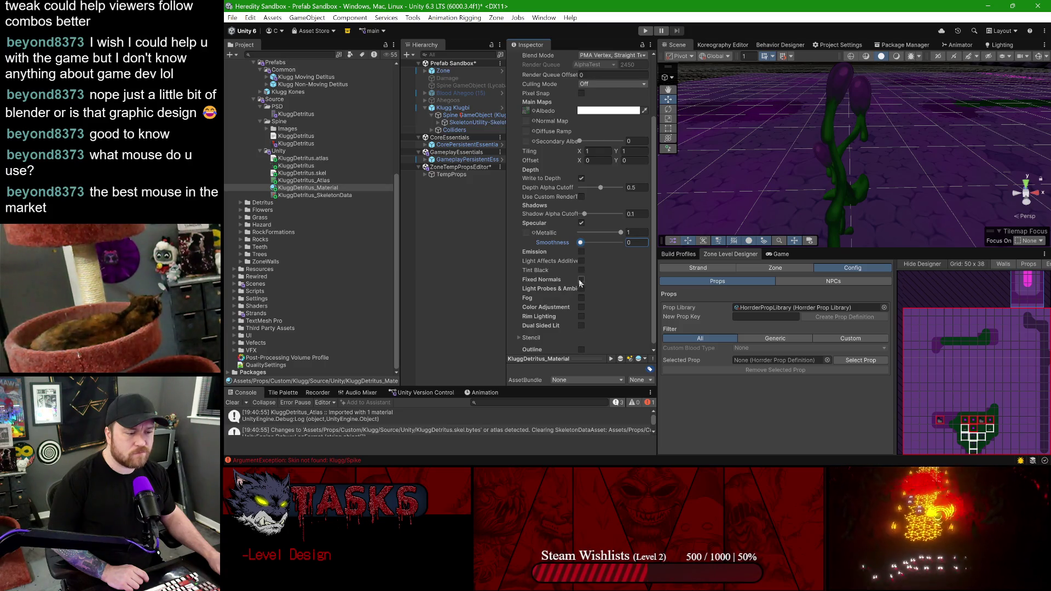
scroll(583, 301, "down", 1)
left_click(581, 322)
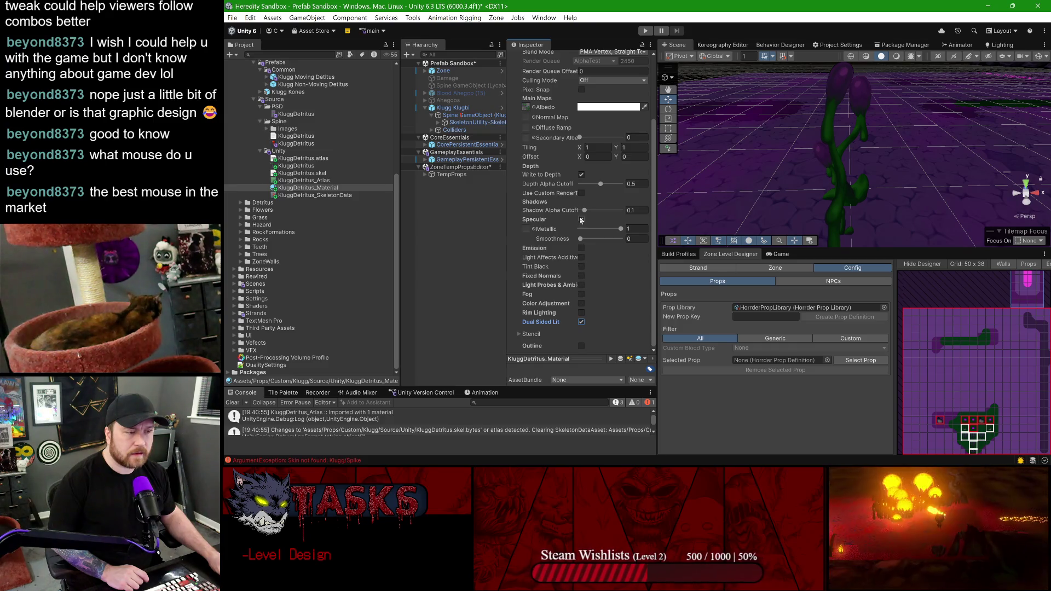
scroll(579, 217, "up", 5)
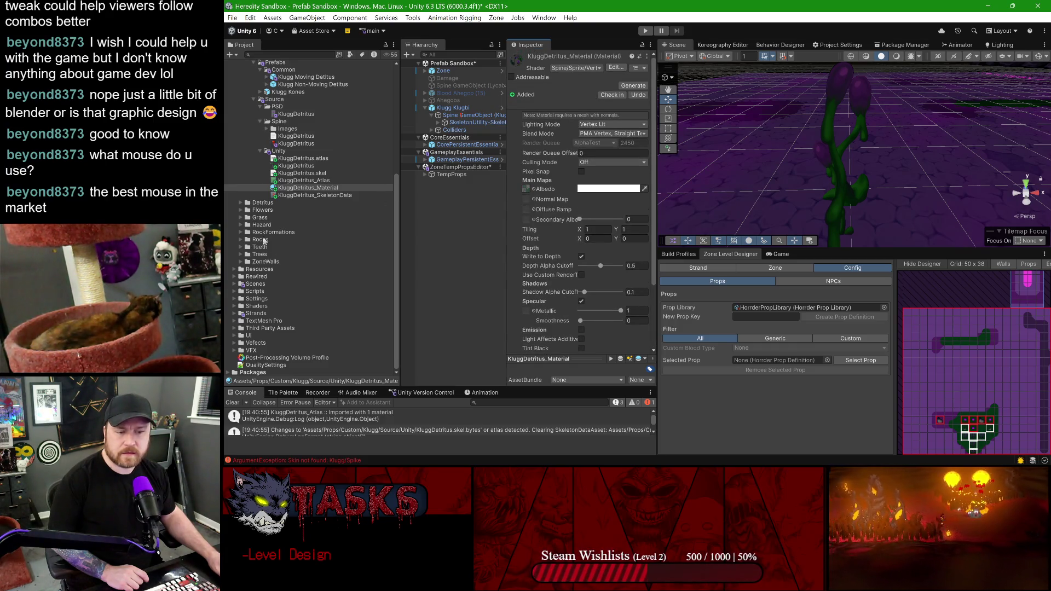
- Review the Detritus folder's KluggDetritus_KluggDetritus material for comparison
left_click(240, 202)
left_click(295, 284)
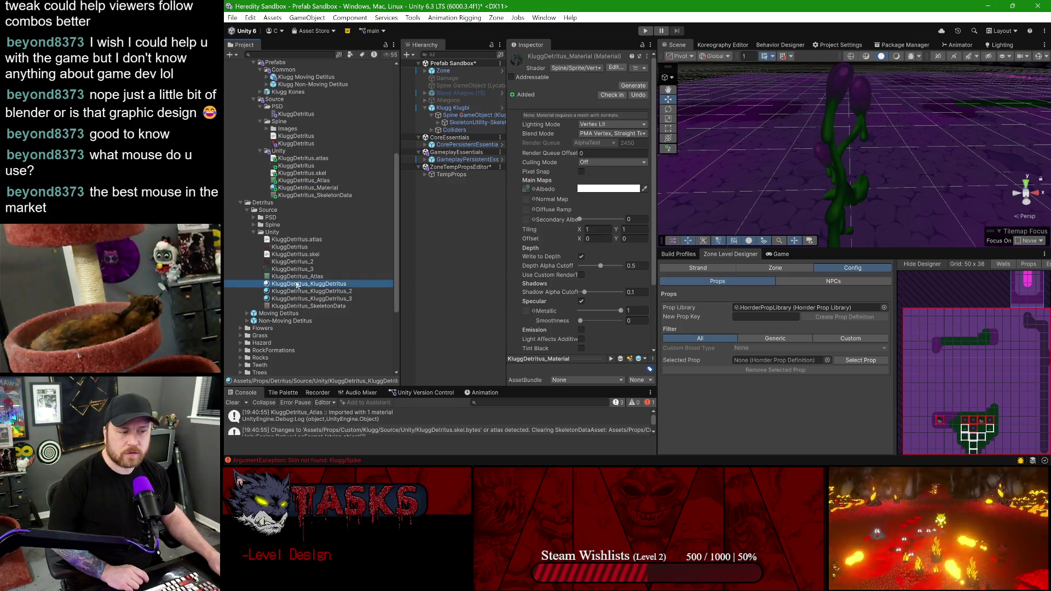
scroll(574, 225, "down", 5)
scroll(573, 231, "down", 2)
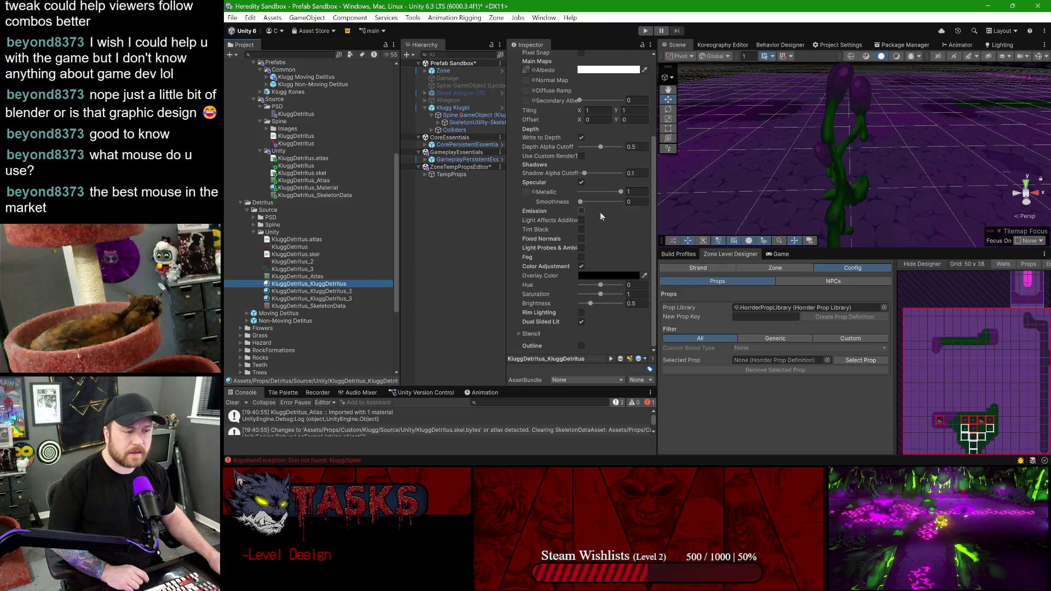
scroll(583, 228, "up", 3)
scroll(594, 215, "up", 3)
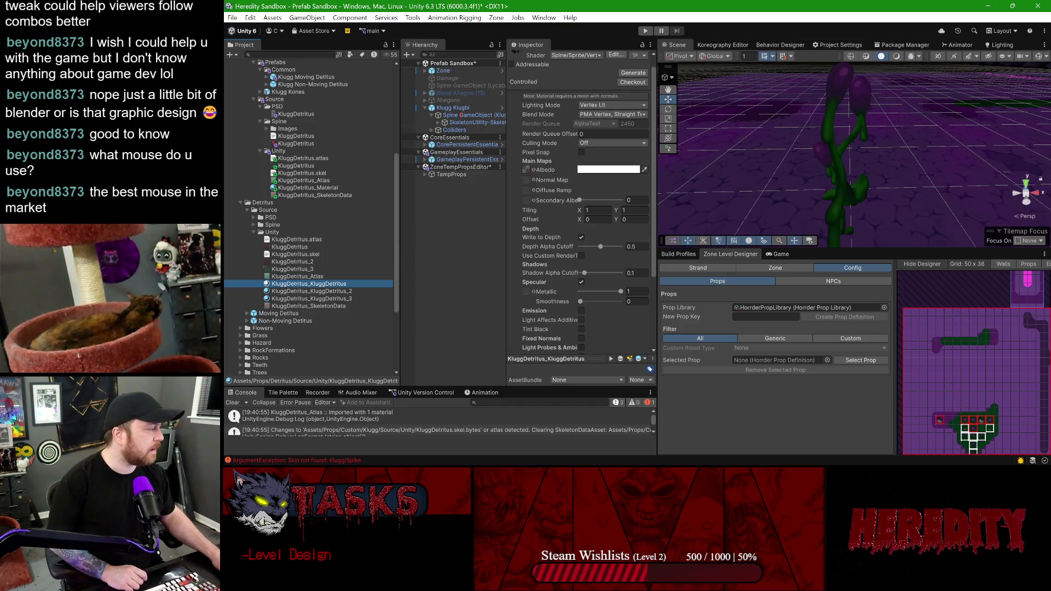
key("alt+Tab")
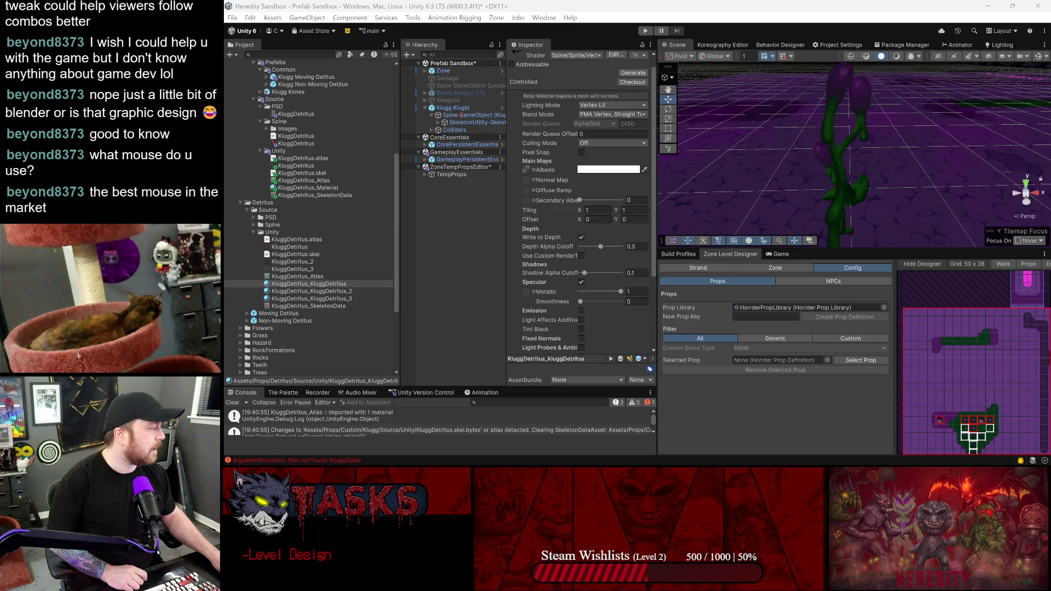
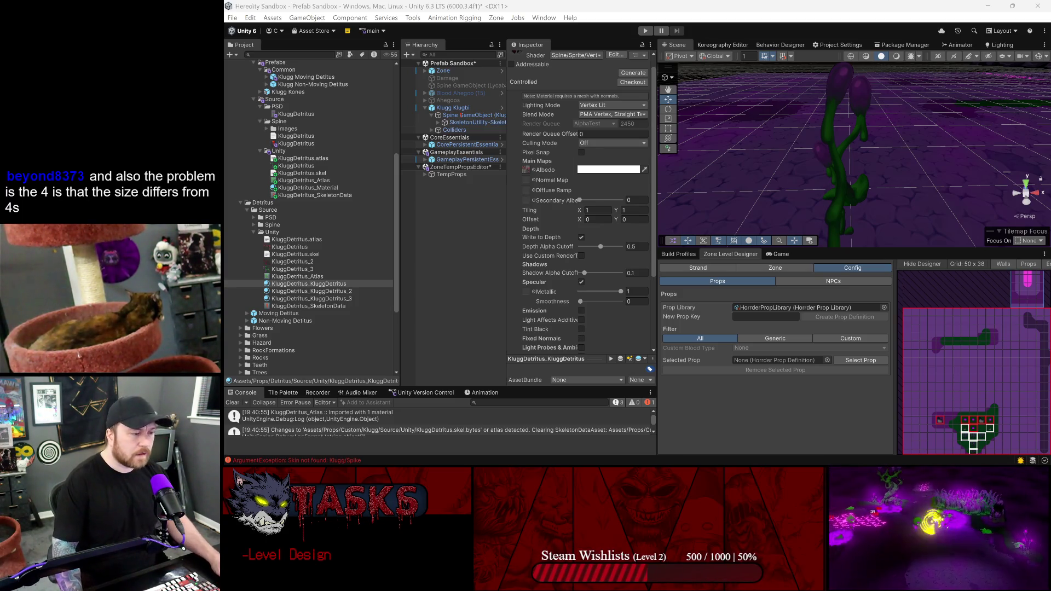
- Enlarge the Console to read the import logs and the 'Skin not found: Klugg/Spike' error
left_click_drag(484, 387, 485, 314)
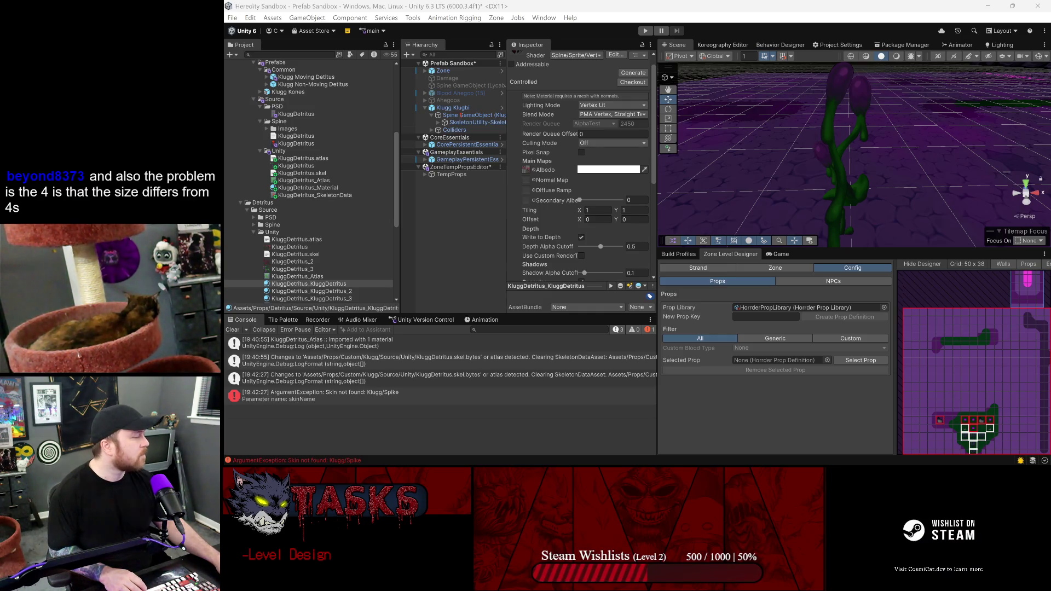
- Rename the Hierarchy object 'Klugg Klugbi' to 'Klugg Klugbus' in the prefab sandbox scene
left_click(667, 4)
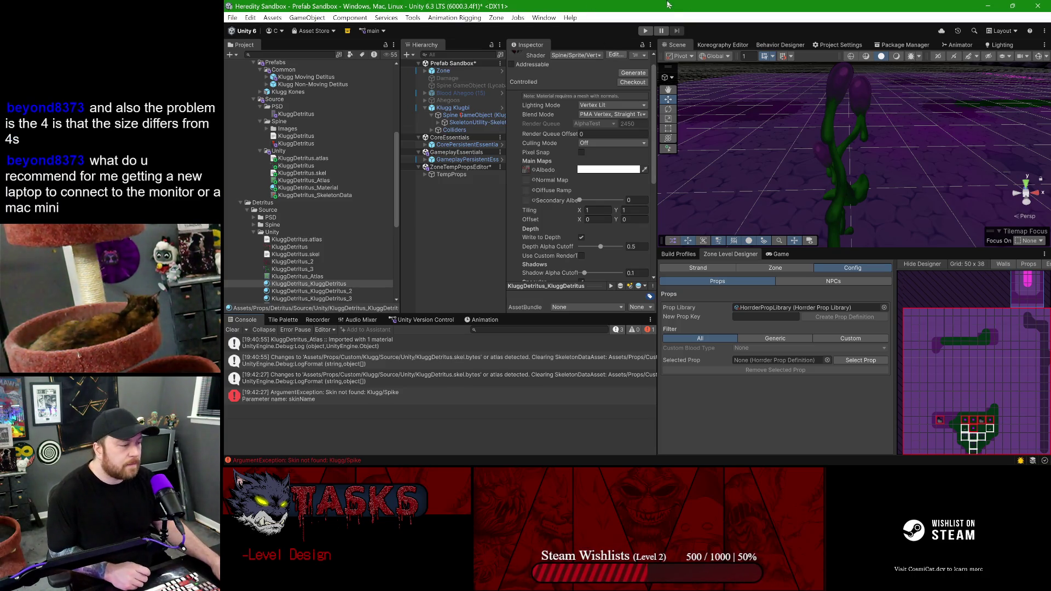
scroll(809, 207, "down", 5)
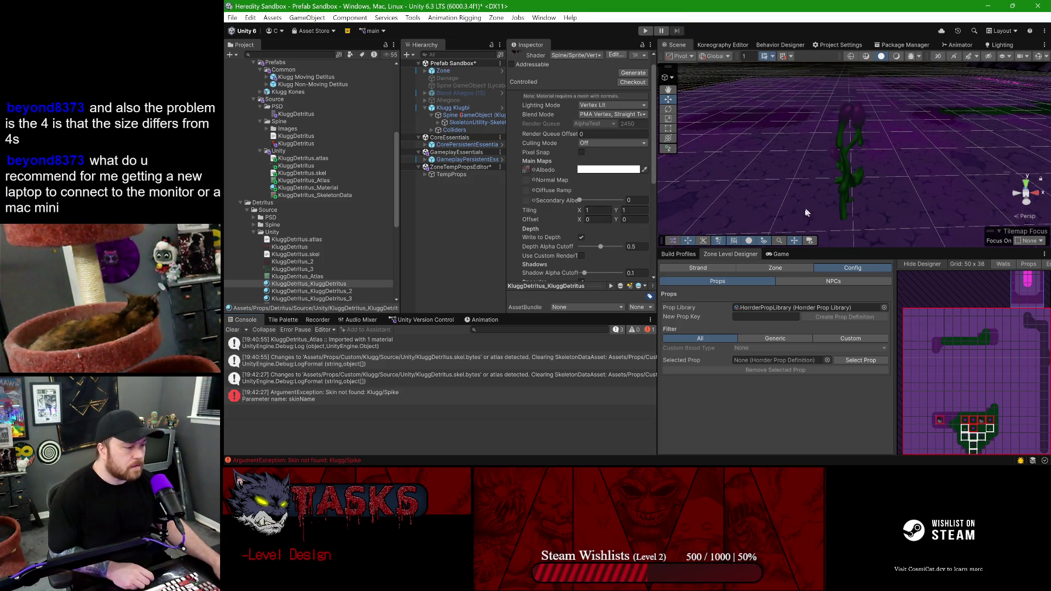
left_click(452, 108)
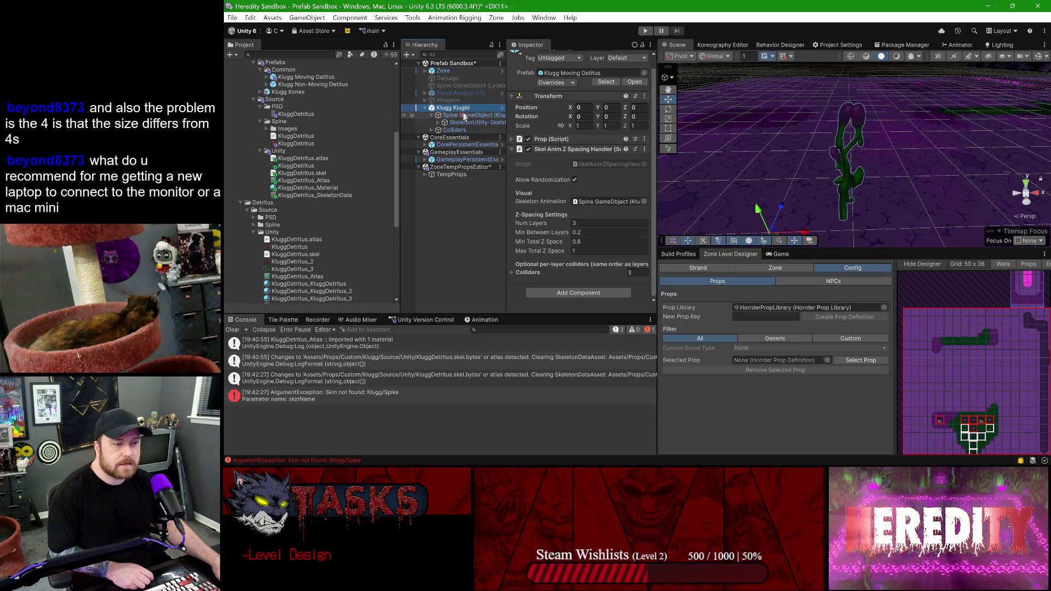
left_click(468, 108)
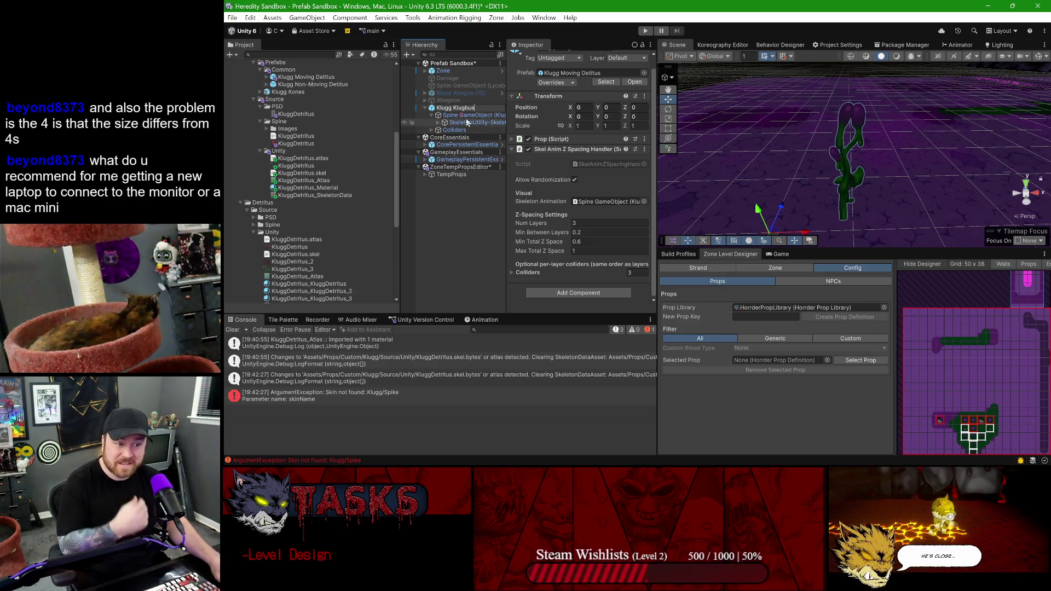
left_click(466, 117)
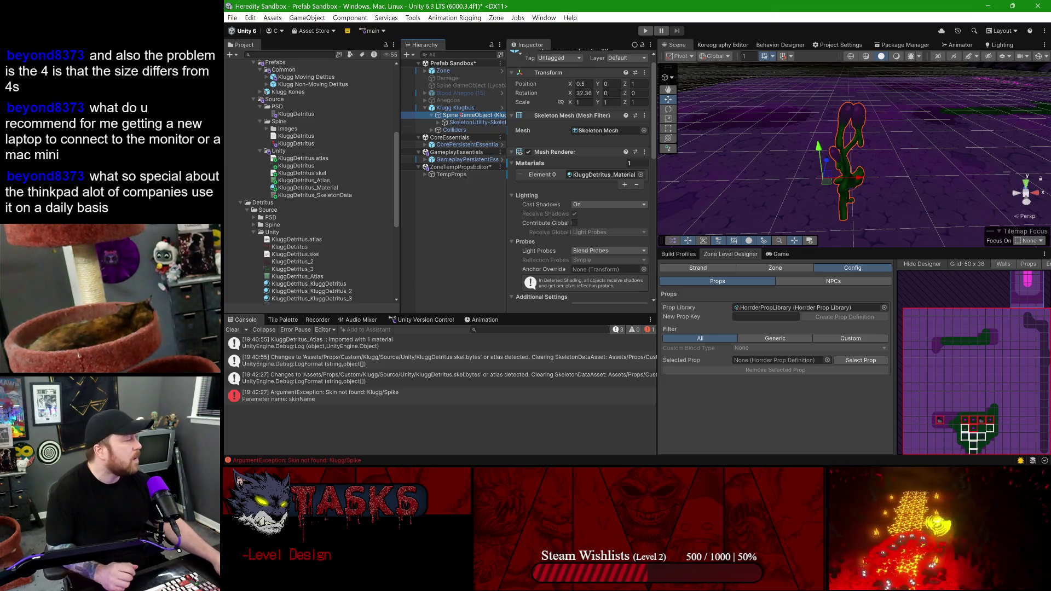
- Apply all of Klugg Klugbus's overrides to the Klugg Moving Detitus prefab
key("alt+Tab")
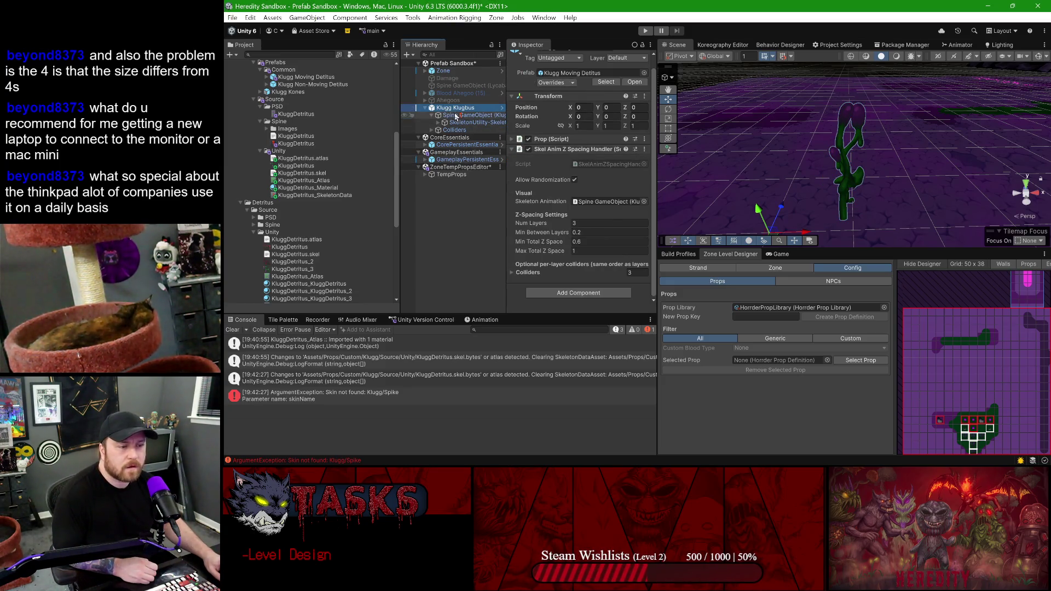
left_click(454, 116)
left_click(455, 108)
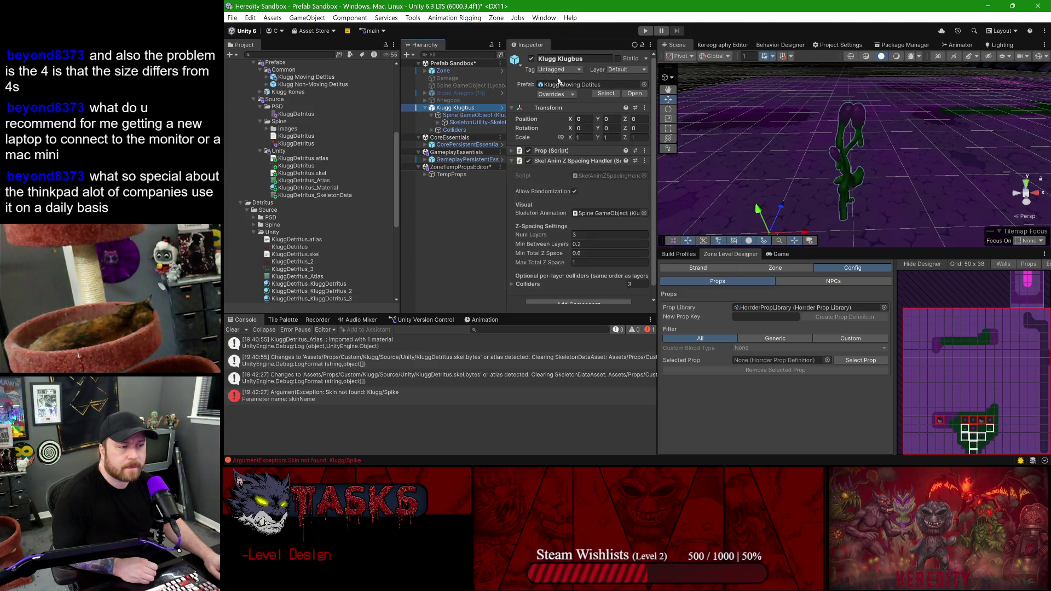
left_click(556, 94)
left_click(641, 301)
- Inspect the Spine GameObject's components and shrink the scene view to enlarge the level designer
scroll(569, 201, "down", 2)
scroll(569, 201, "down", 3)
scroll(572, 208, "up", 6)
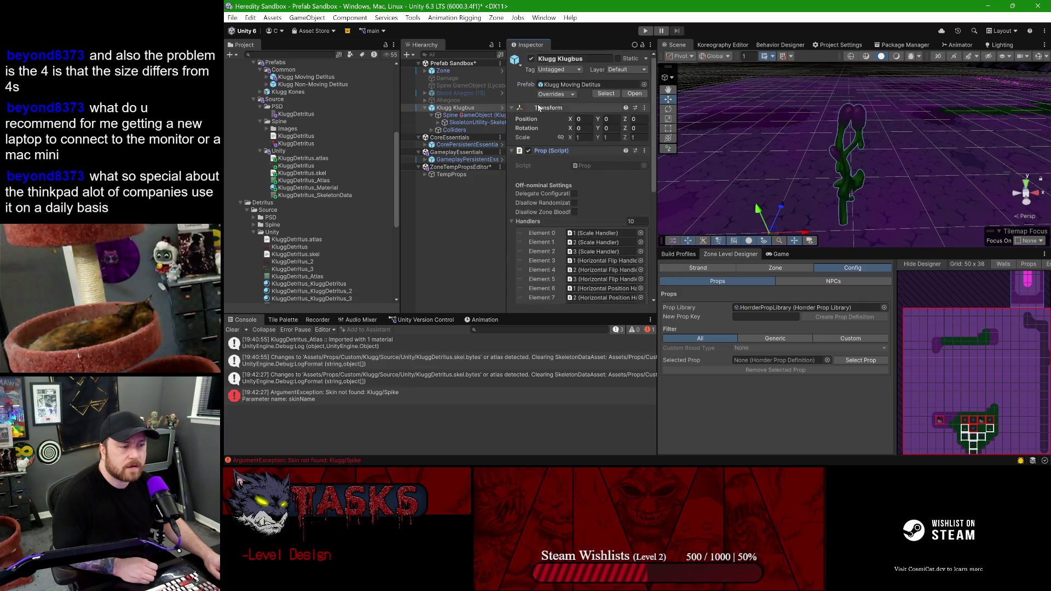
left_click(469, 115)
scroll(566, 150, "down", 5)
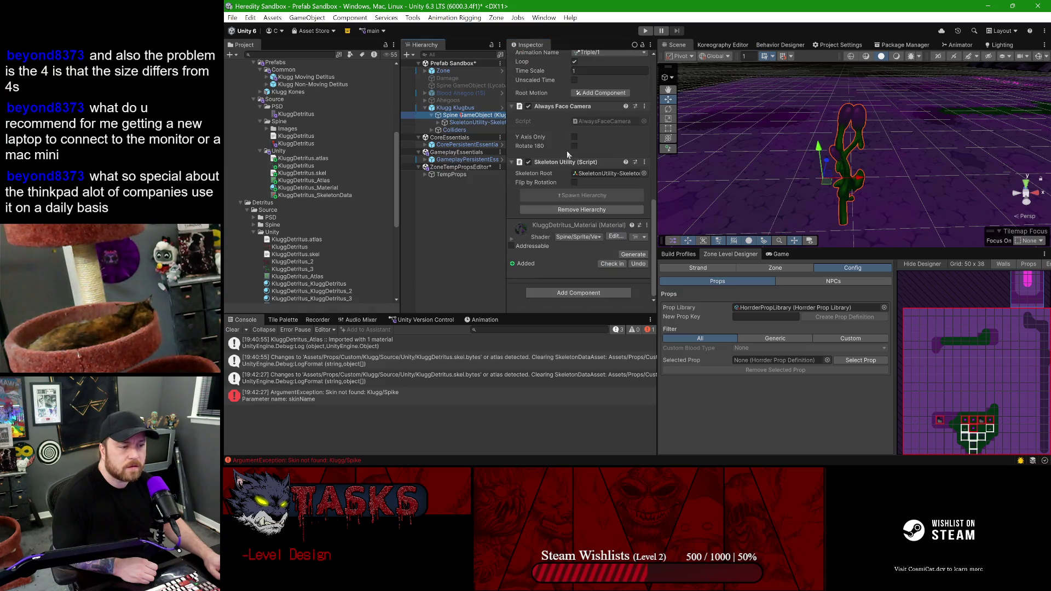
scroll(611, 150, "up", 6)
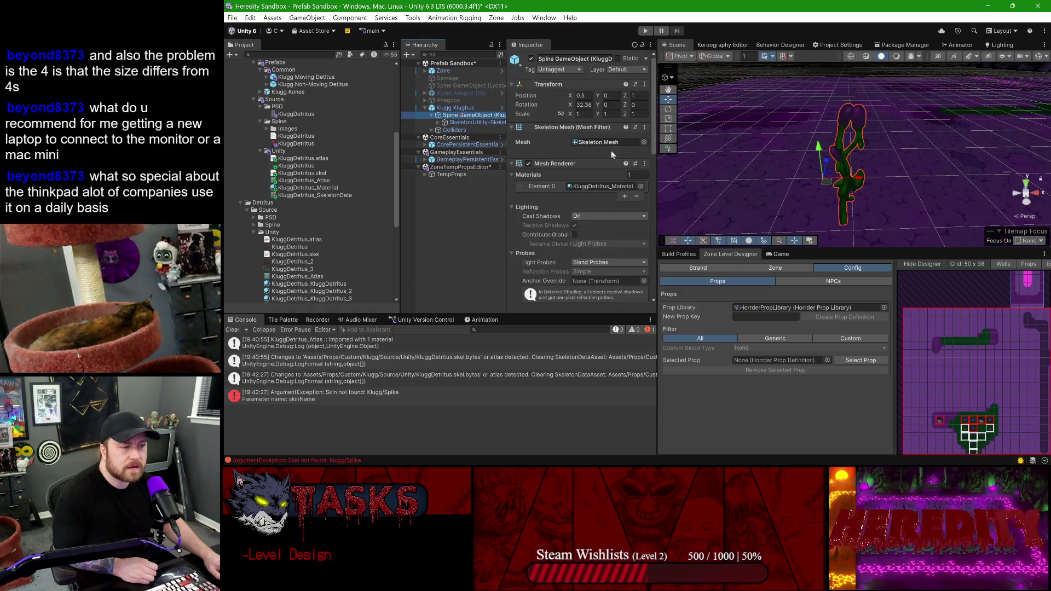
scroll(876, 137, "down", 6)
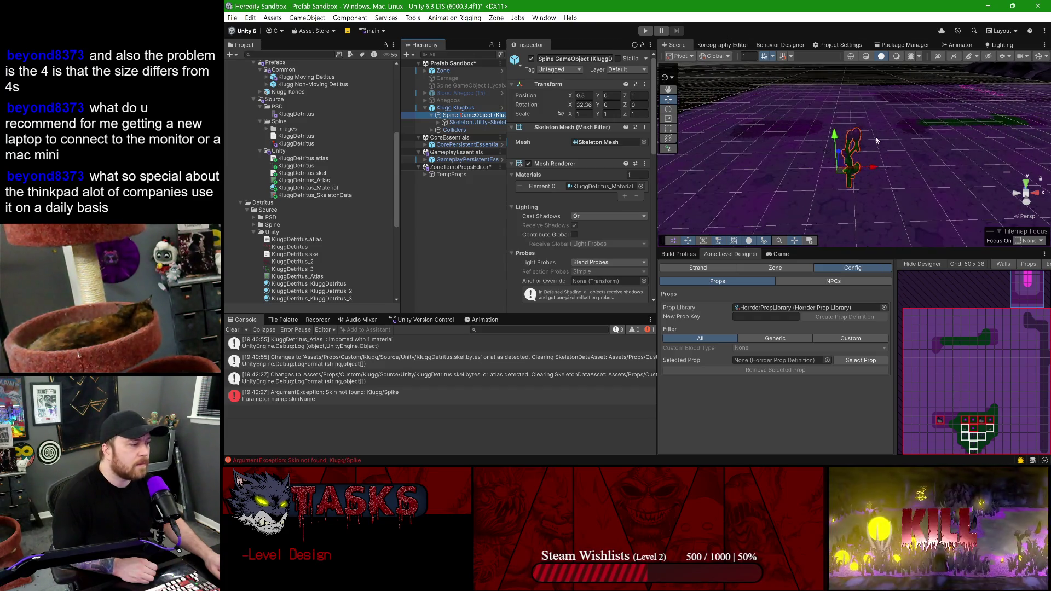
left_click_drag(811, 248, 797, 167)
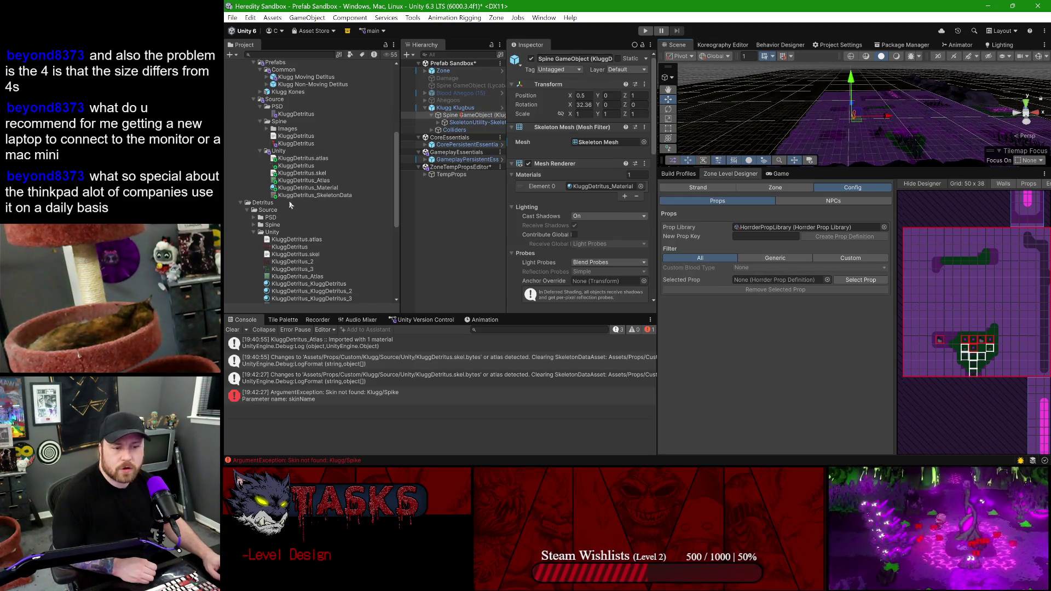
- Delete the Klugg Kones prefab, then drag Klugg Klugbus into the Klugg Prefabs folder
left_click(466, 109)
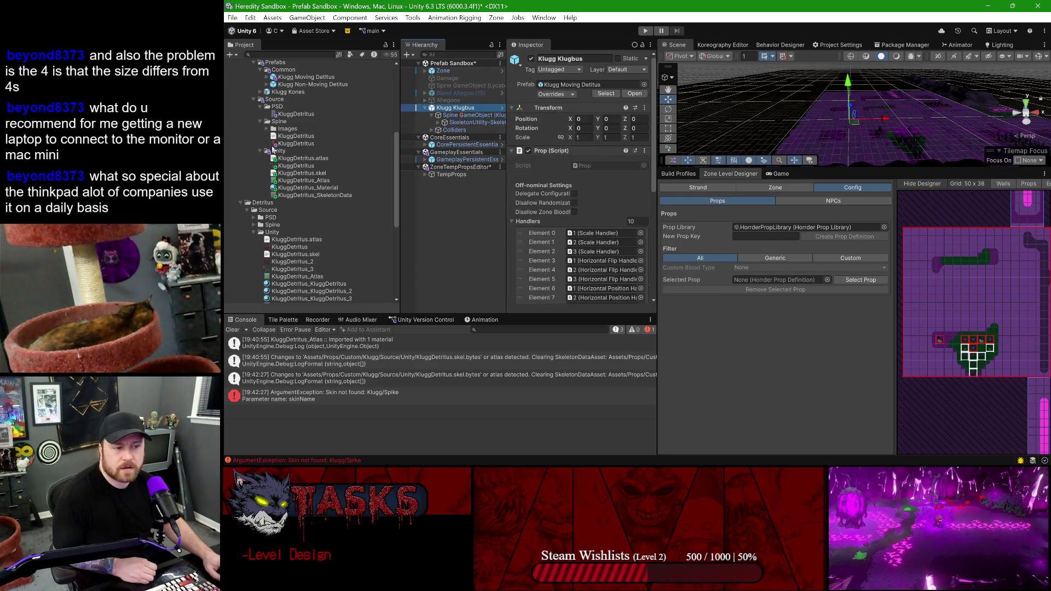
scroll(267, 155, "up", 3)
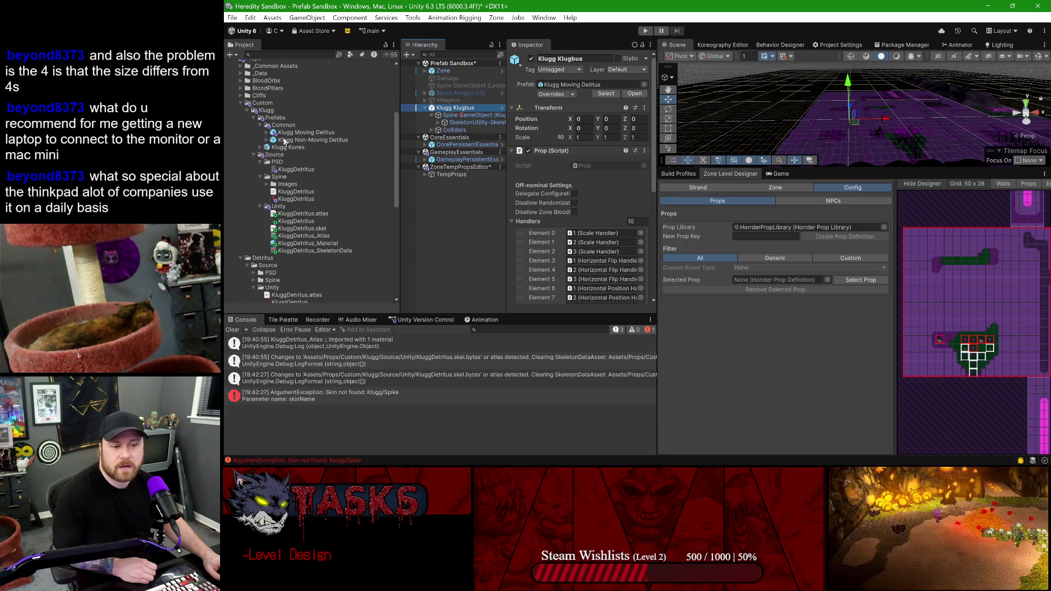
left_click(261, 126)
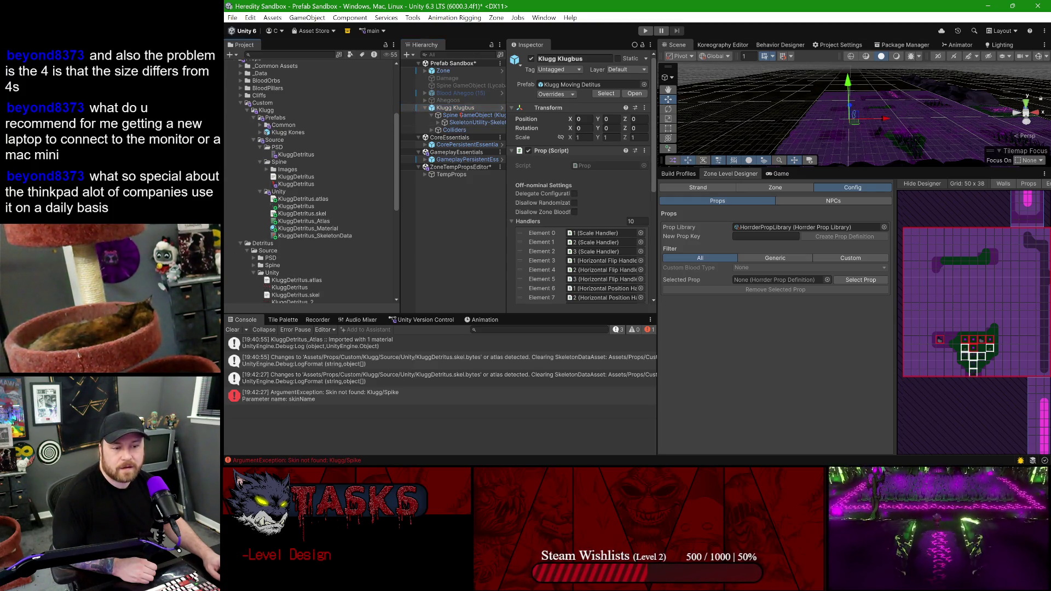
left_click(292, 132)
key("Delete")
key("Return")
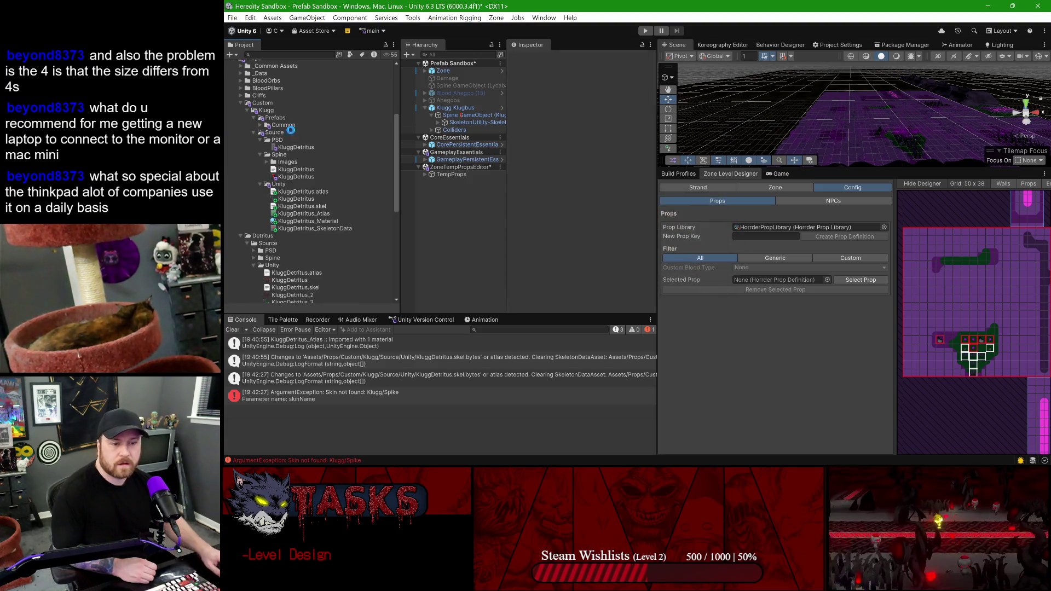
left_click(458, 108)
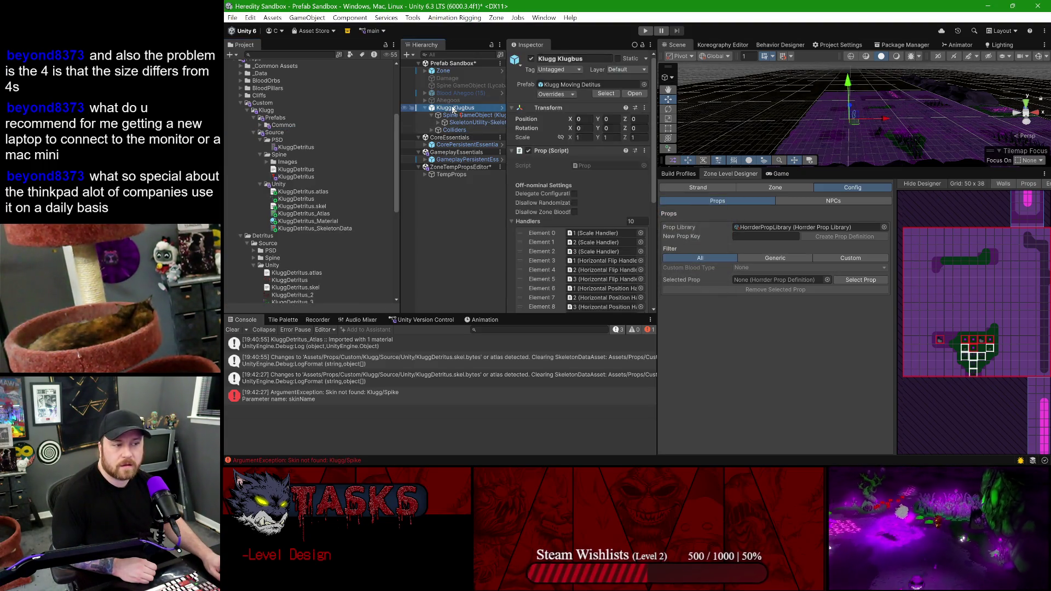
mouse_move(459, 109)
left_mouse_down()
mouse_move(305, 135)
mouse_move(289, 154)
mouse_move(282, 119)
left_mouse_up()
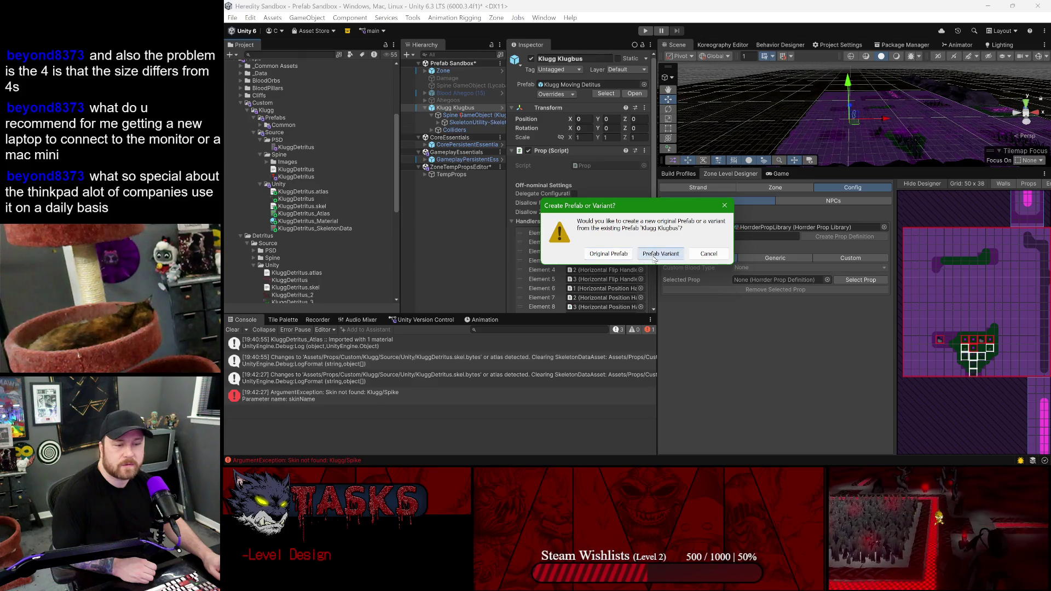
- Save it as a prefab variant and rename the new prefab to 'Klugg Klugbus'
left_click(660, 256)
left_click(314, 133)
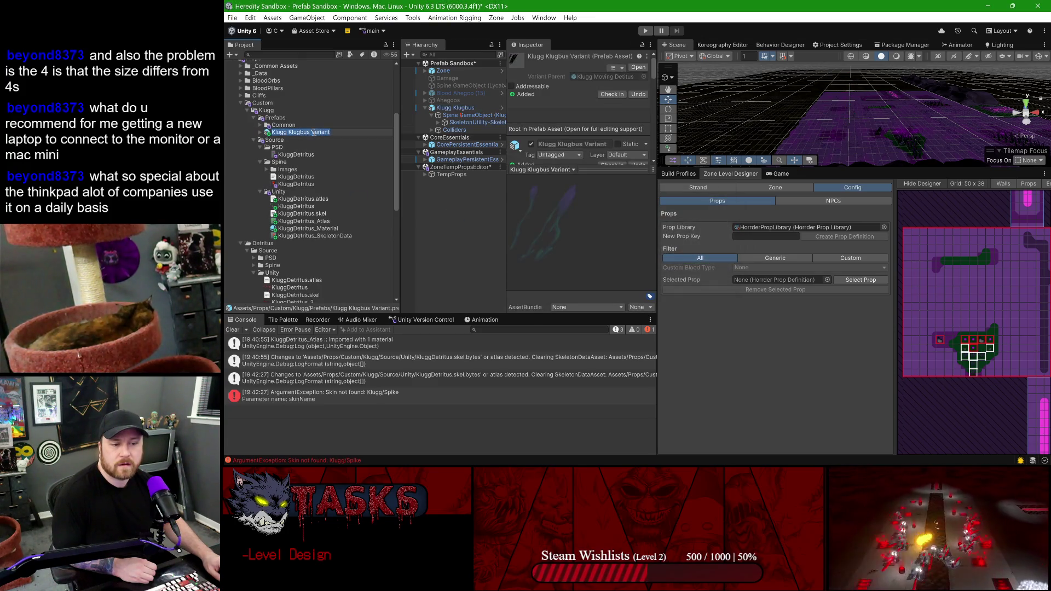
key("BackSpace")
key("BackSpace")
key("BackSpace")
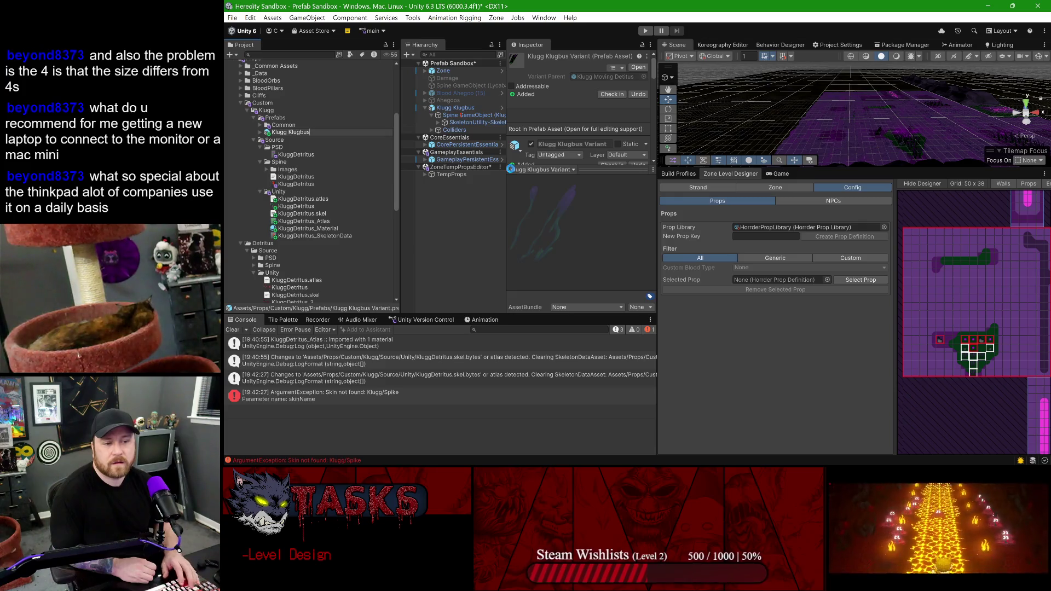
key("Return")
- Enter 'KLugbus' as the new prop key for the Klugg Klugbus object
left_click(455, 108)
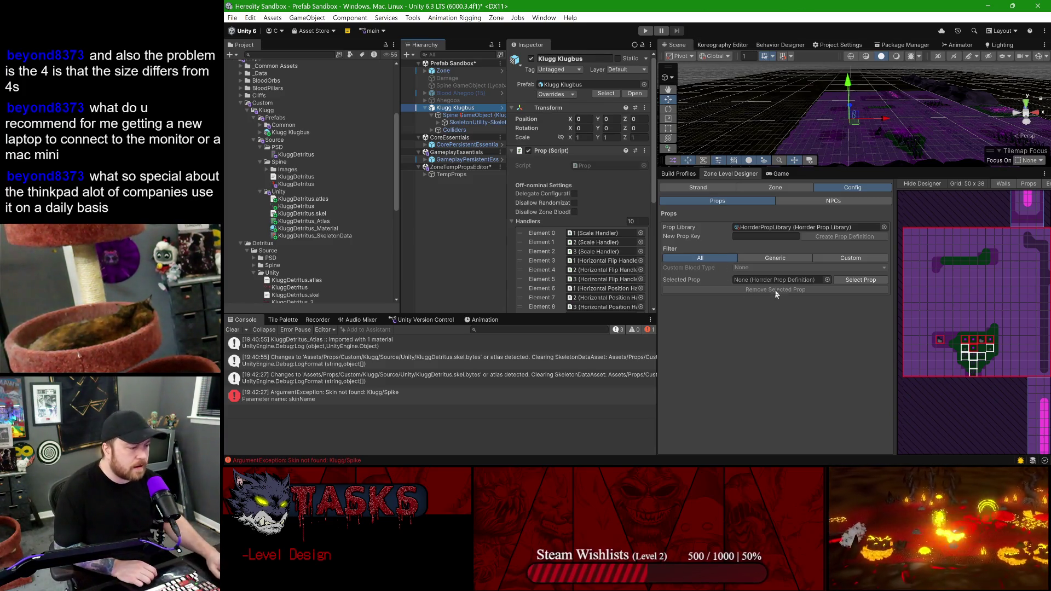
left_click(751, 236)
type("KLugbus")
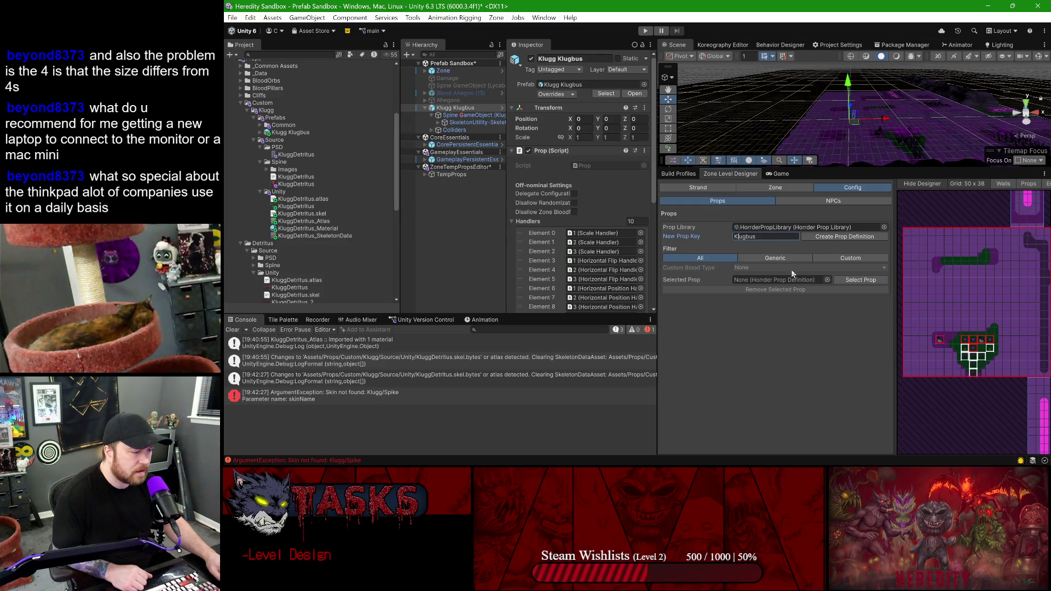
- Set the Props filter to Custom with Klugg blood type and create the Klugbus prop definition
left_click(851, 257)
left_click(843, 257)
left_click(766, 267)
left_click(764, 351)
left_click(763, 352)
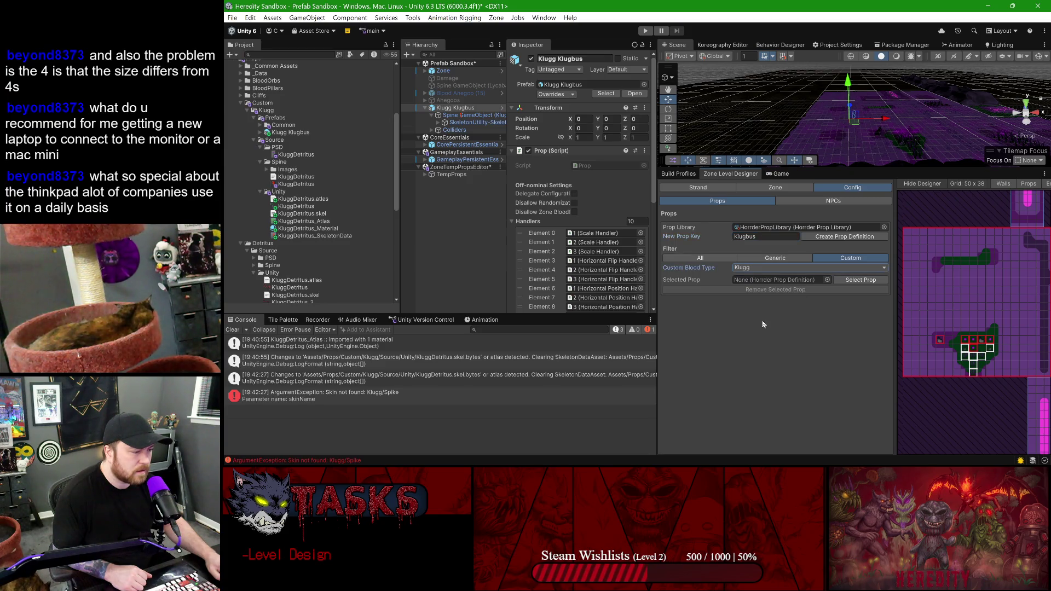
left_click(822, 237)
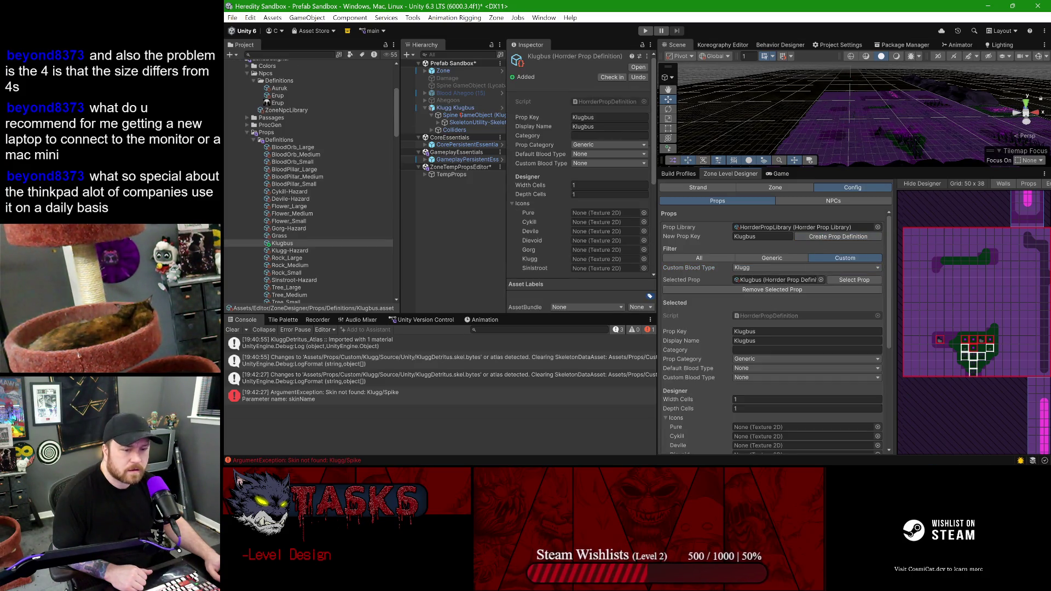
- Change the prop key to Klugg-Detritus-Klugbus and paste Detritus into the Category field
scroll(273, 118, "down", 2)
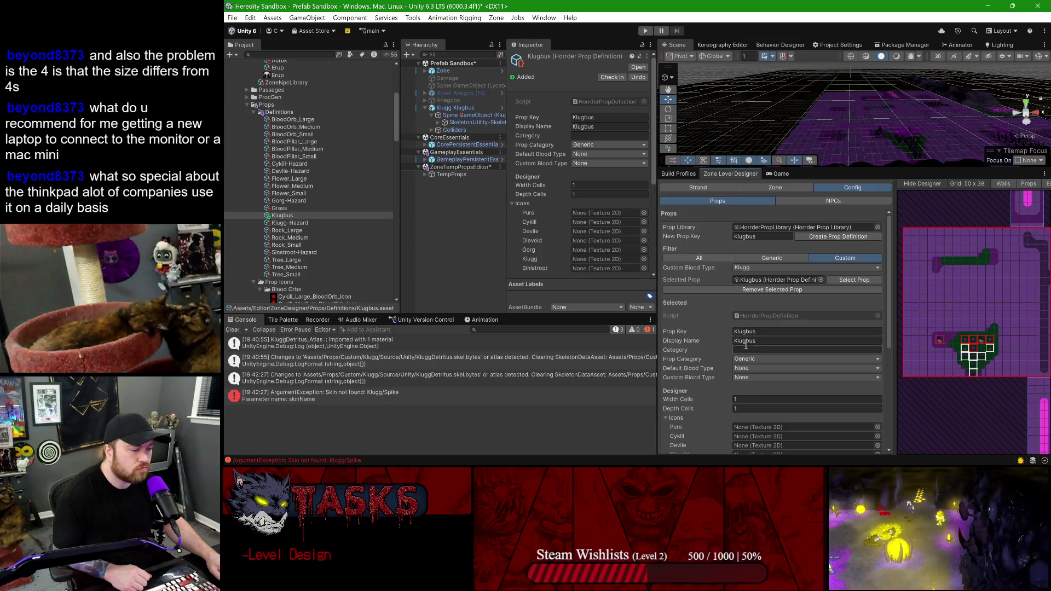
left_click(758, 331)
key("Left")
key("Left")
key("Left")
type("g-K")
type("lug")
type("Detritus")
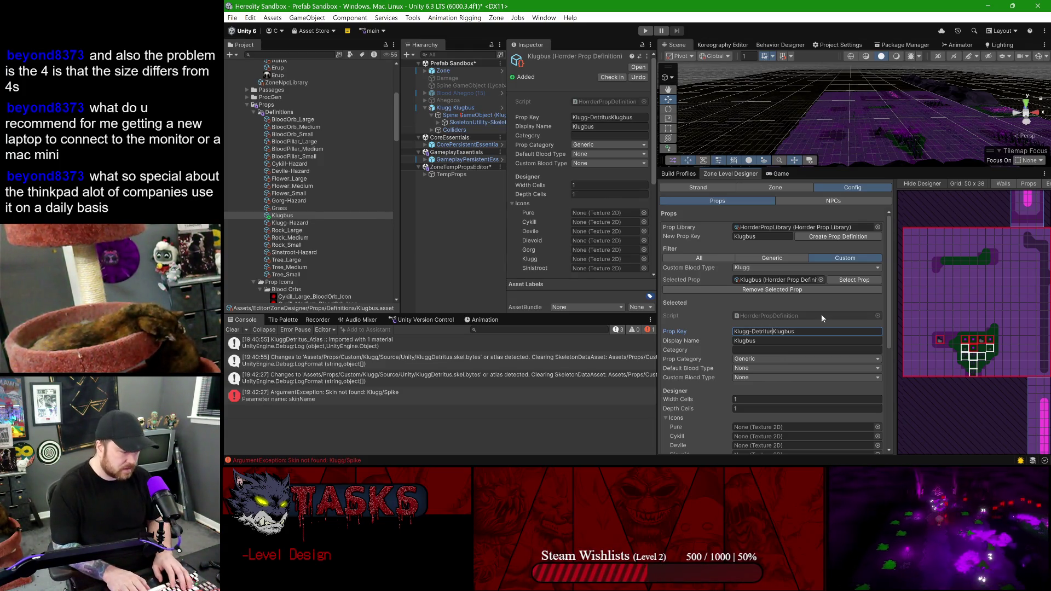
type("-")
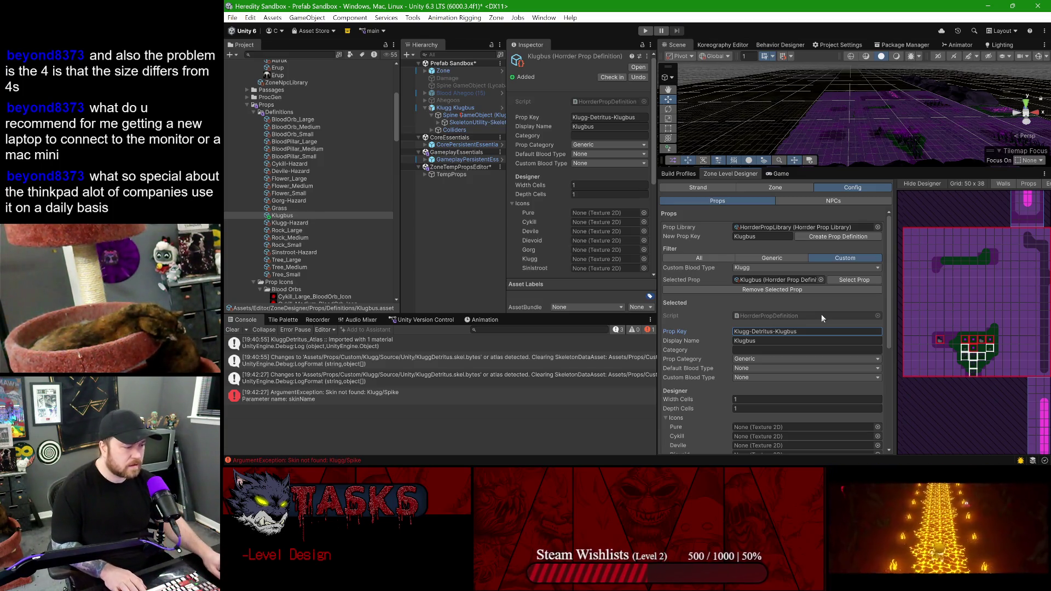
key("Tab")
key("Tab")
left_click(771, 332)
left_click_drag(771, 332, 759, 336)
key("ctrl+c")
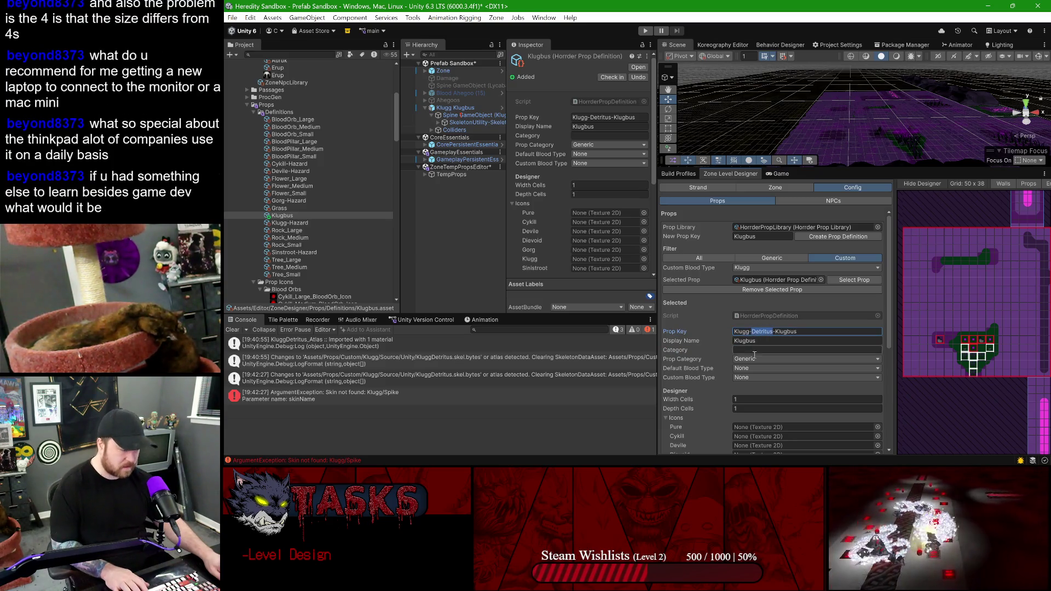
key("Tab")
key("Tab")
key("ctrl+v")
key("shift+Tab")
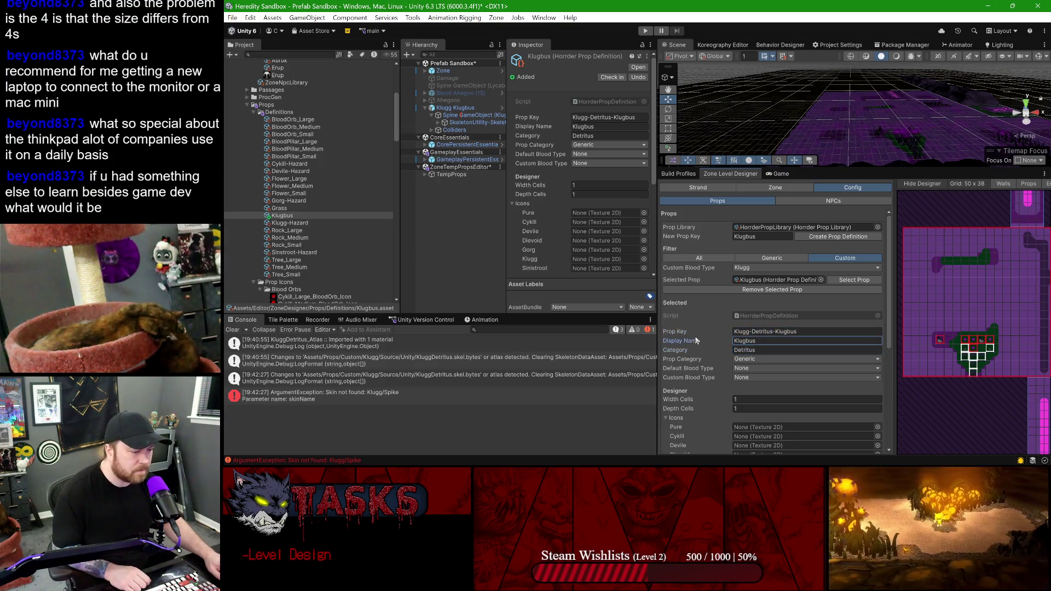
- Set Prop Category to Custom, Custom Blood Type to Klugg, and Default Blood Type to None
scroll(752, 328, "down", 3)
left_click(754, 276)
left_click(762, 299)
left_click(760, 285)
left_click(759, 369)
left_click(752, 294)
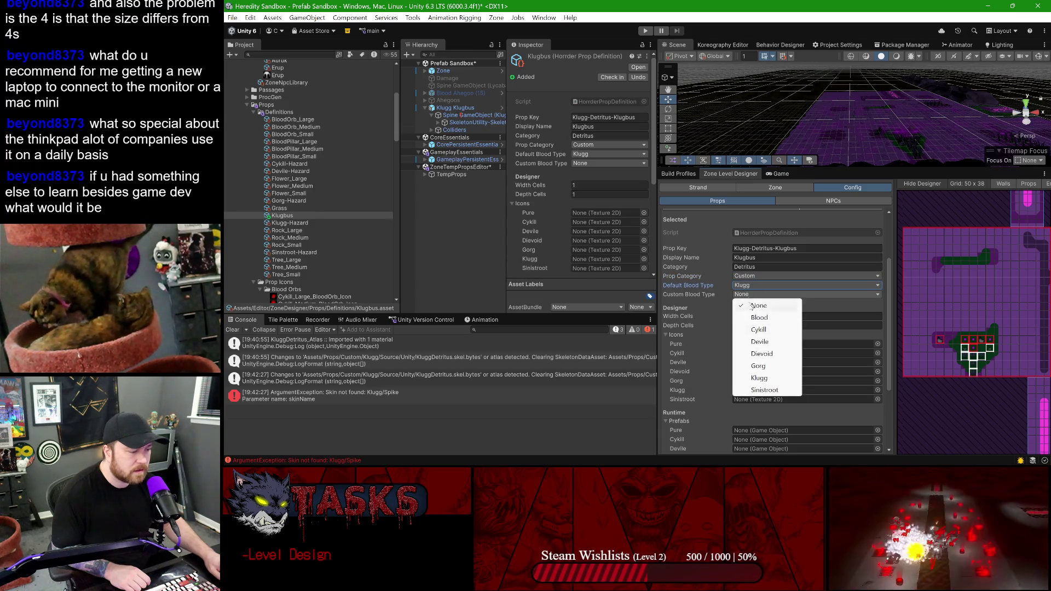
left_click(759, 378)
left_click(750, 285)
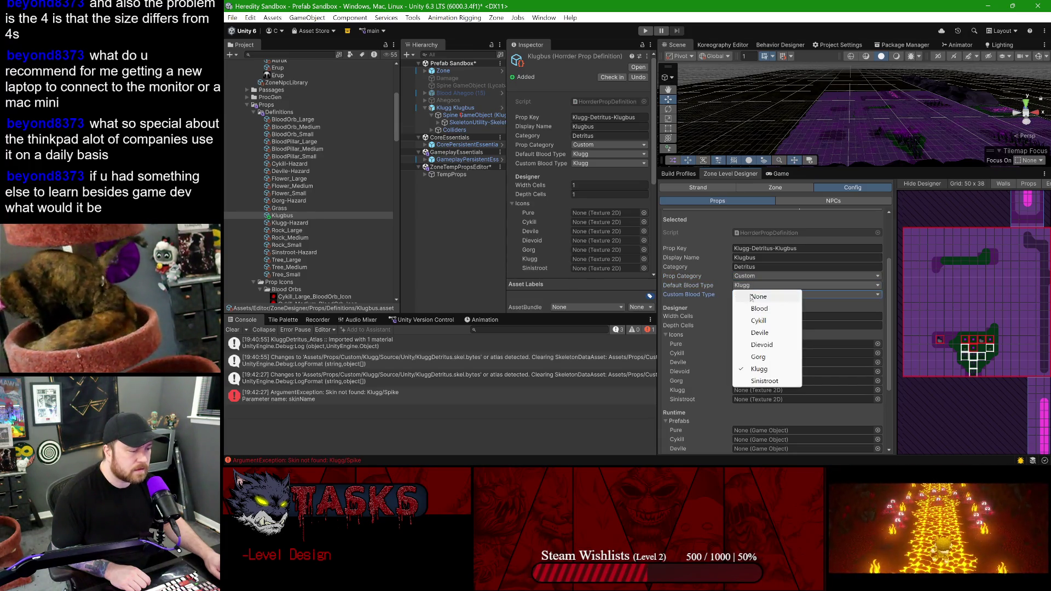
left_click(757, 296)
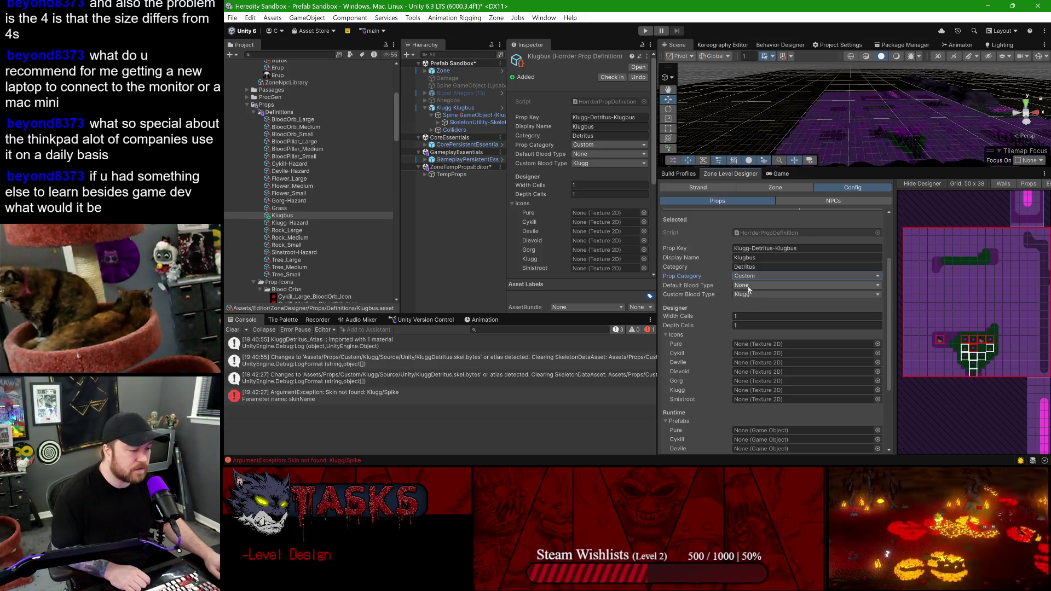
- Assign the Klugg Klugbus prefab to the Runtime Prefab slot, leaving the Pure slot empty
scroll(753, 322, "down", 4)
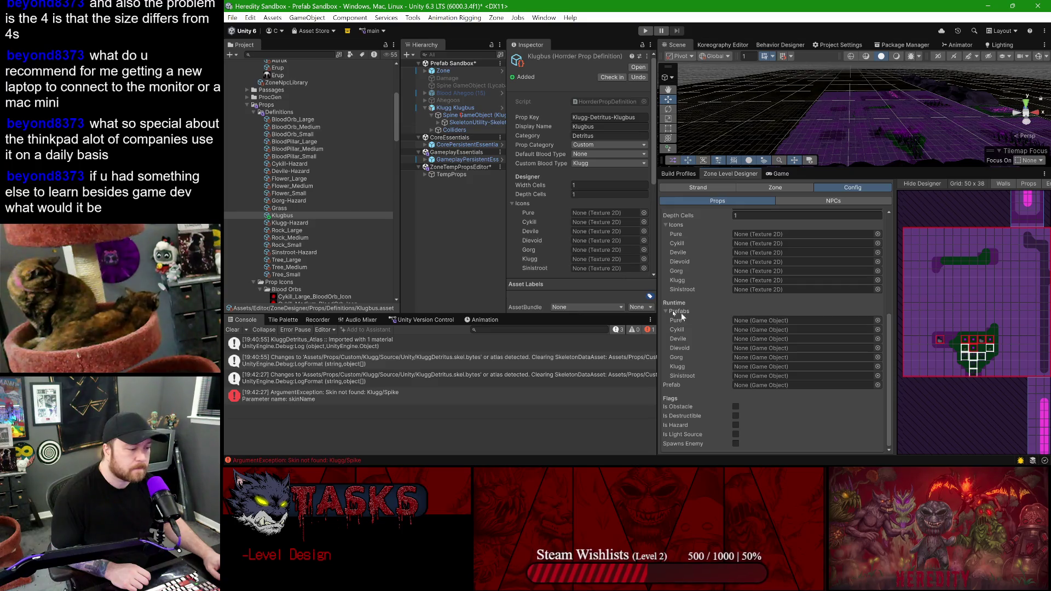
scroll(294, 194, "up", 5)
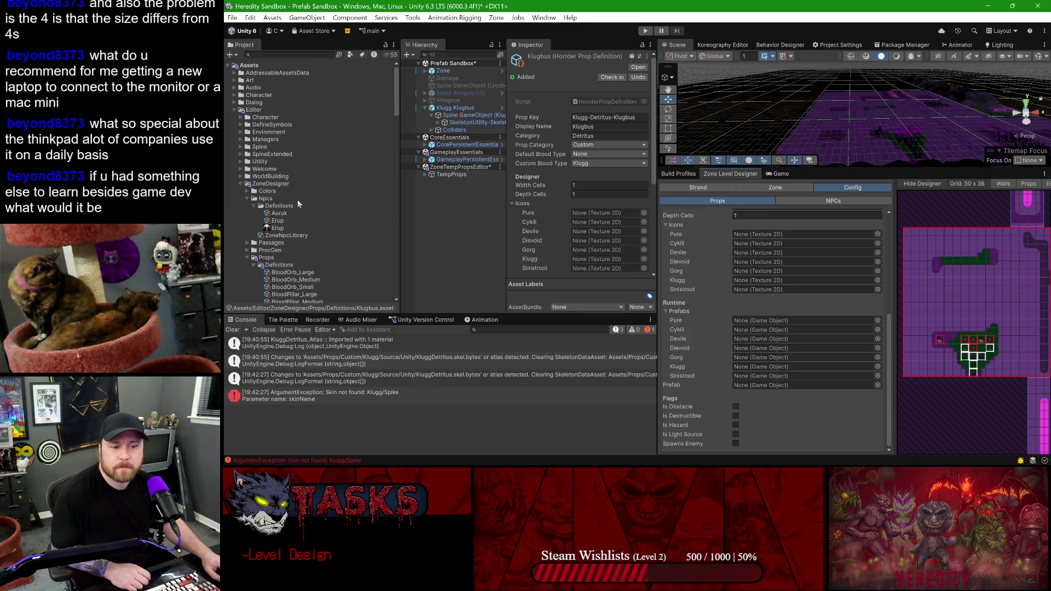
scroll(298, 204, "down", 10)
scroll(298, 206, "down", 10)
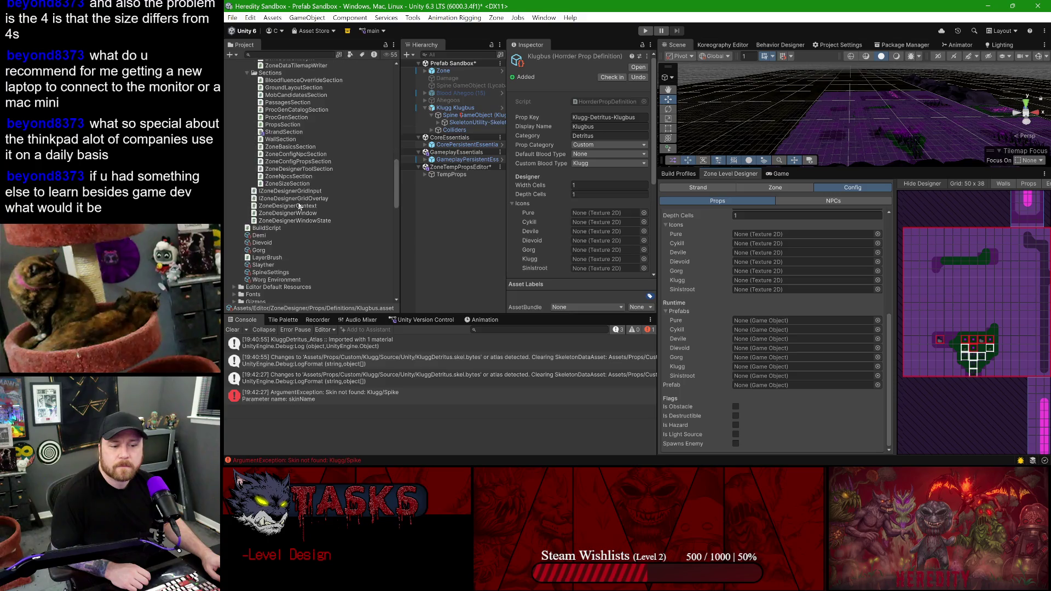
left_click_drag(298, 235, 765, 324)
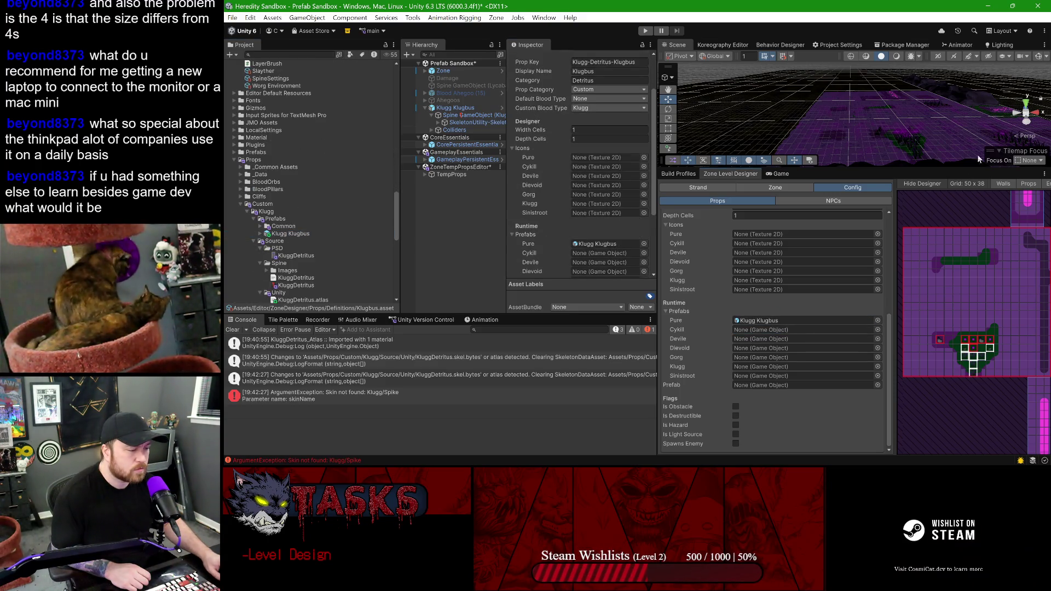
left_click(783, 321)
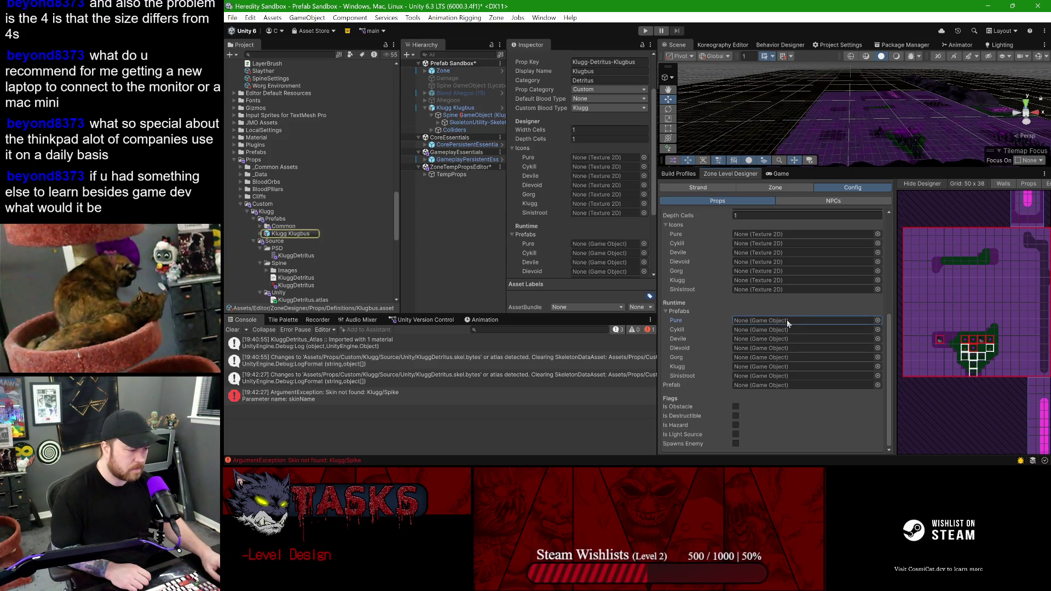
key("Delete")
left_click_drag(768, 389, 763, 386)
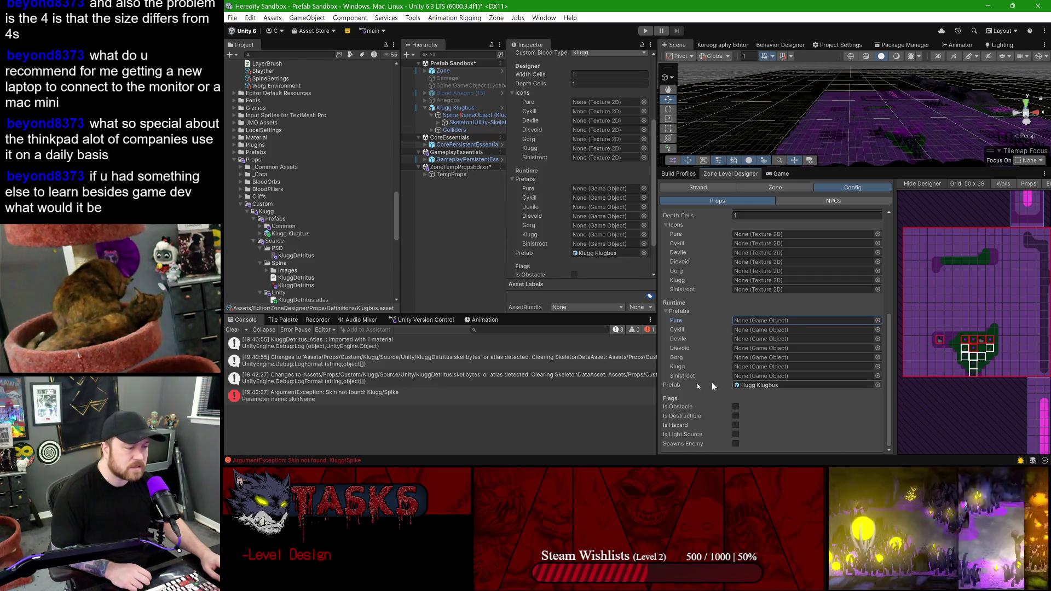
scroll(841, 351, "up", 5)
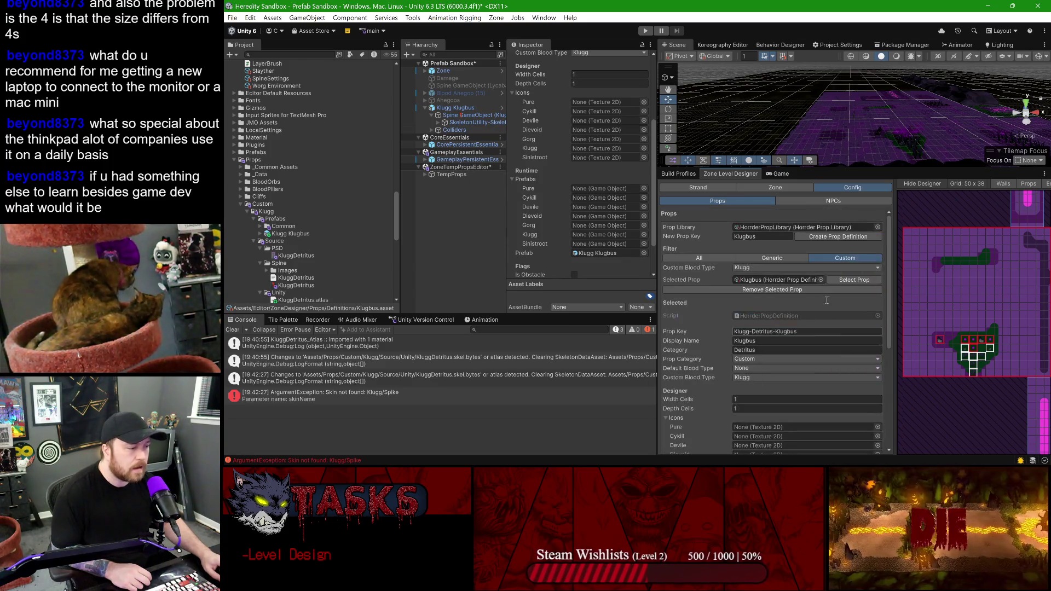
left_click(857, 280)
mouse_move(876, 286)
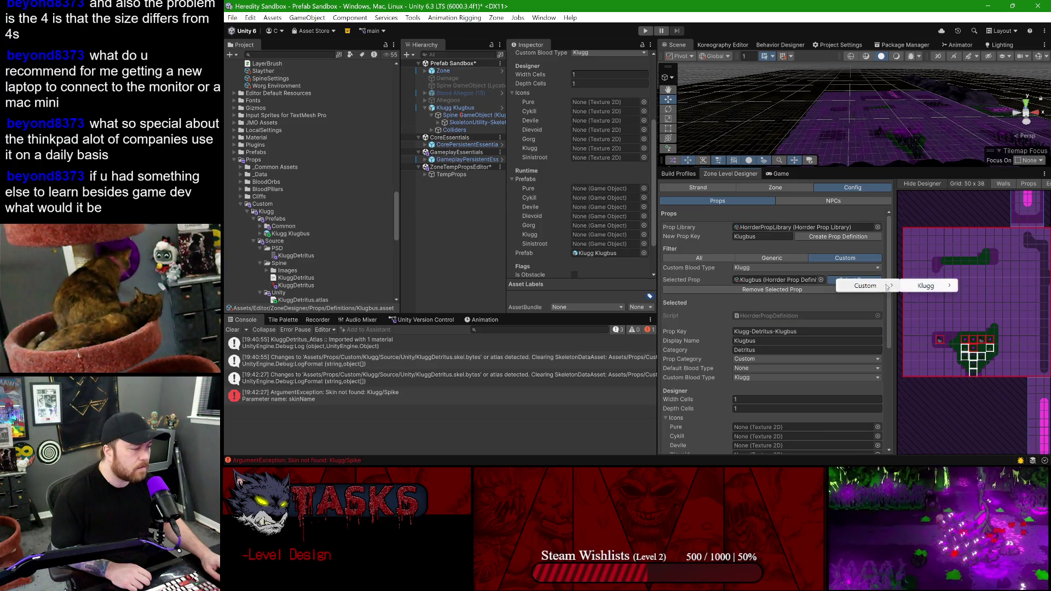
mouse_move(930, 288)
mouse_move(1008, 290)
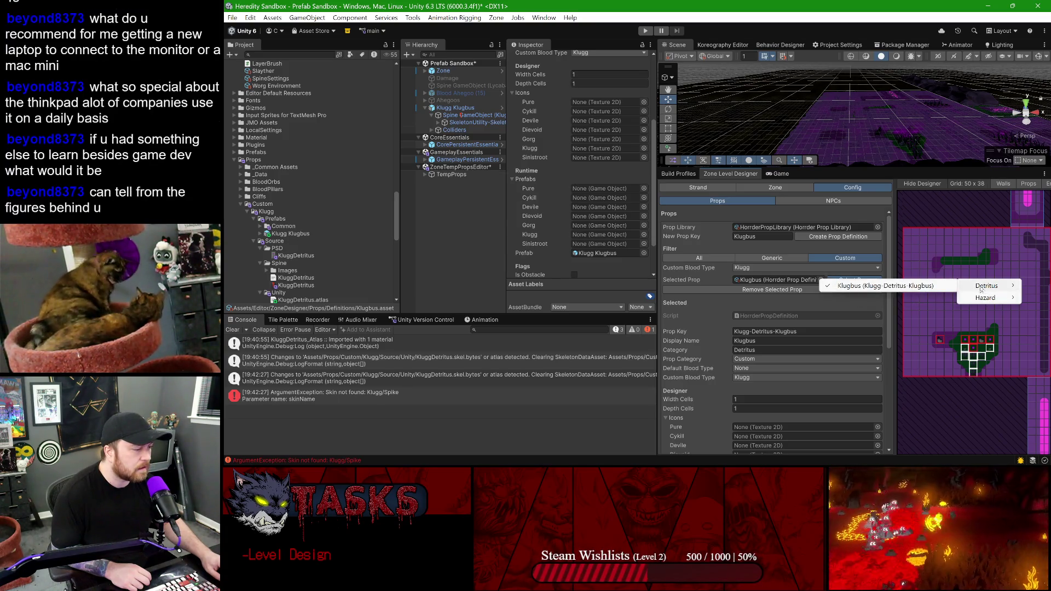
key("alt+Tab")
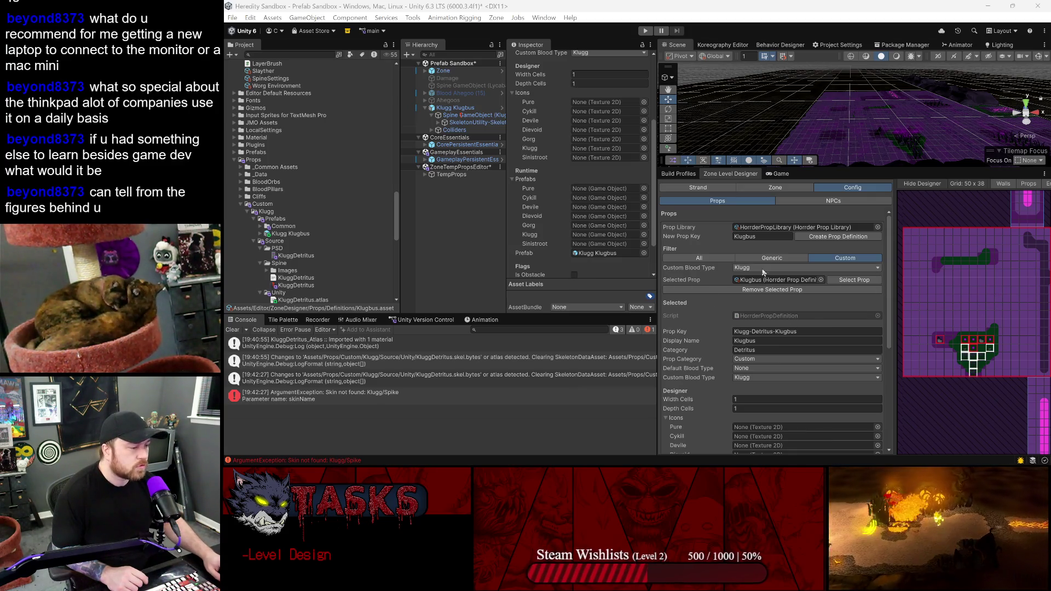
- Replace Detritus with Decorative in the prop key (Klugg-Decorative-Klugbus) and the Category field
left_click(772, 332)
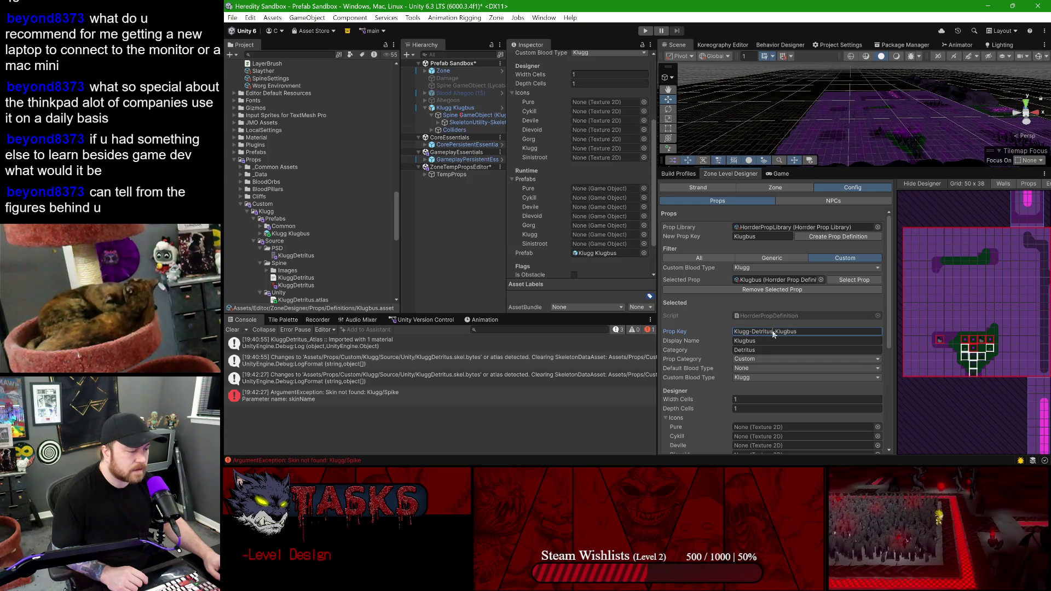
key("BackSpace")
type("crotive")
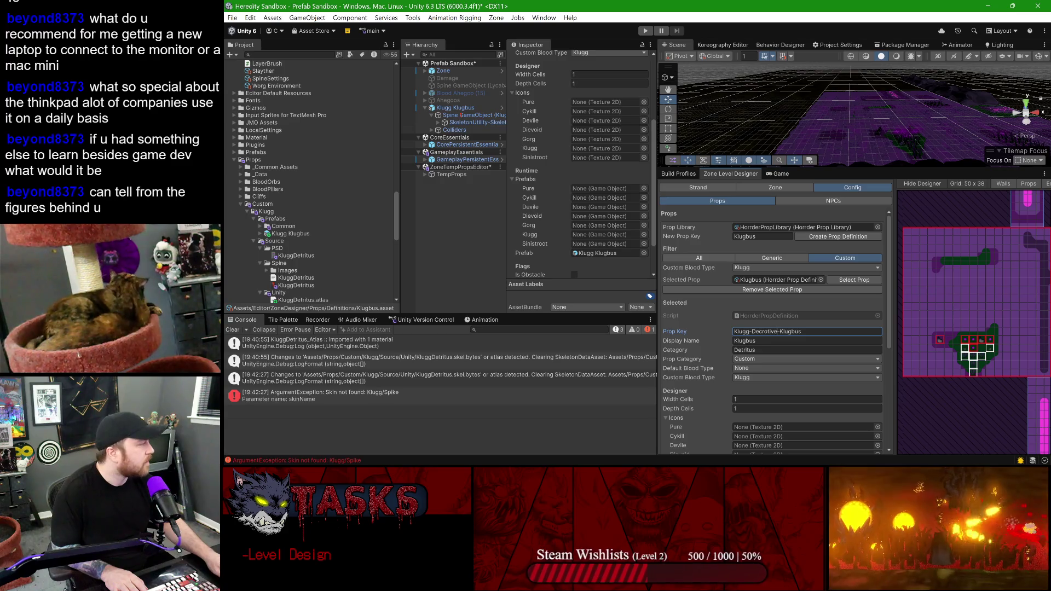
key("alt+Tab")
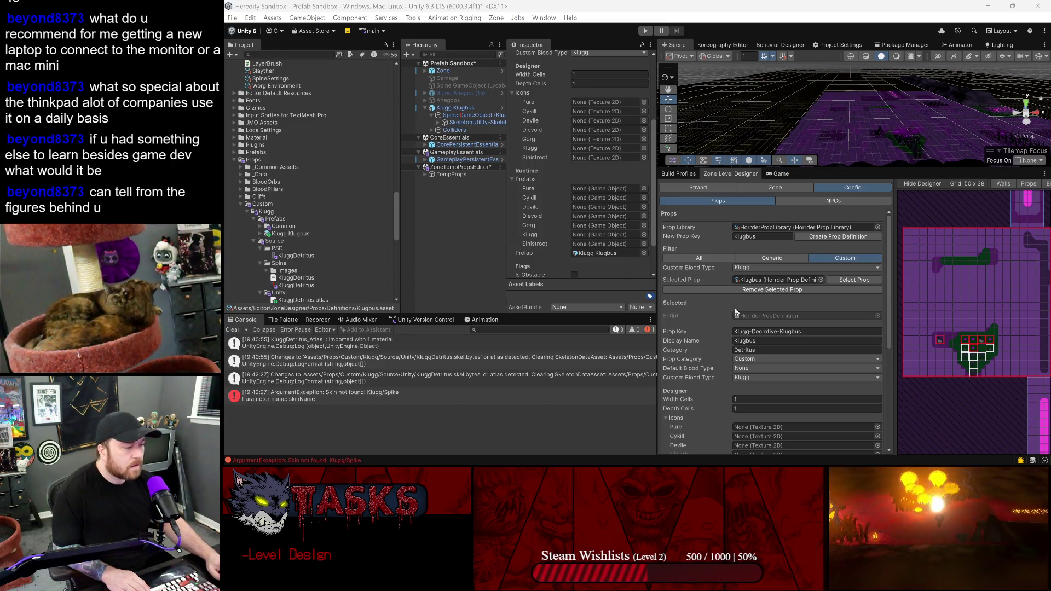
left_click(764, 332)
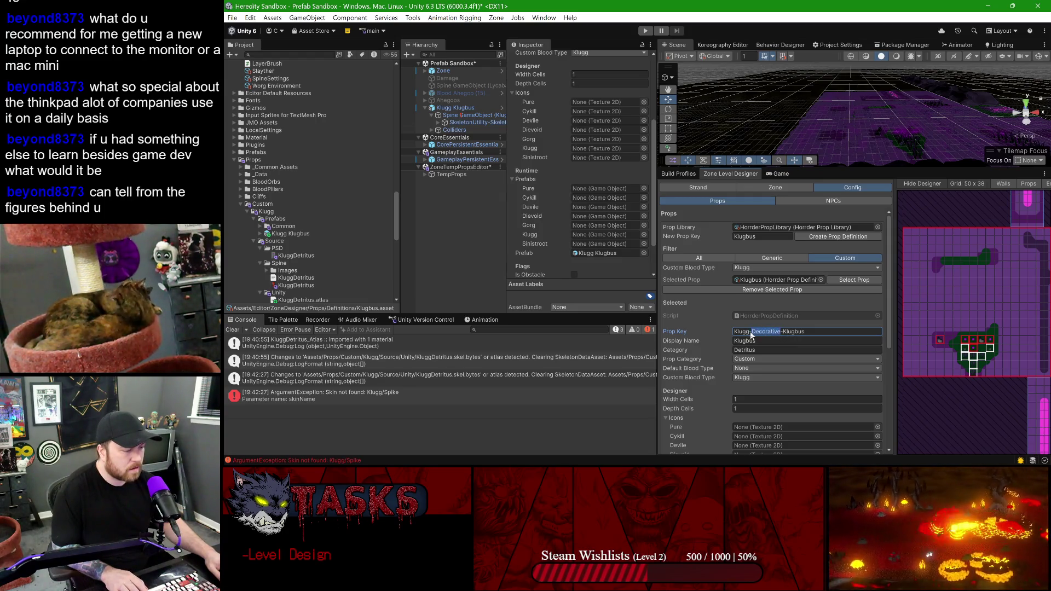
left_click(769, 349)
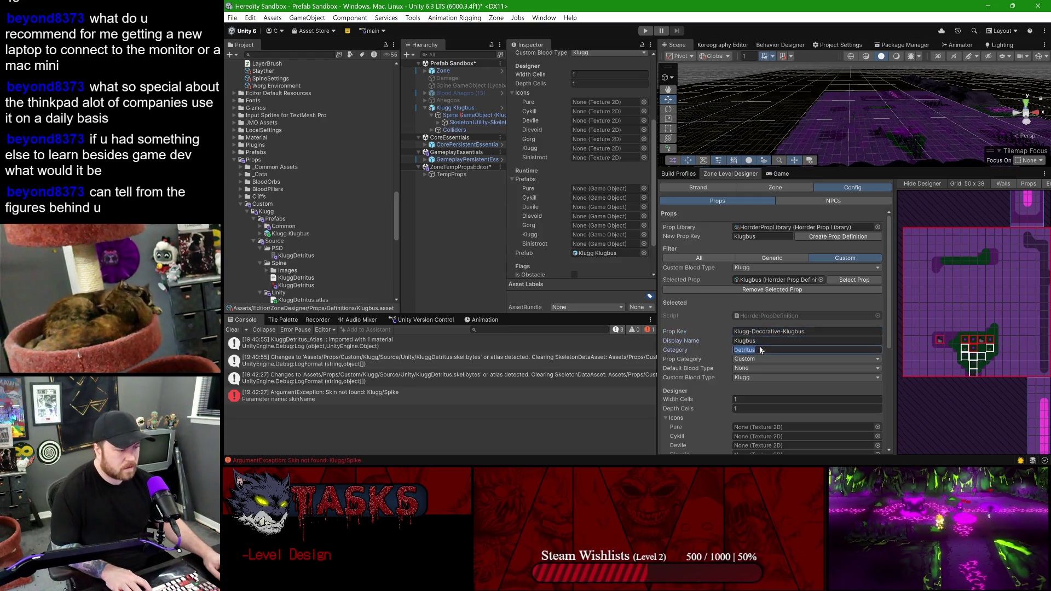
left_click(752, 341)
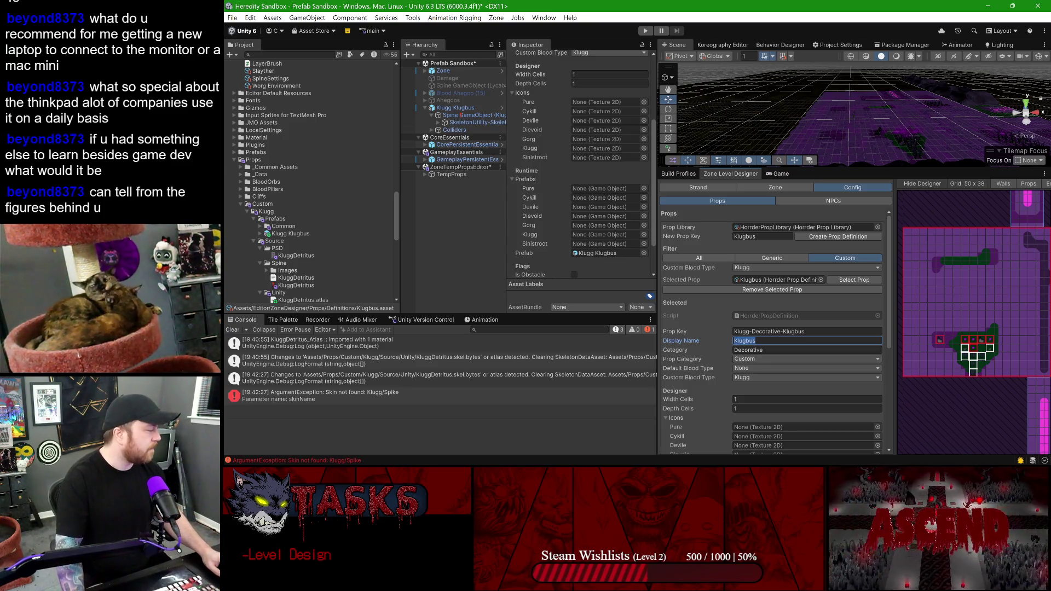
key("alt+Tab")
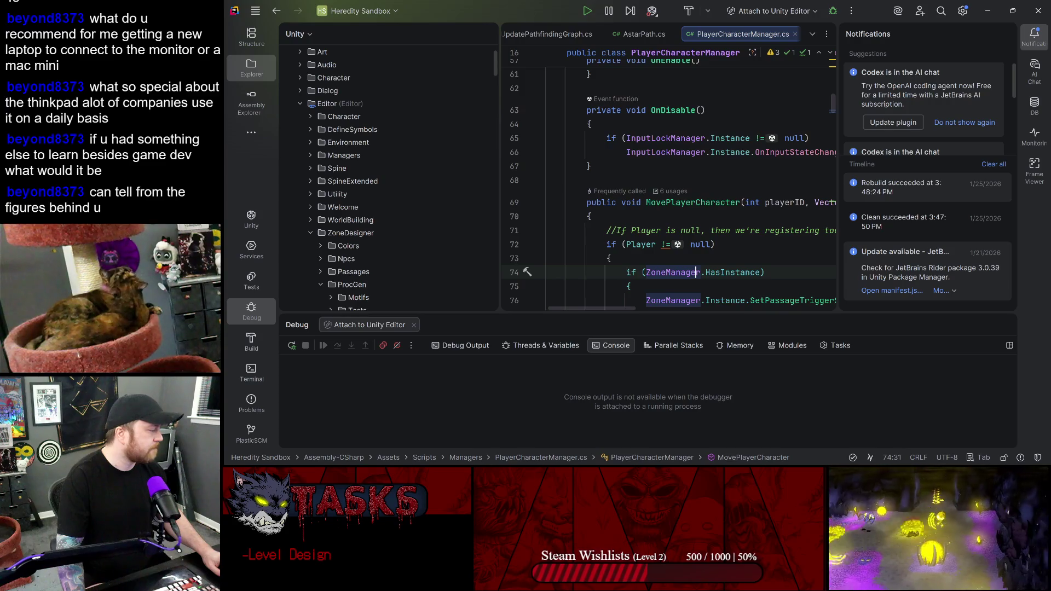
key("alt+Tab")
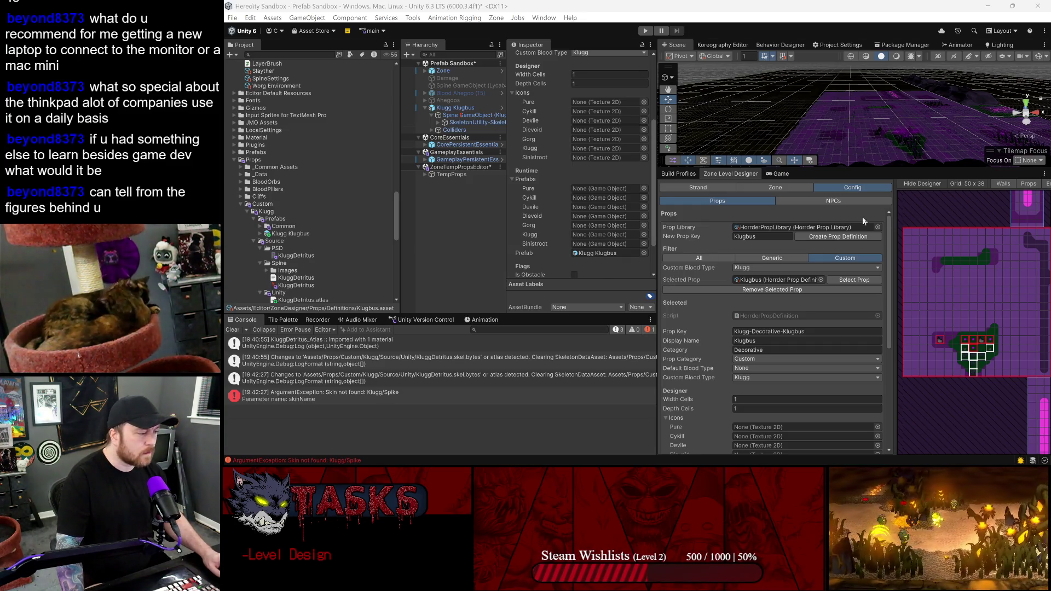
- Collapse the Klugg folder's subfolders and use Show in Explorer to reveal it in File Explorer
mouse_move(673, 464)
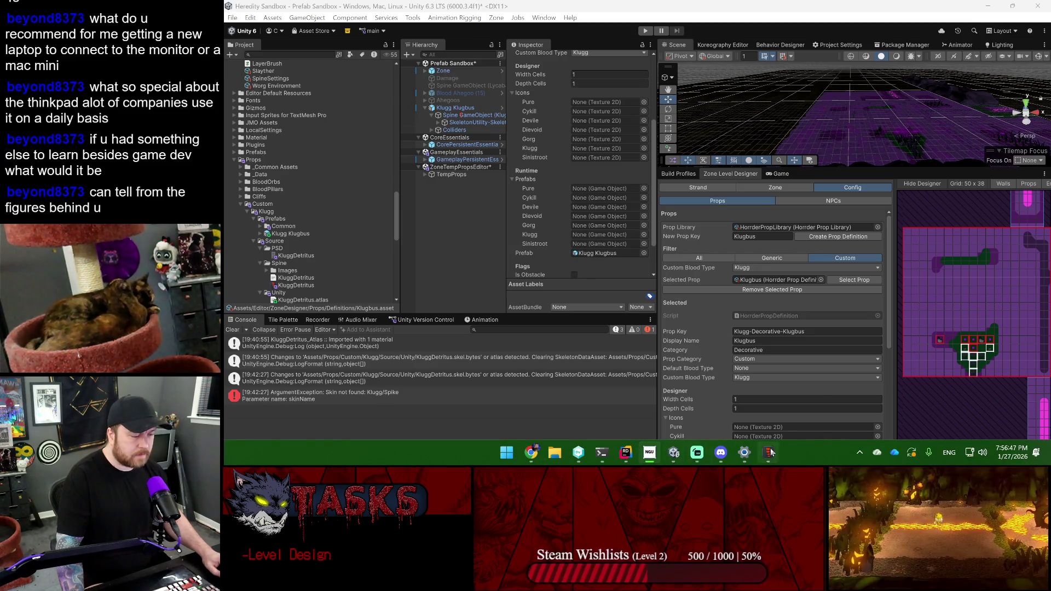
scroll(357, 203, "down", 2)
scroll(356, 204, "down", 5)
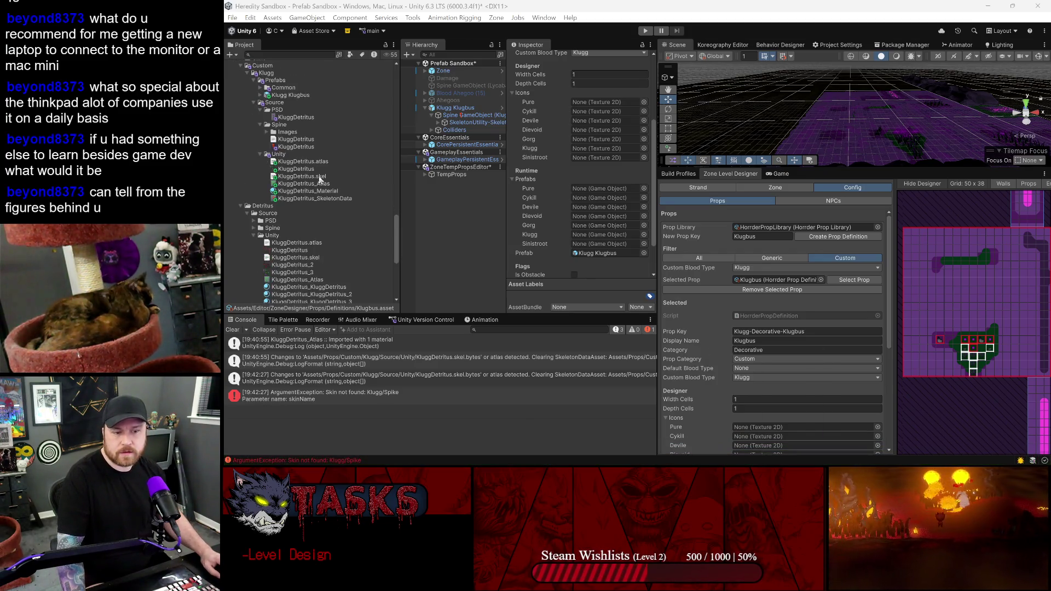
scroll(279, 104, "up", 3)
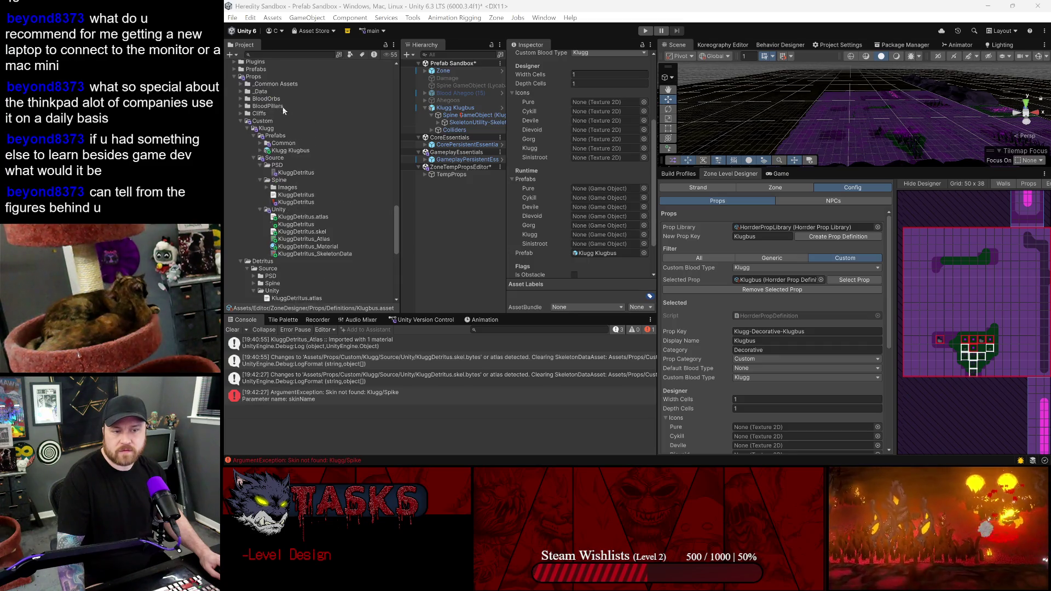
left_click(262, 128)
scroll(276, 208, "down", 6)
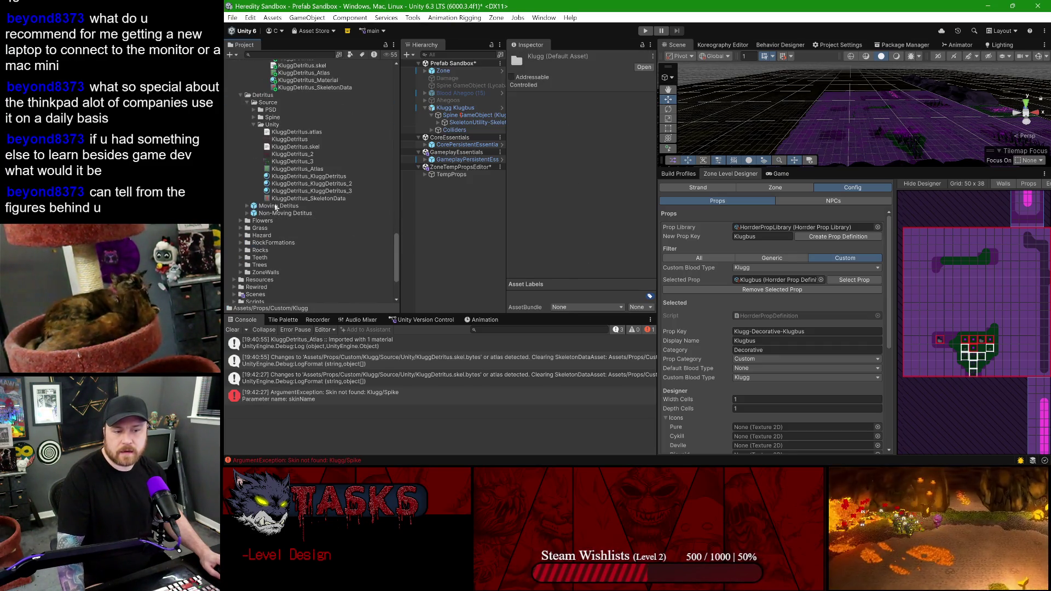
scroll(301, 169, "up", 5)
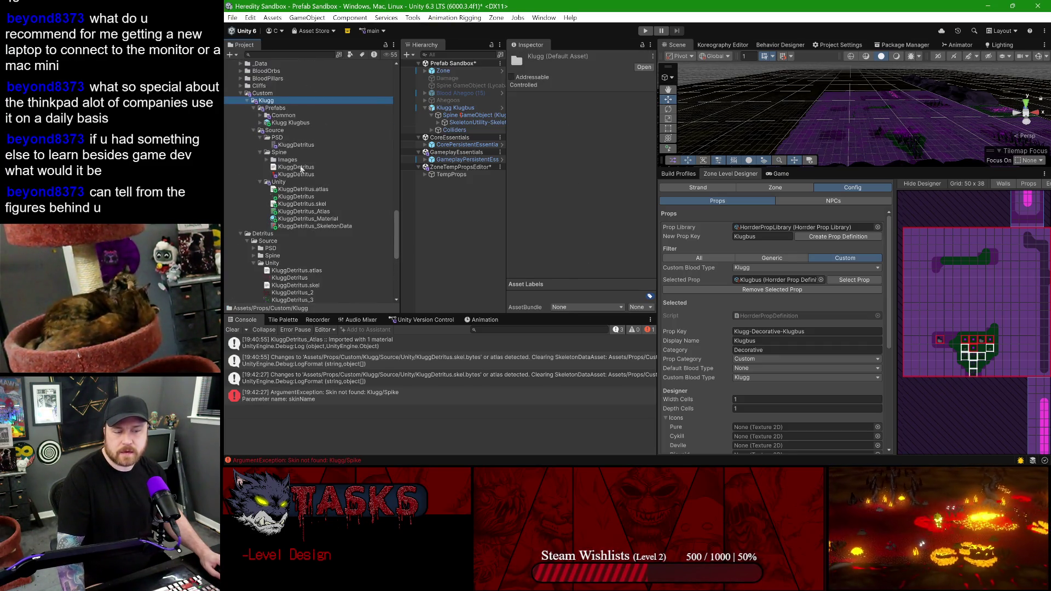
left_click(255, 108)
left_click(254, 116)
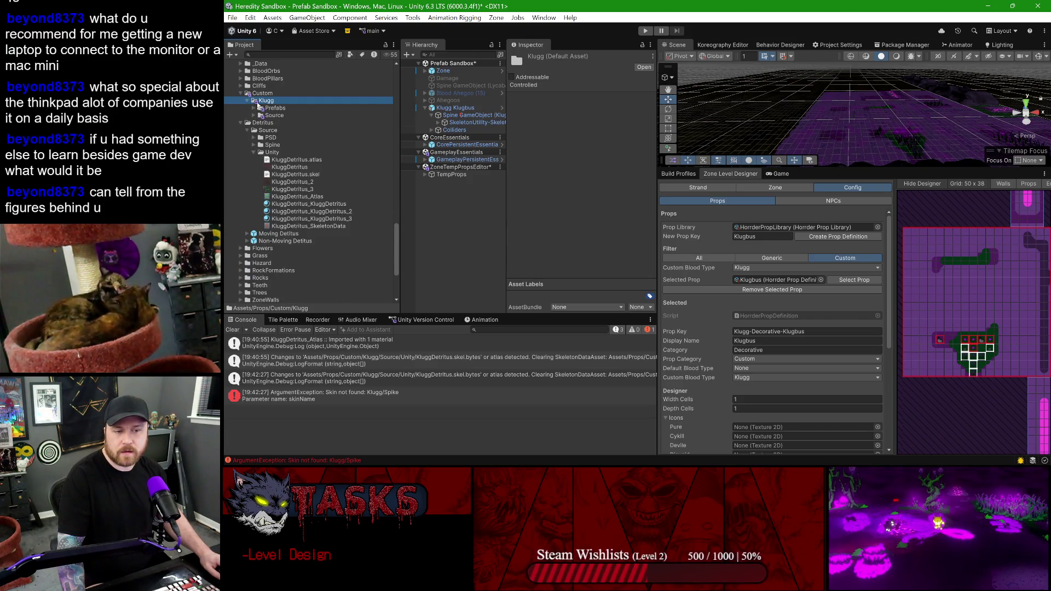
right_click(284, 101)
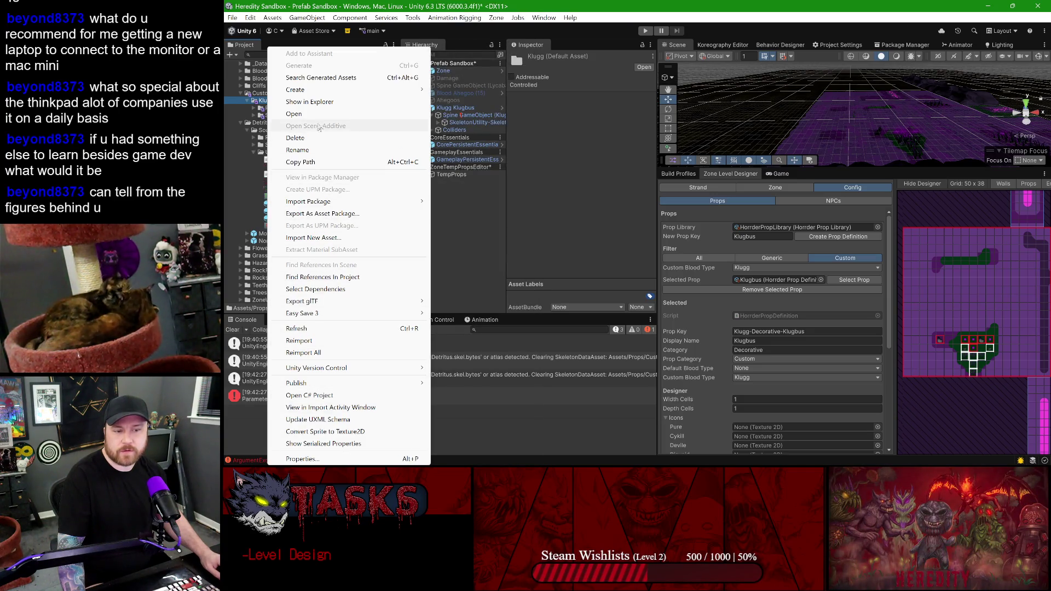
left_click(320, 102)
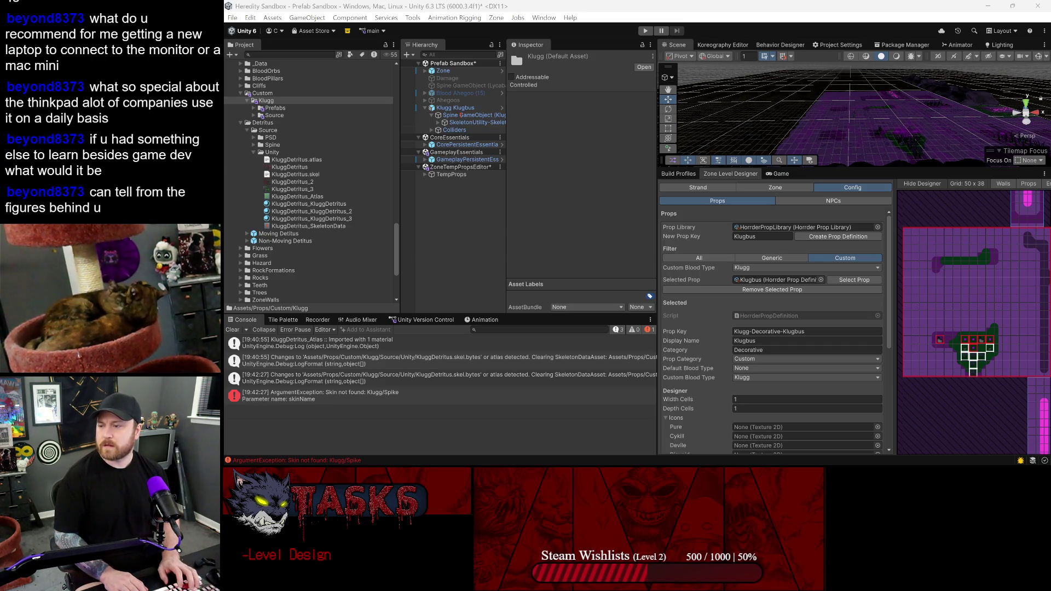
- Bring Spine forward, enter Animate mode and show the Klugbus skin on the skeleton
mouse_move(794, 463)
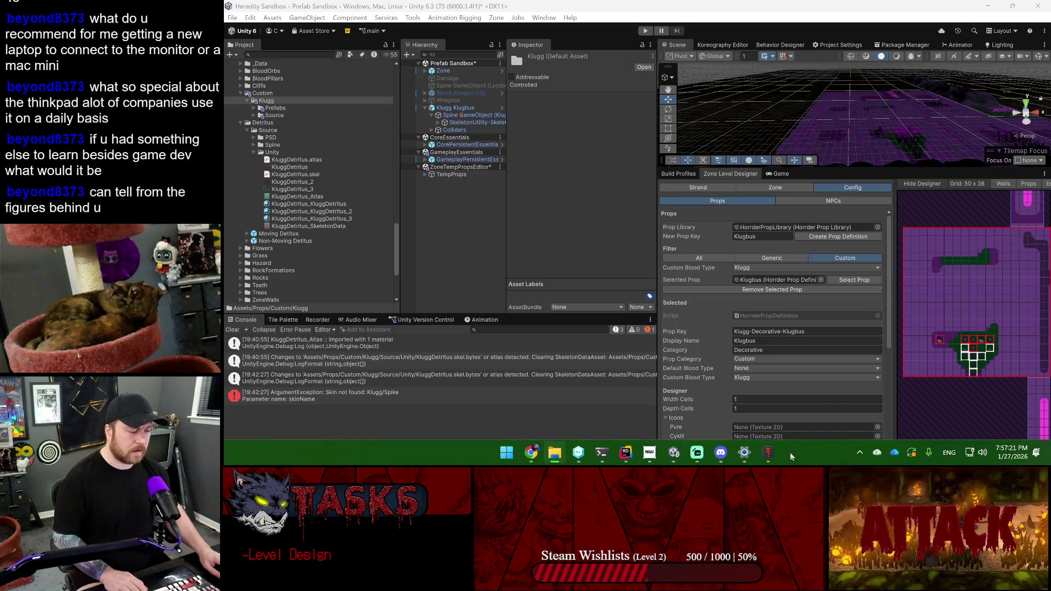
left_click(768, 452)
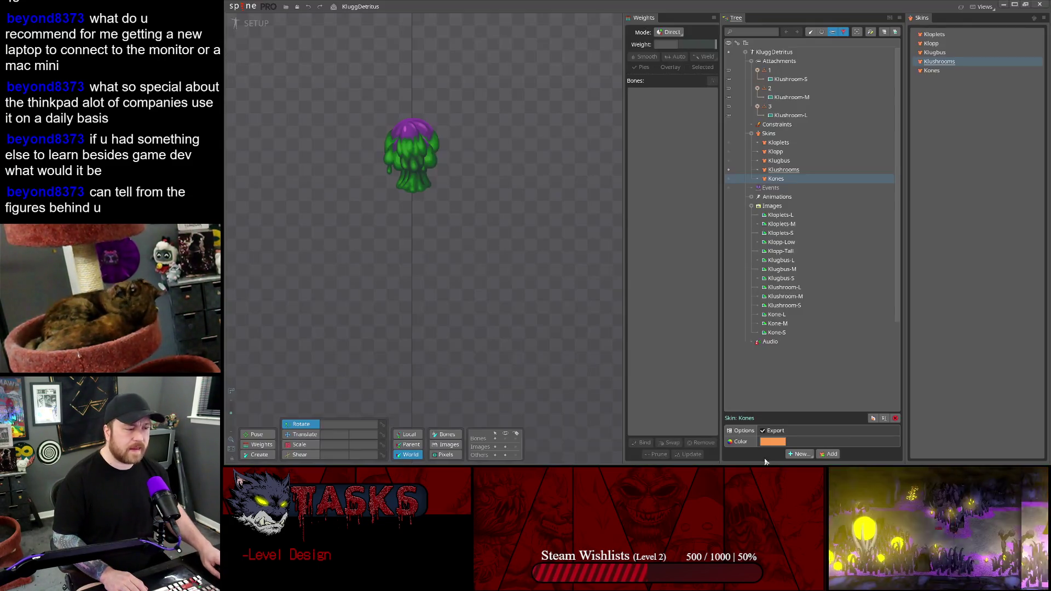
left_click(257, 26)
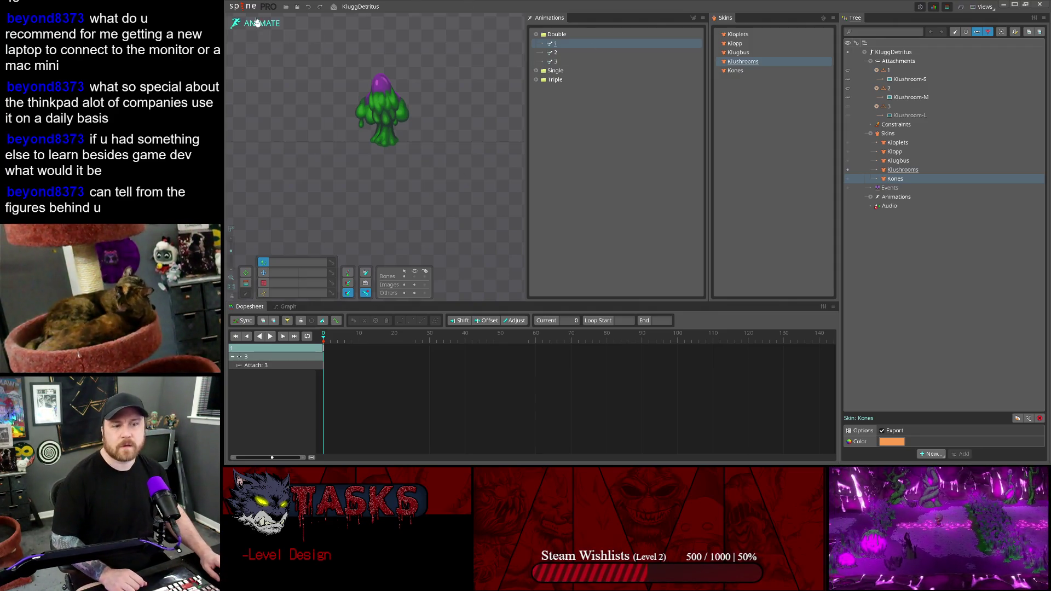
left_click(261, 23)
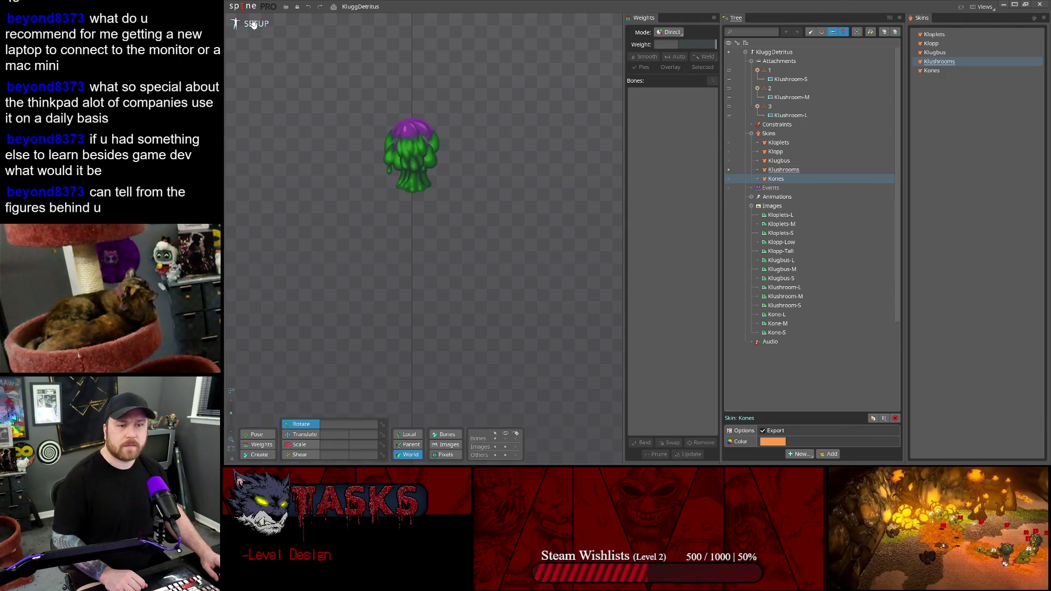
left_click(256, 23)
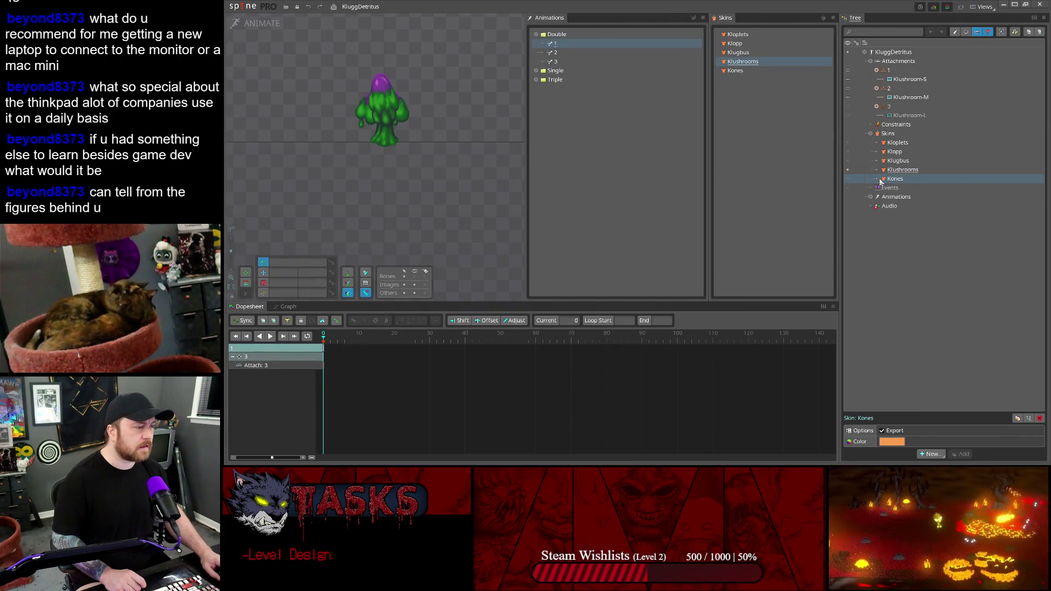
left_click(848, 161)
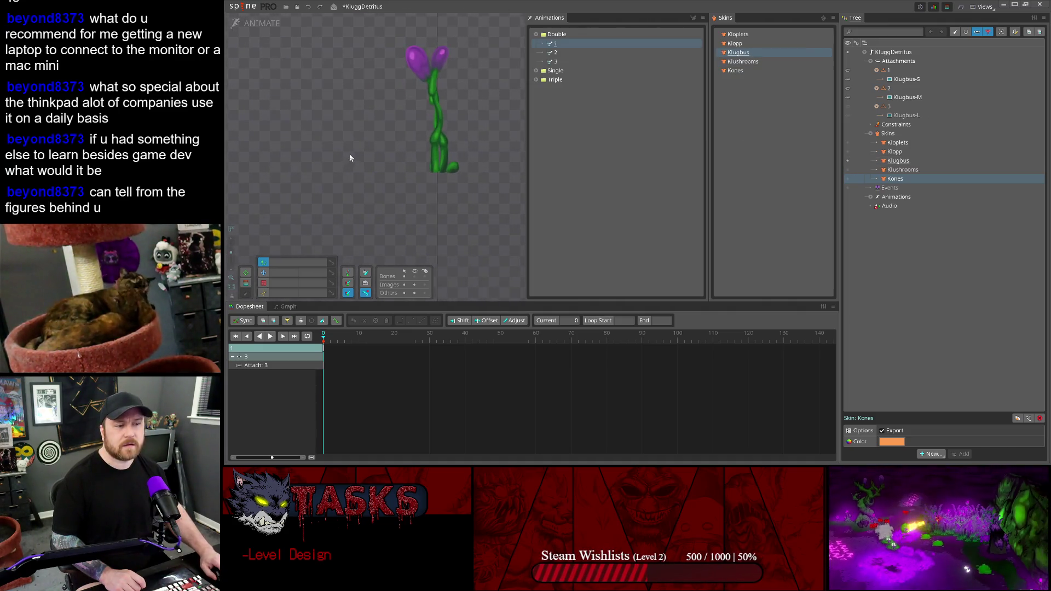
- Select Triple/1 and add a new animation in that group named 'Icon'
left_click(536, 80)
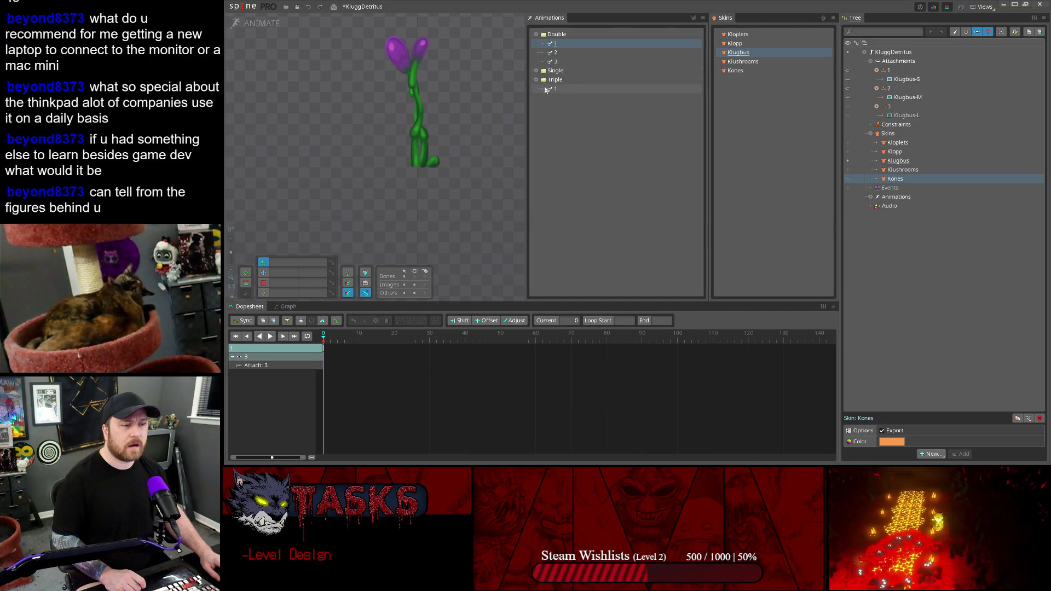
left_click(554, 89)
left_click(536, 80)
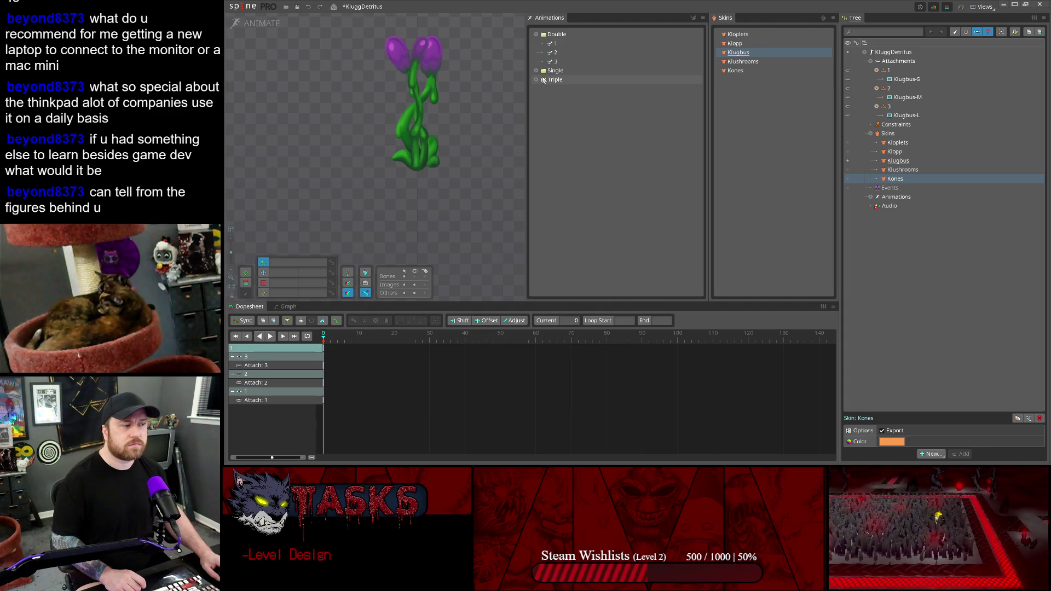
left_click(536, 79)
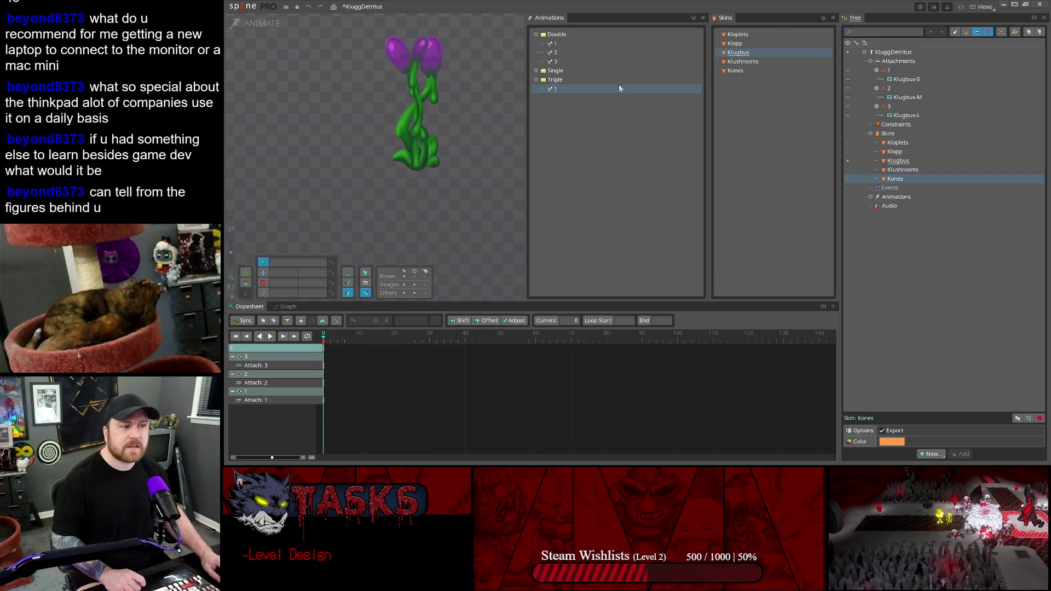
left_click(557, 91)
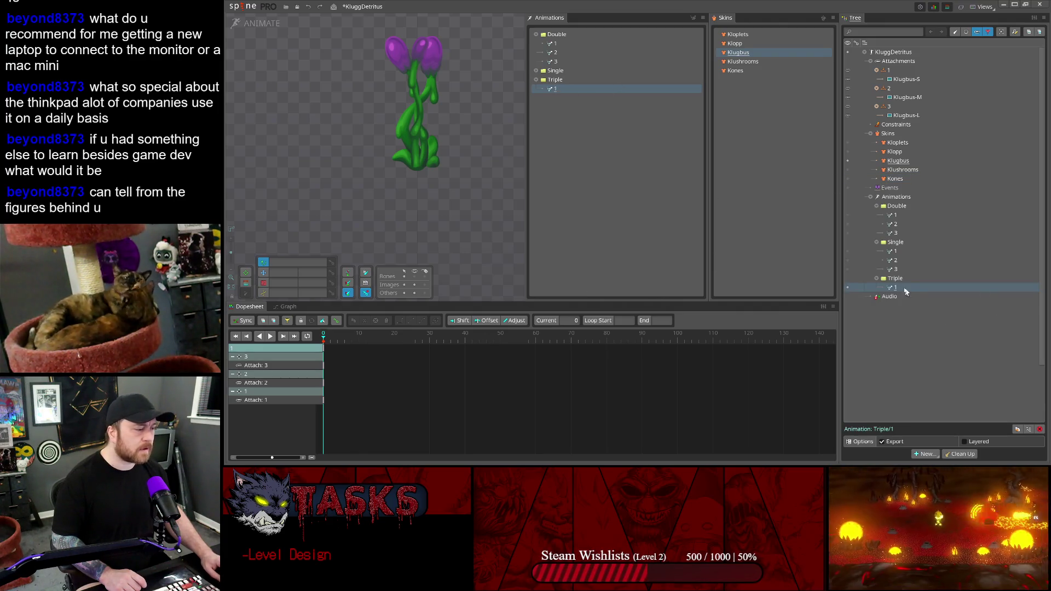
left_click(1017, 430)
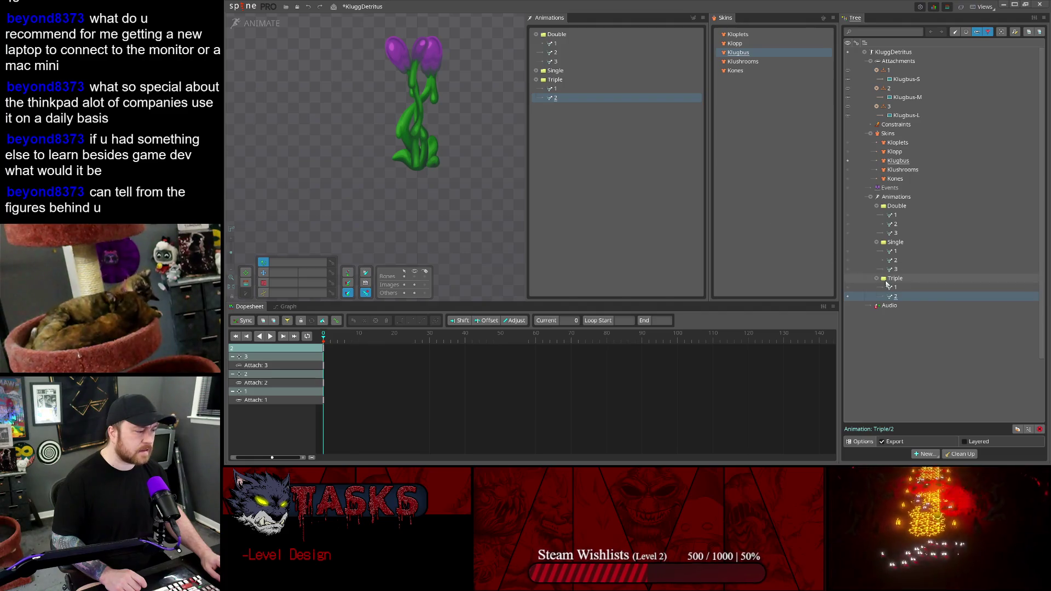
key("F2")
type("Icon")
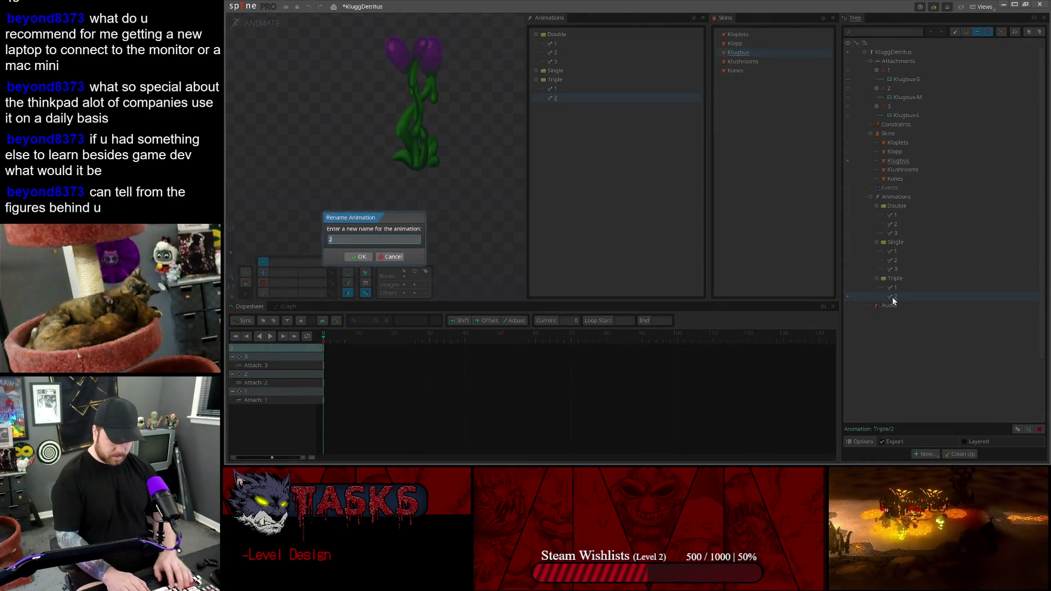
key("Return")
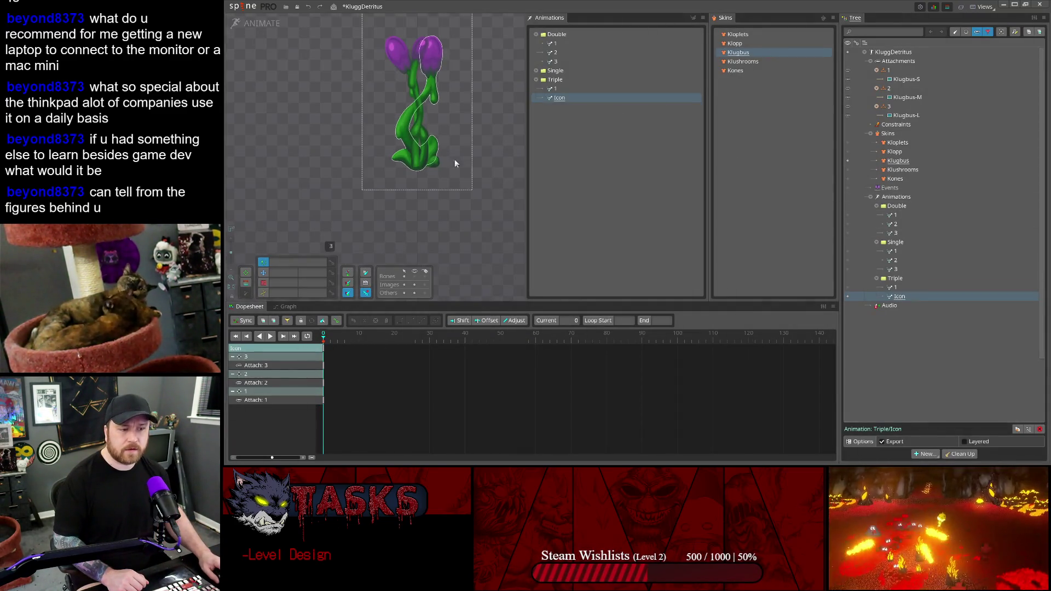
- Filter the Tree to bones, key bone 1's translate and drag the first flower left
left_click(955, 32)
left_click(977, 32)
left_click(904, 69)
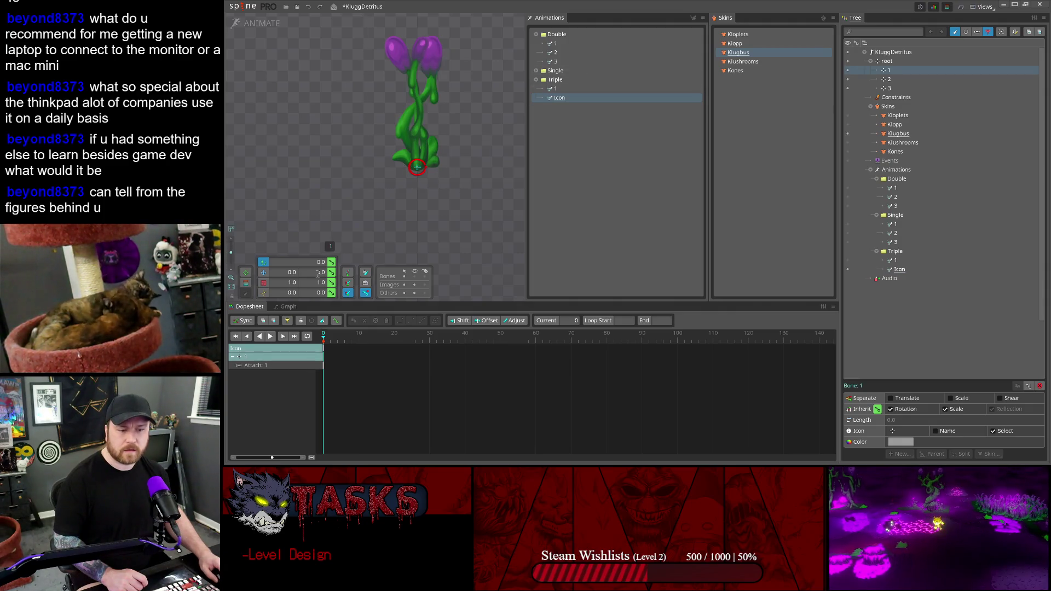
left_click(331, 272)
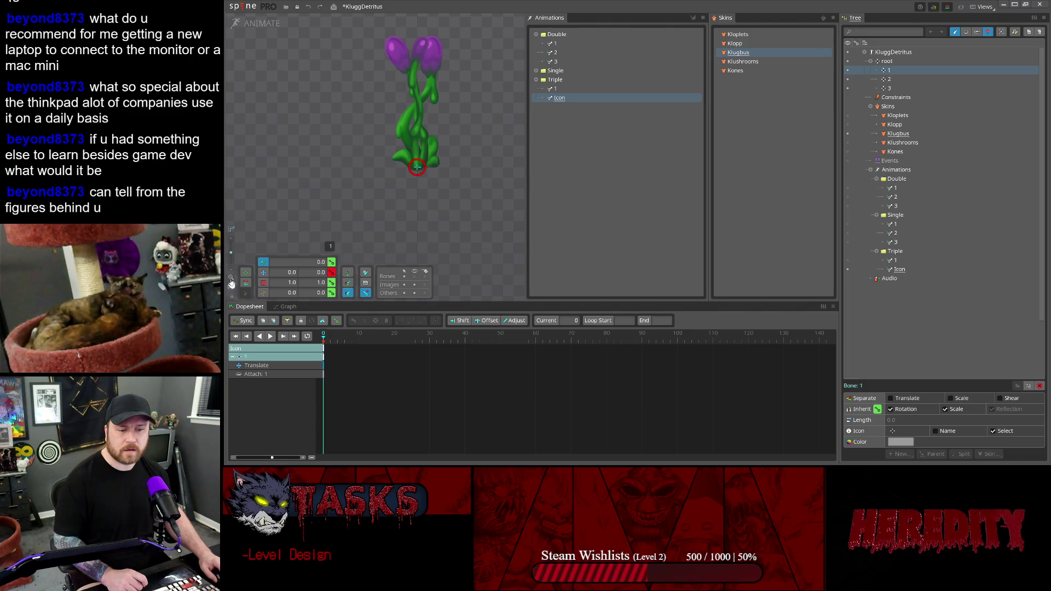
left_click(263, 272)
left_click_drag(427, 165, 378, 164)
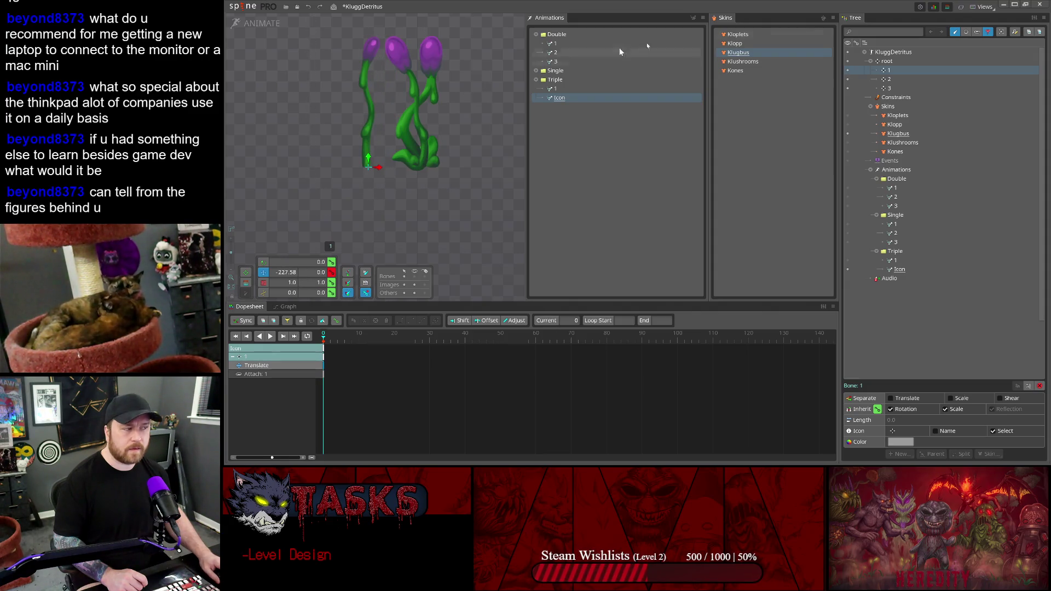
- Reposition the third and first flowers with the Translate tool, then select bone 2
left_click(889, 88)
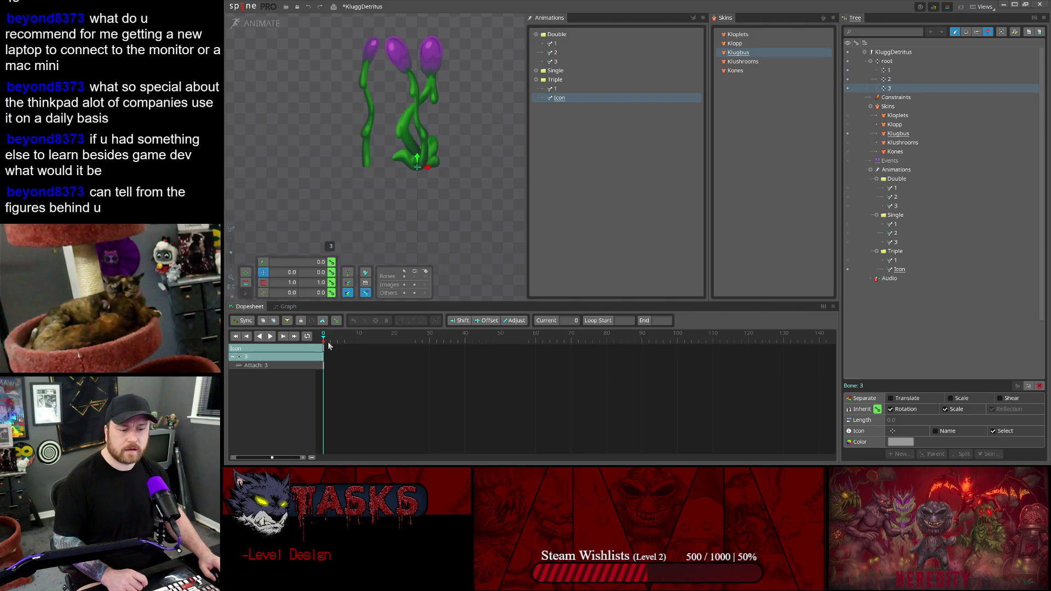
left_click_drag(432, 159, 485, 164)
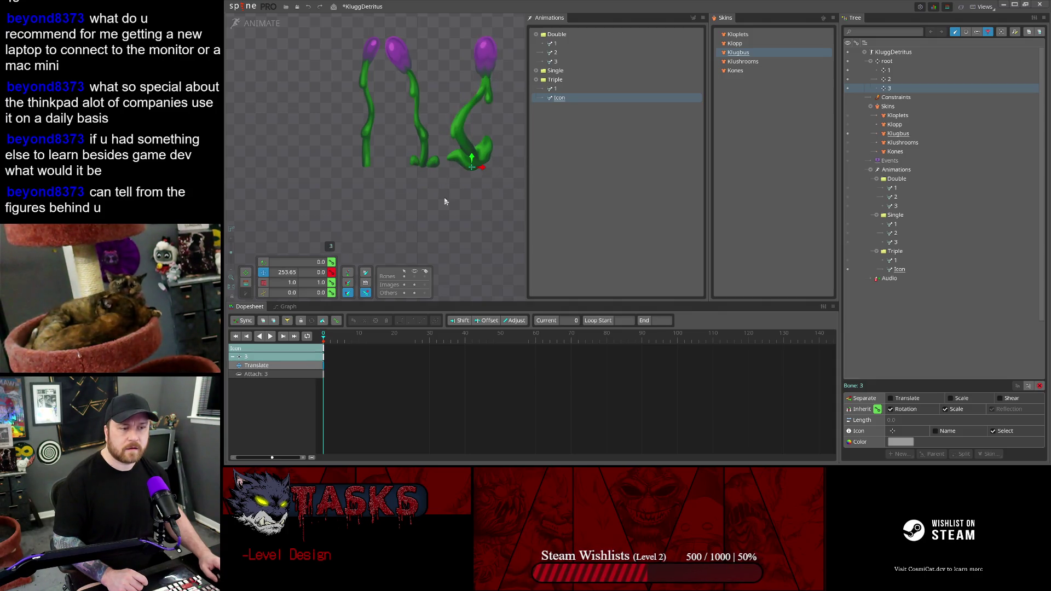
mouse_move(483, 169)
left_mouse_down()
mouse_move(393, 166)
mouse_move(473, 170)
mouse_move(464, 166)
left_mouse_up()
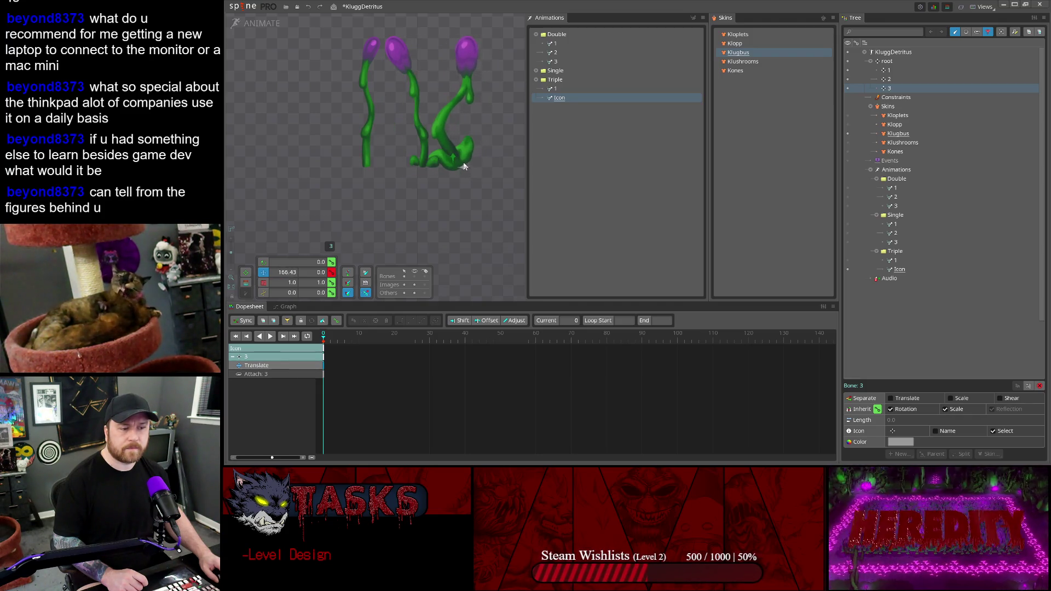
left_click(374, 163)
left_click_drag(375, 164, 457, 163)
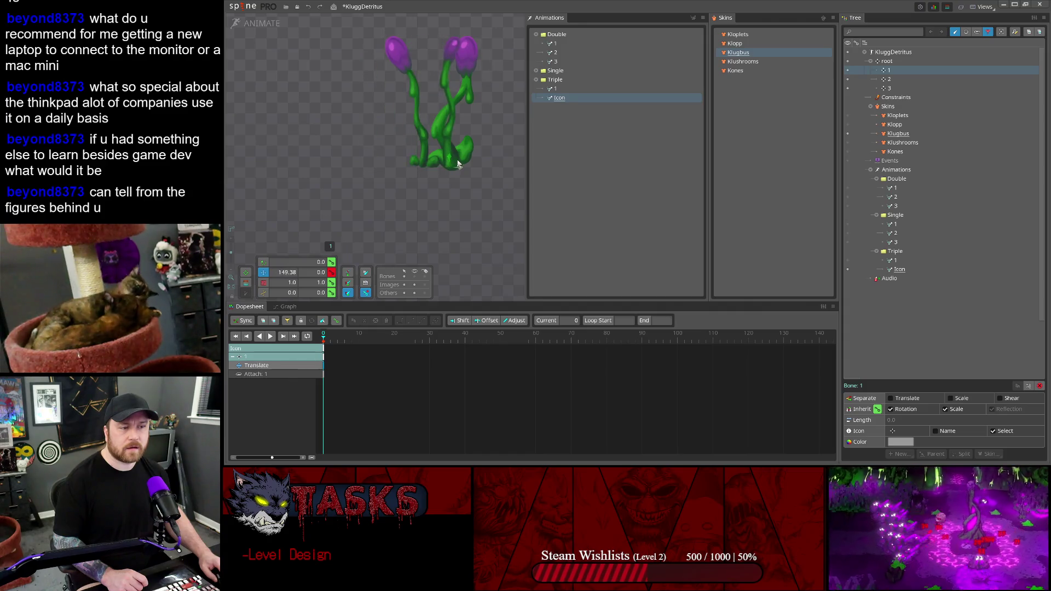
left_click(892, 79)
left_click(892, 88)
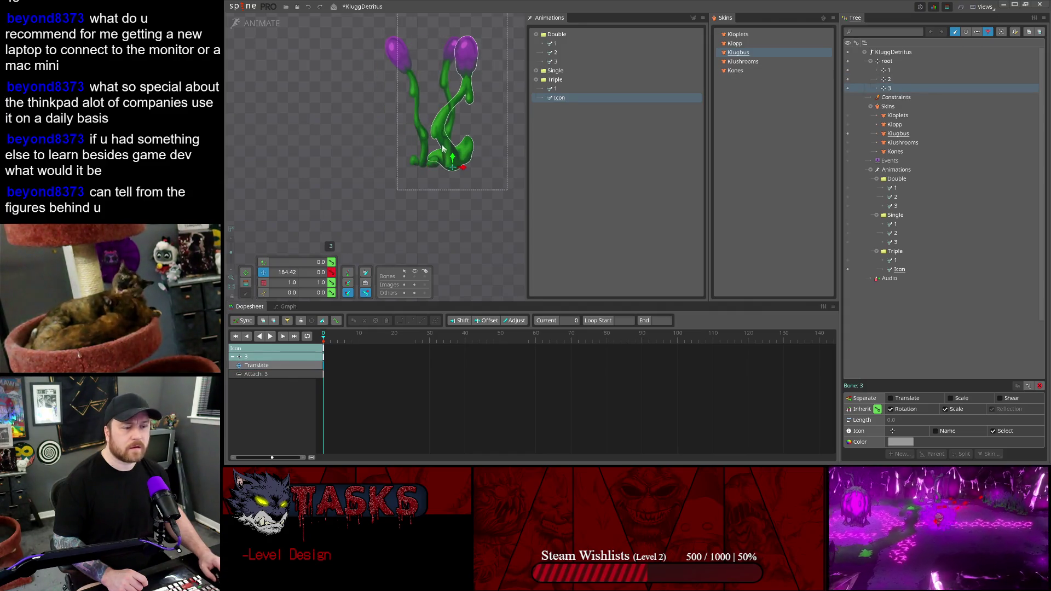
mouse_move(462, 169)
left_mouse_down()
mouse_move(362, 168)
mouse_move(425, 180)
mouse_move(371, 157)
mouse_move(386, 165)
left_mouse_up()
left_click(889, 79)
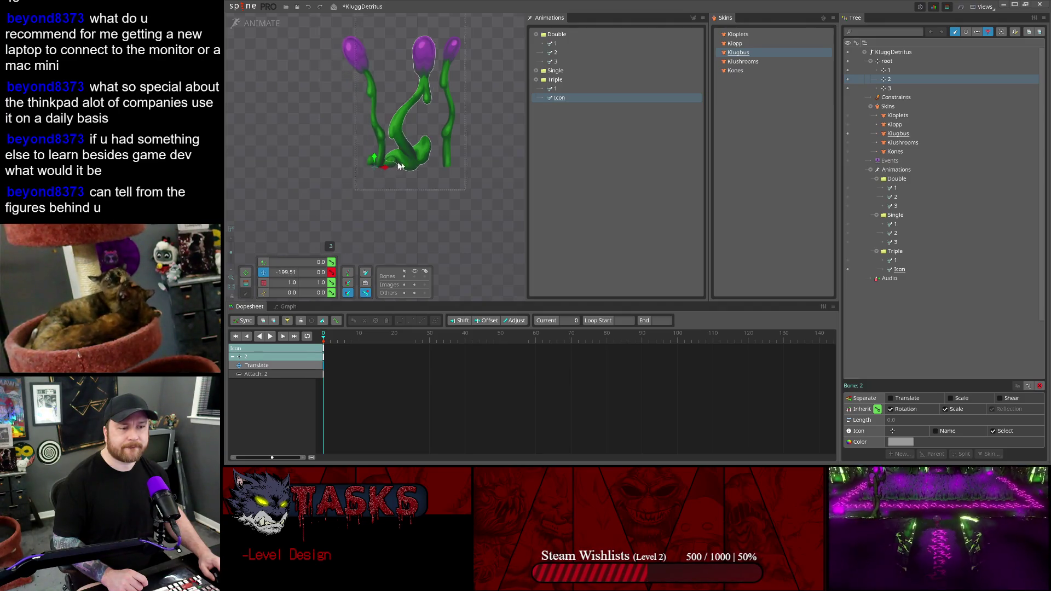
left_click(236, 11)
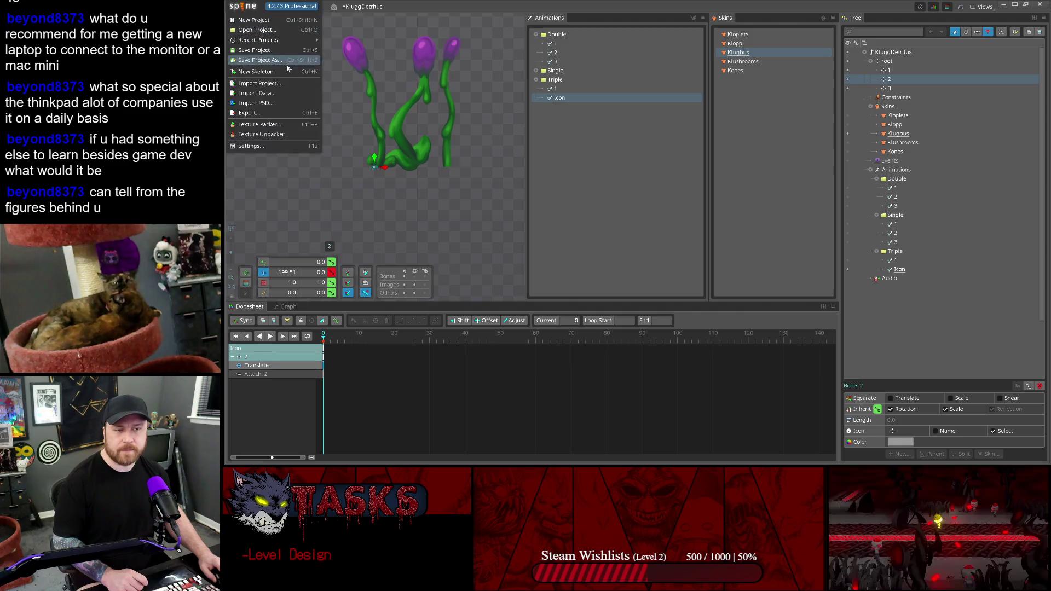
- In Export, paste the Klugg Icons folder as output folder and choose PNG
left_click(246, 119)
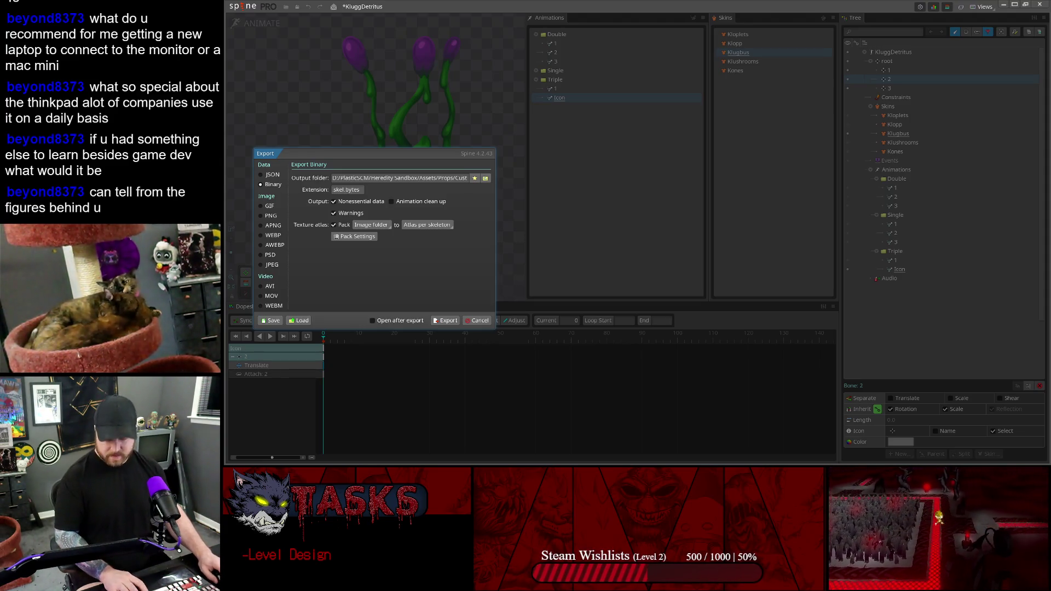
left_click(448, 177)
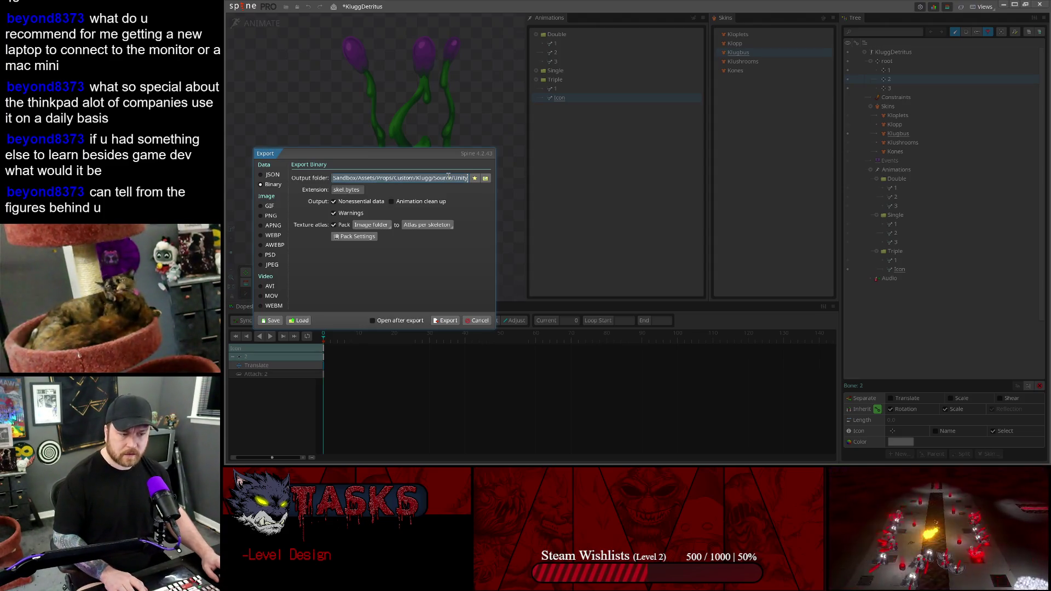
key("ctrl+v")
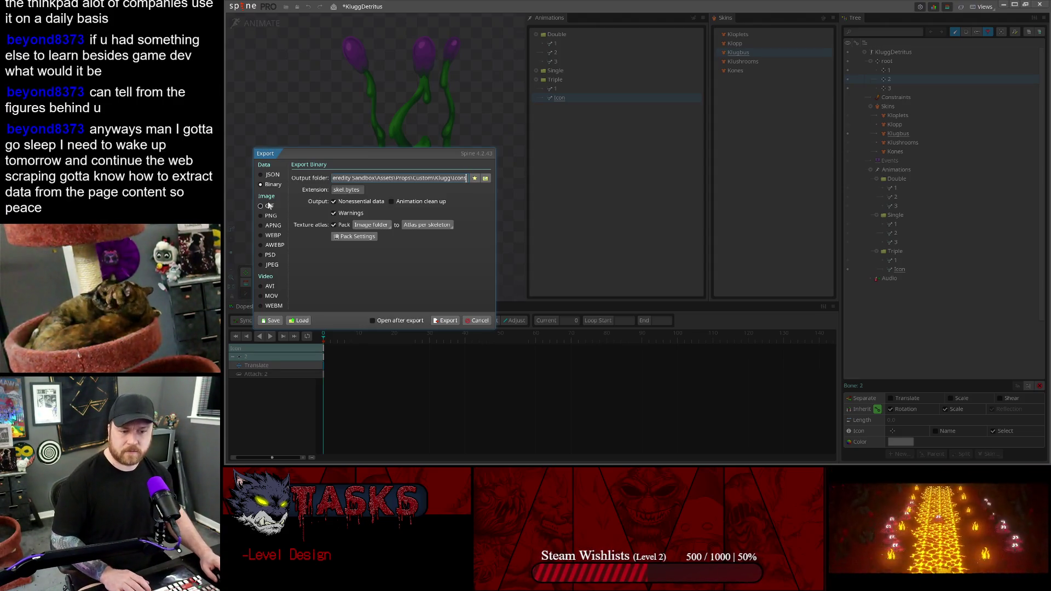
left_click(261, 216)
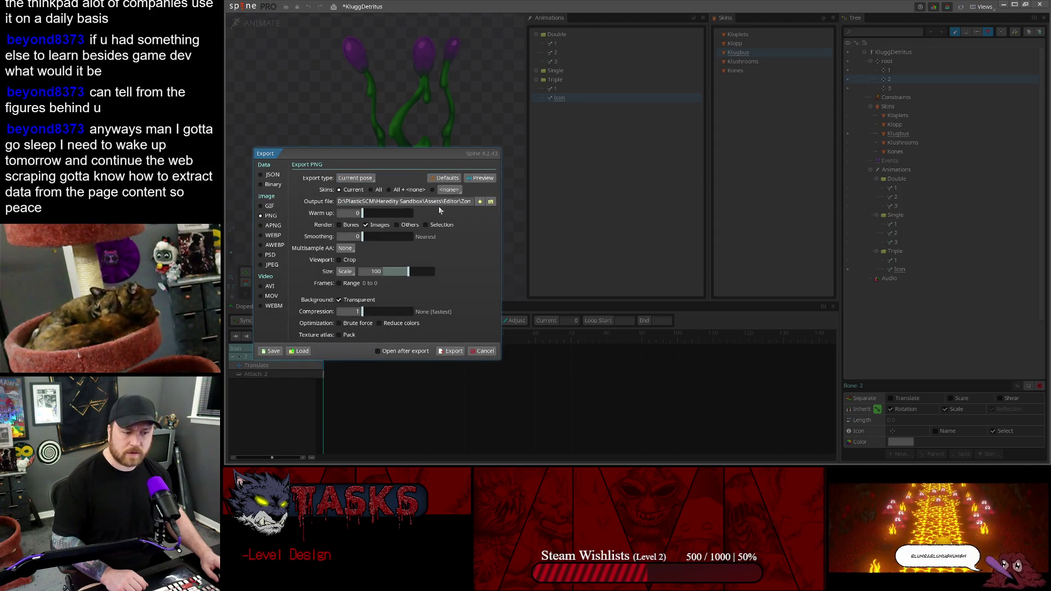
- Set the PNG output file to the pasted Klugg Icons path ending in \Klugbus
left_click(451, 202)
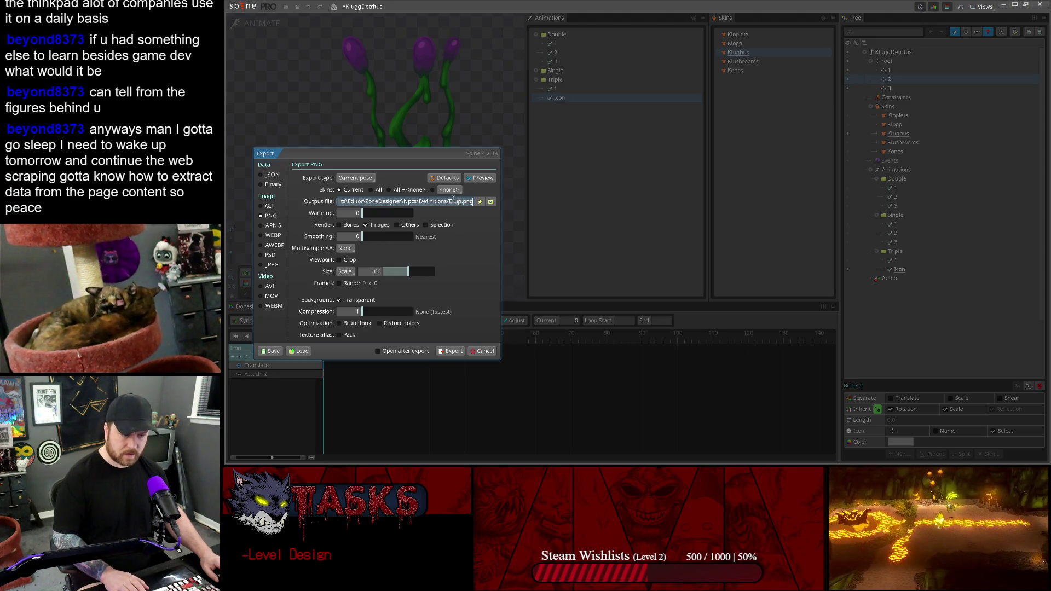
key("shift+Home")
key("ctrl+v")
type("\\")
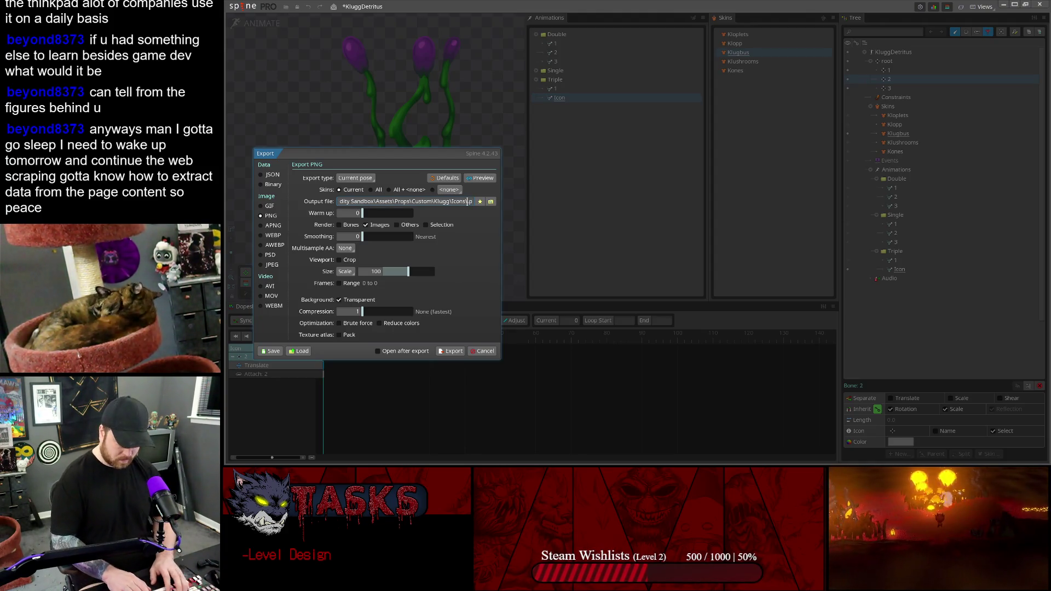
type("Klugbus")
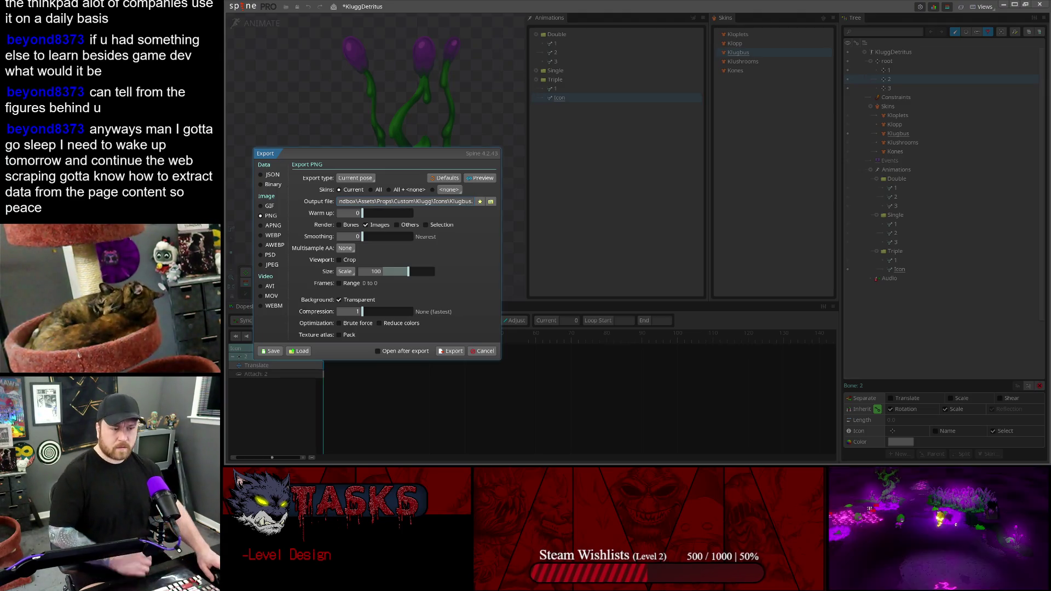
type(".")
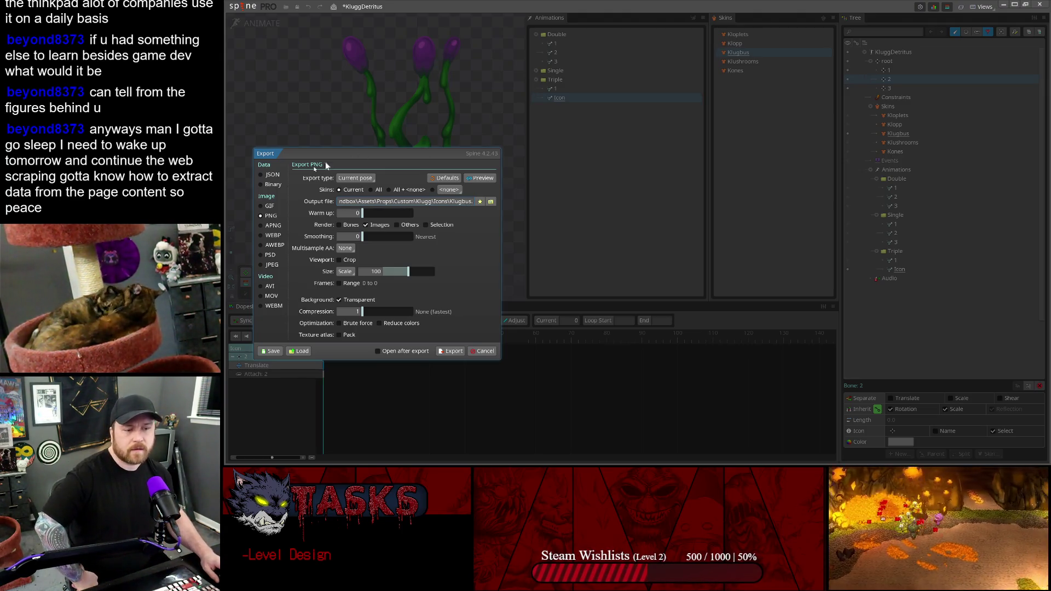
- Switch the export type to Animation, run the export and close the image preview
left_click(360, 180)
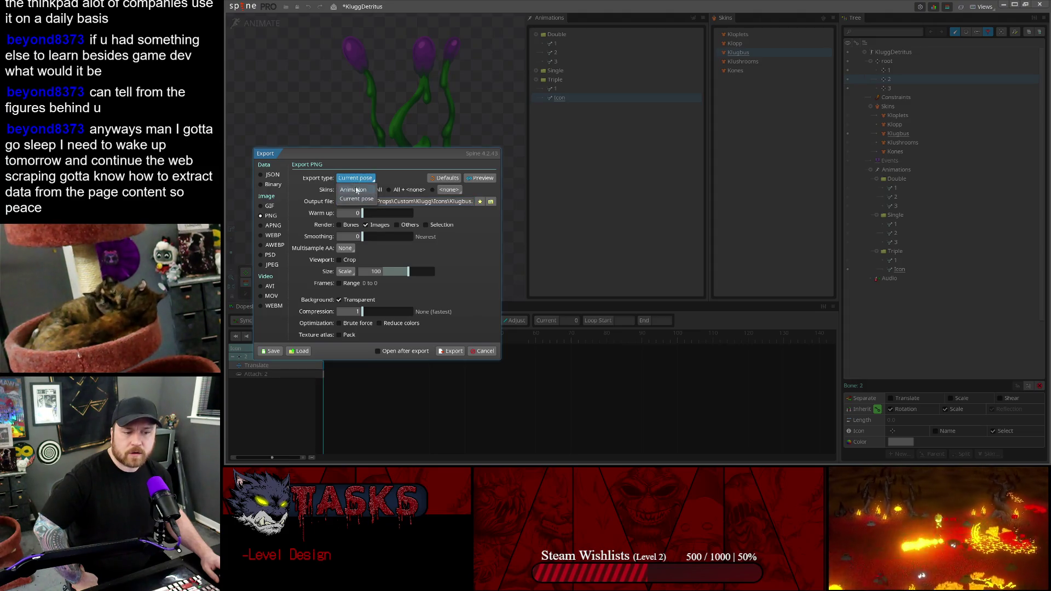
left_click(356, 189)
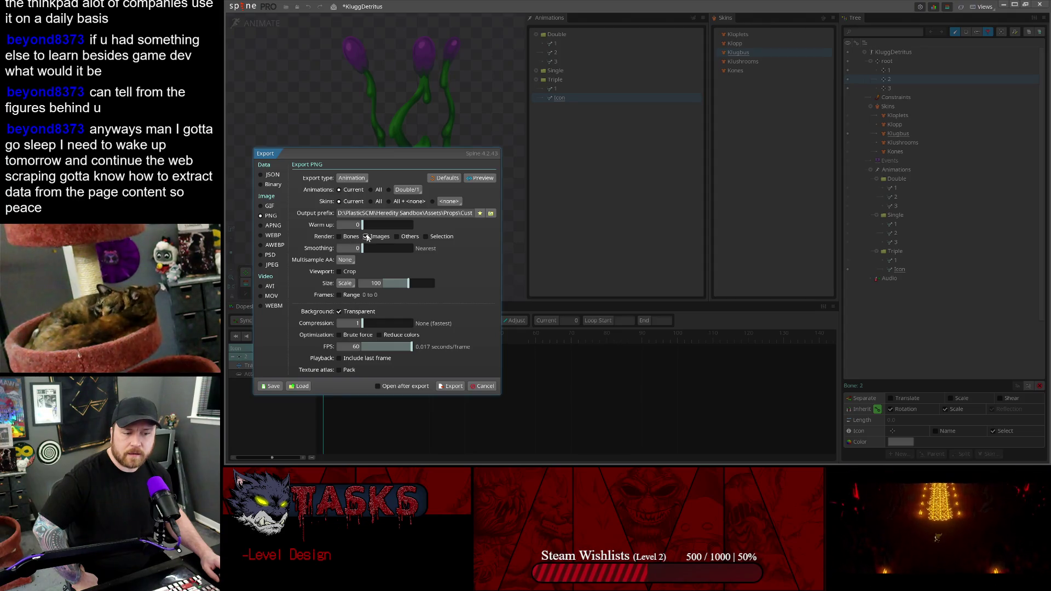
left_click(452, 386)
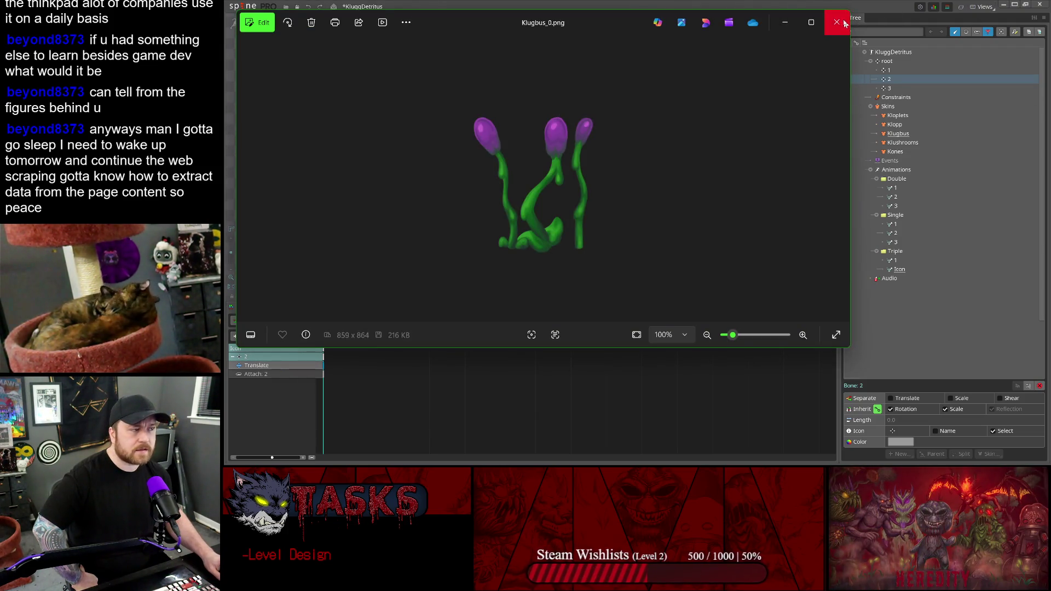
left_click(837, 22)
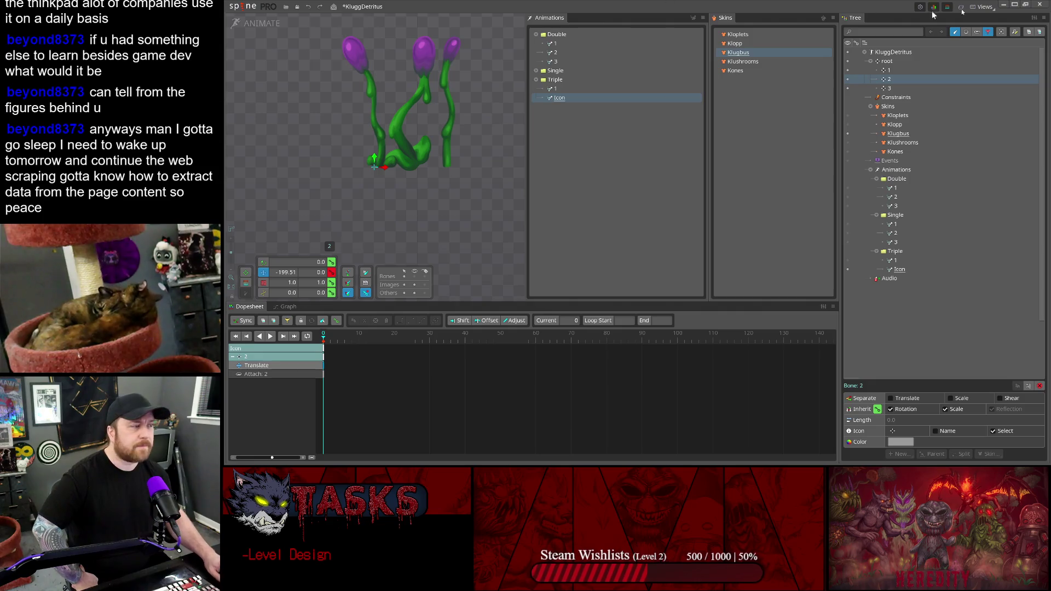
left_click(1039, 5)
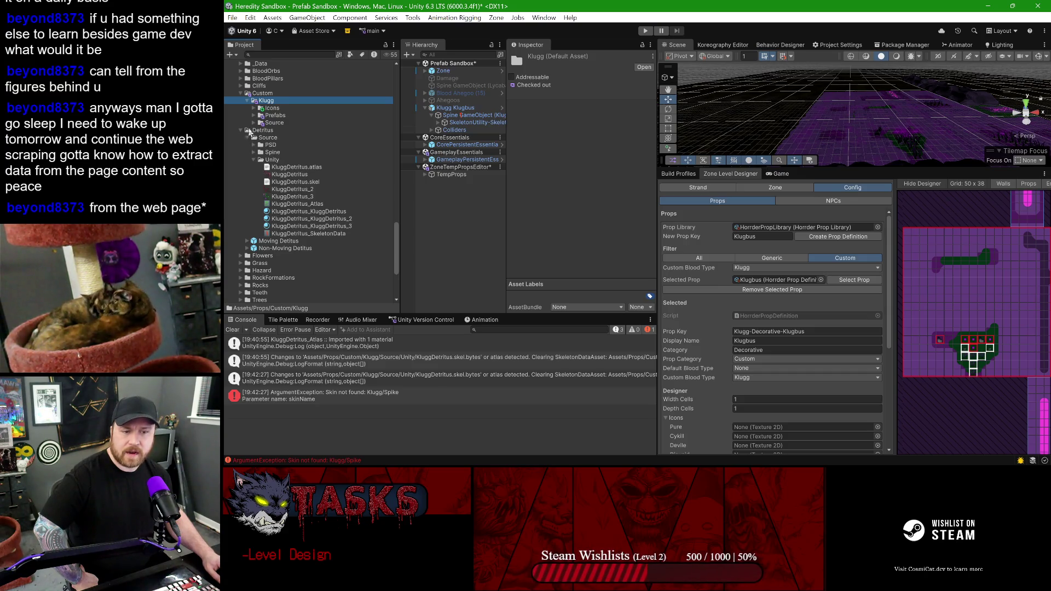
- Drag the Klugbus image from Assets/Props/Custom/Klugg/Icons into Designer > Icons > Klugg slot
left_click(254, 109)
left_click(241, 137)
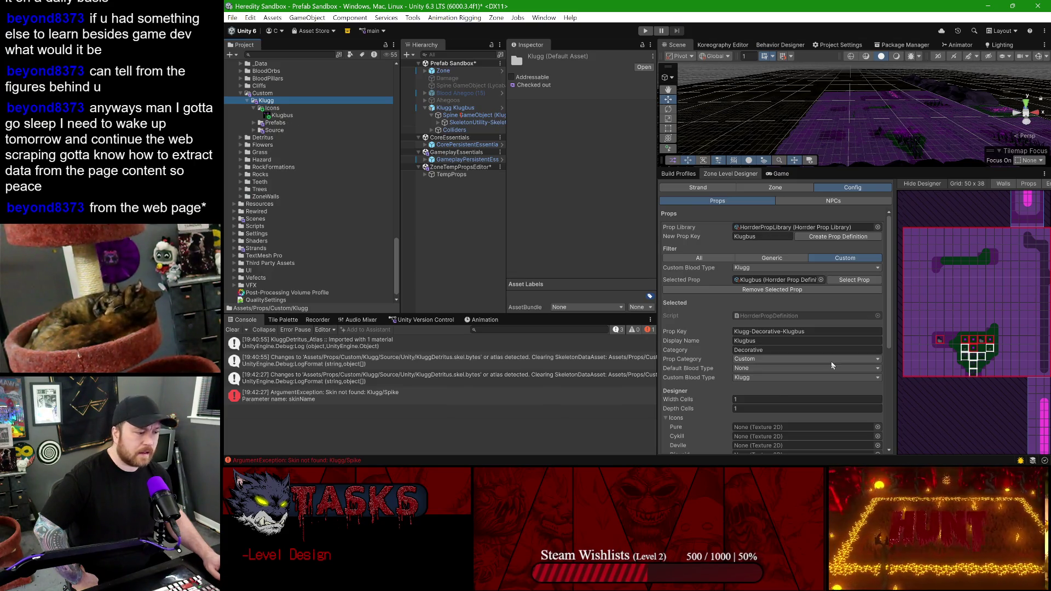
scroll(832, 365, "down", 6)
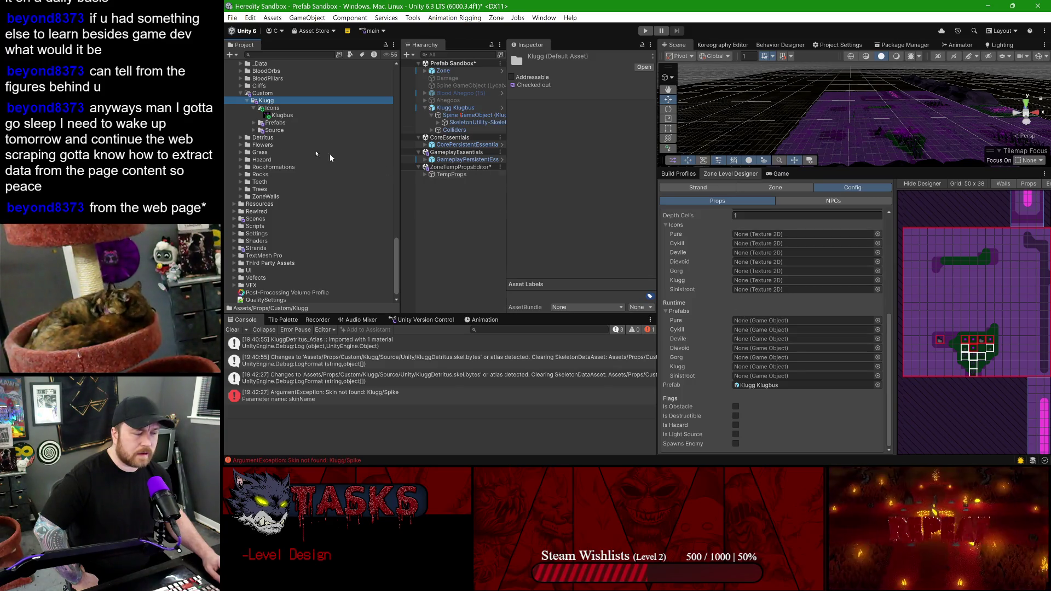
left_click(282, 116)
mouse_move(370, 138)
left_mouse_down()
mouse_move(783, 291)
mouse_move(758, 283)
mouse_move(766, 281)
left_mouse_up()
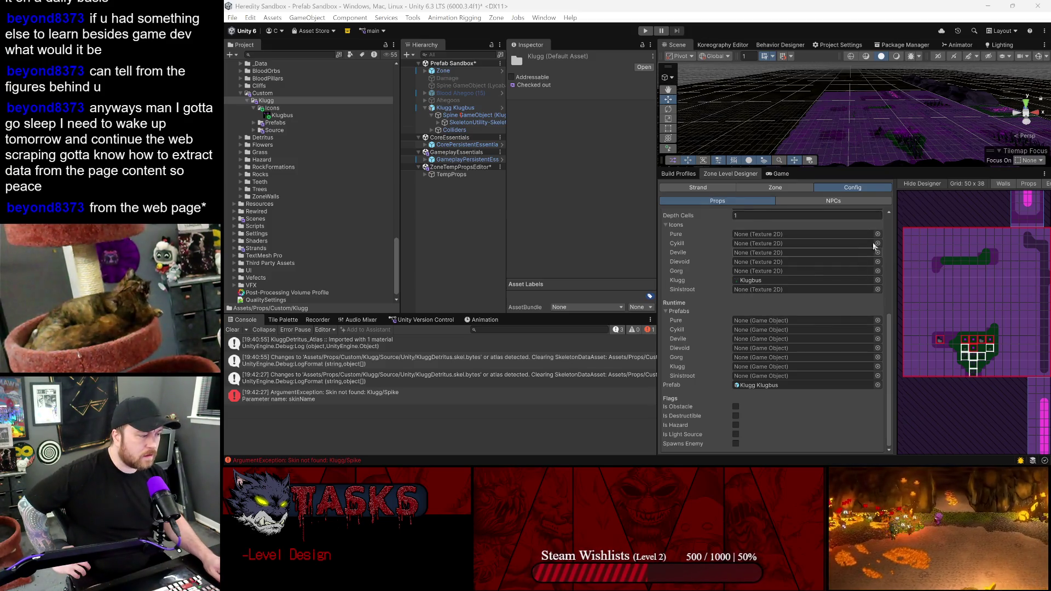
left_click(737, 200)
left_click(727, 189)
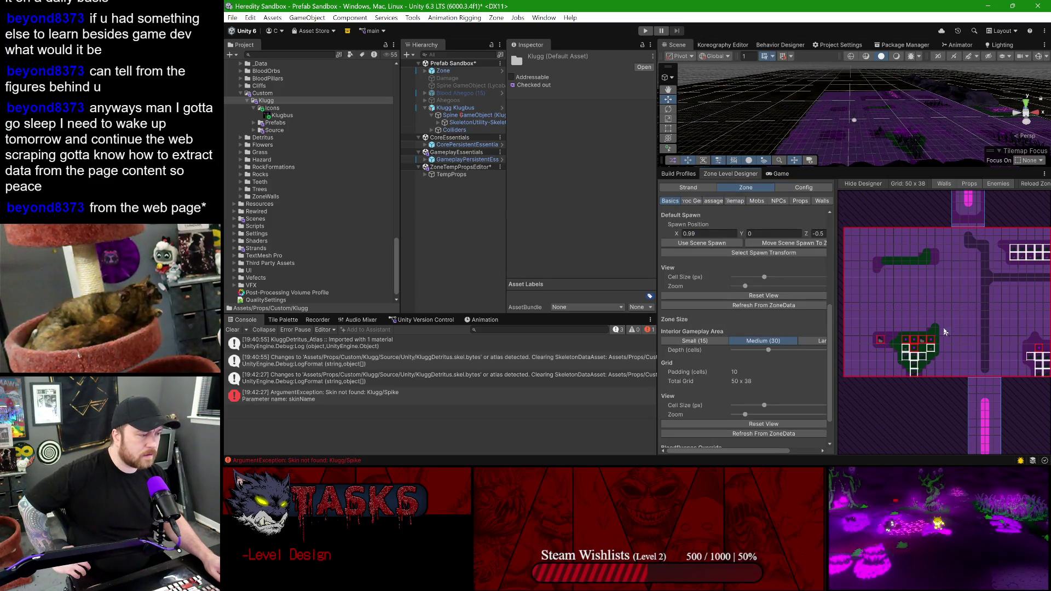
scroll(867, 92, "up", 3)
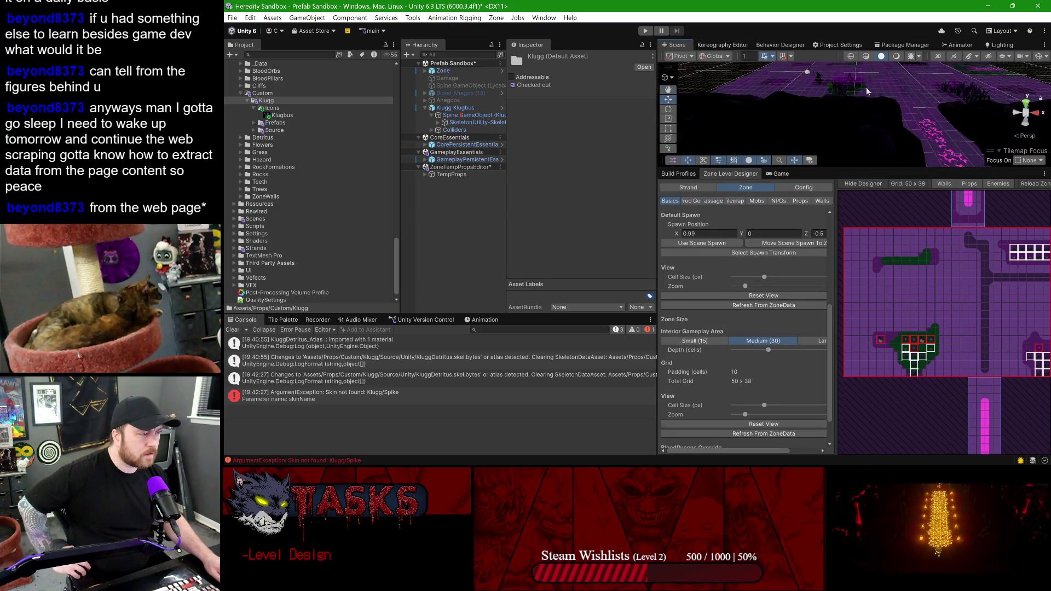
scroll(866, 92, "up", 5)
scroll(852, 102, "down", 5)
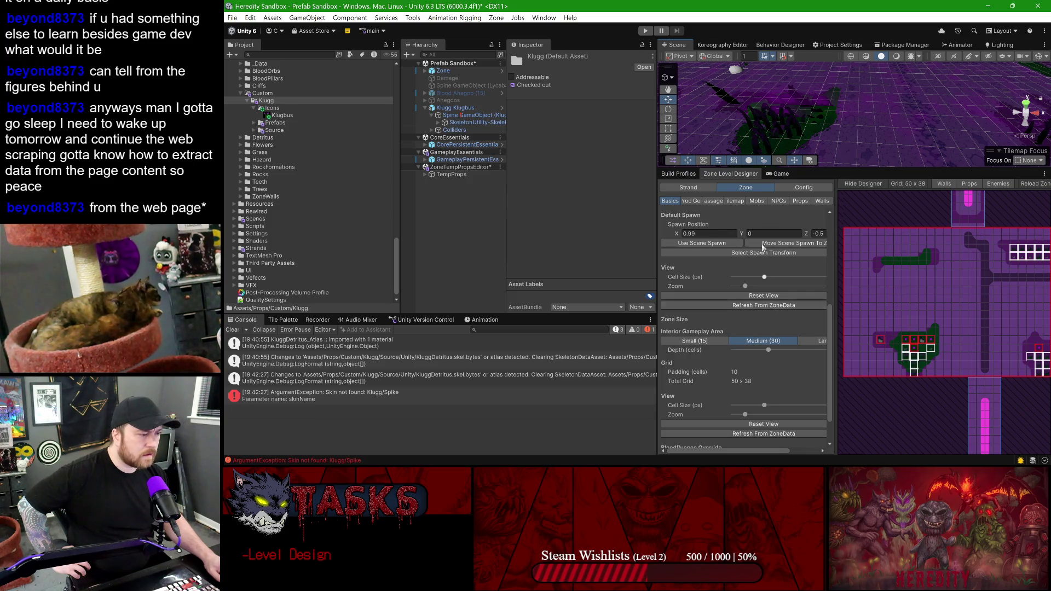
left_click(796, 201)
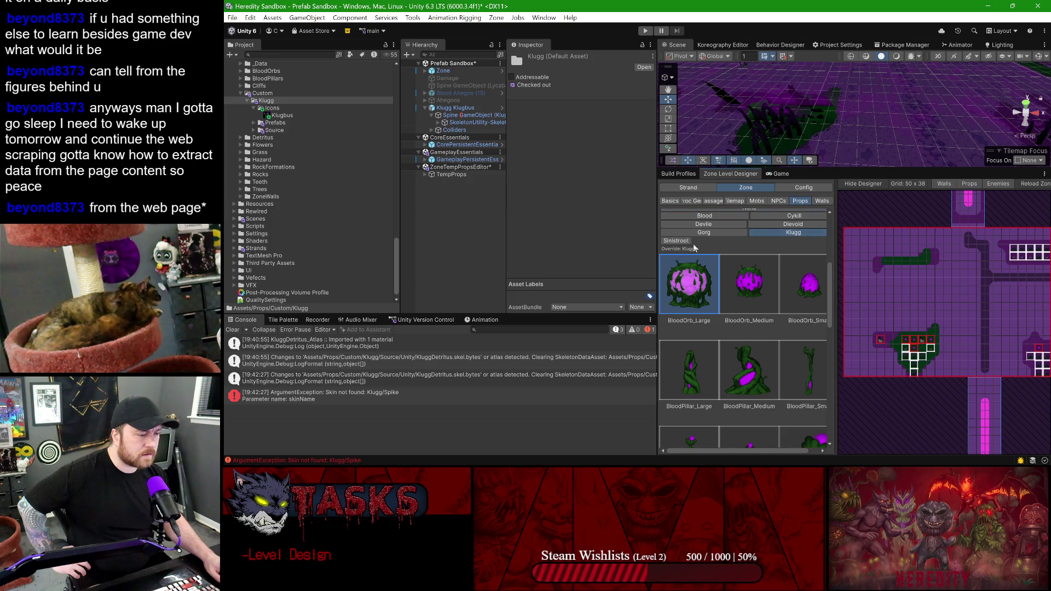
scroll(712, 274, "down", 10)
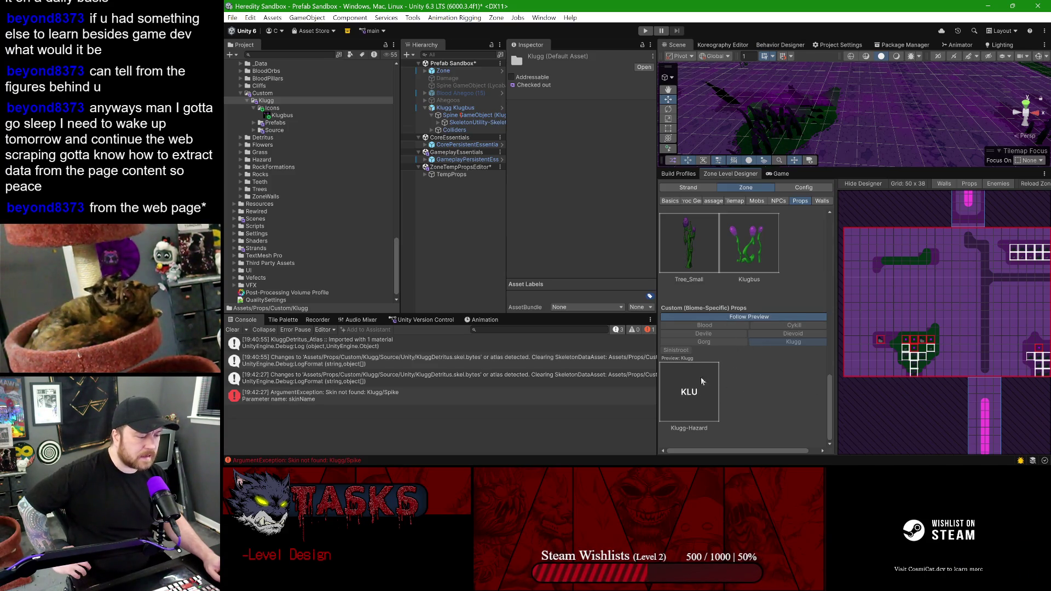
left_click(711, 388)
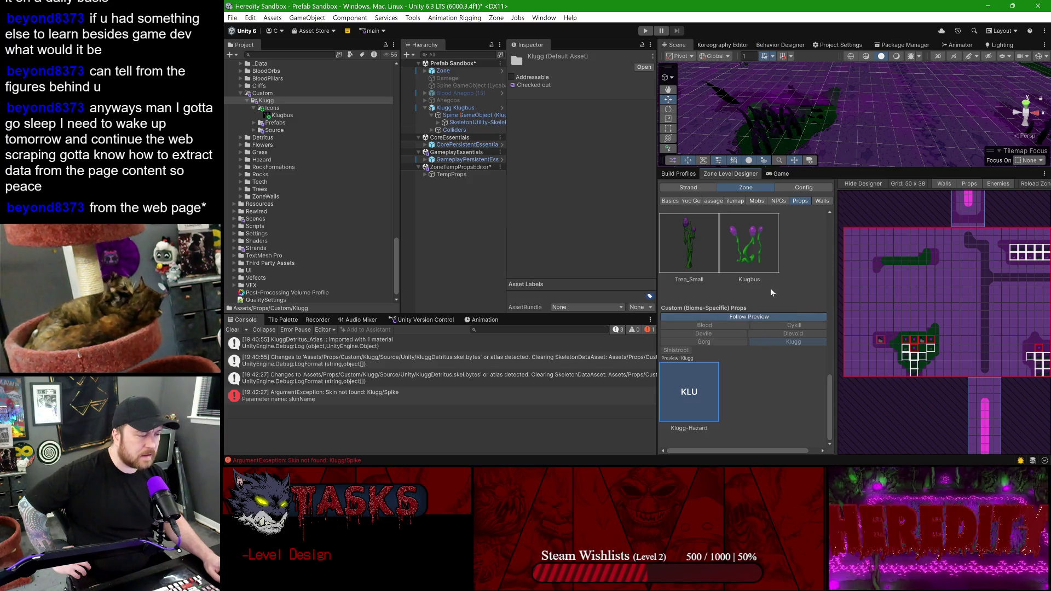
scroll(713, 324, "up", 3)
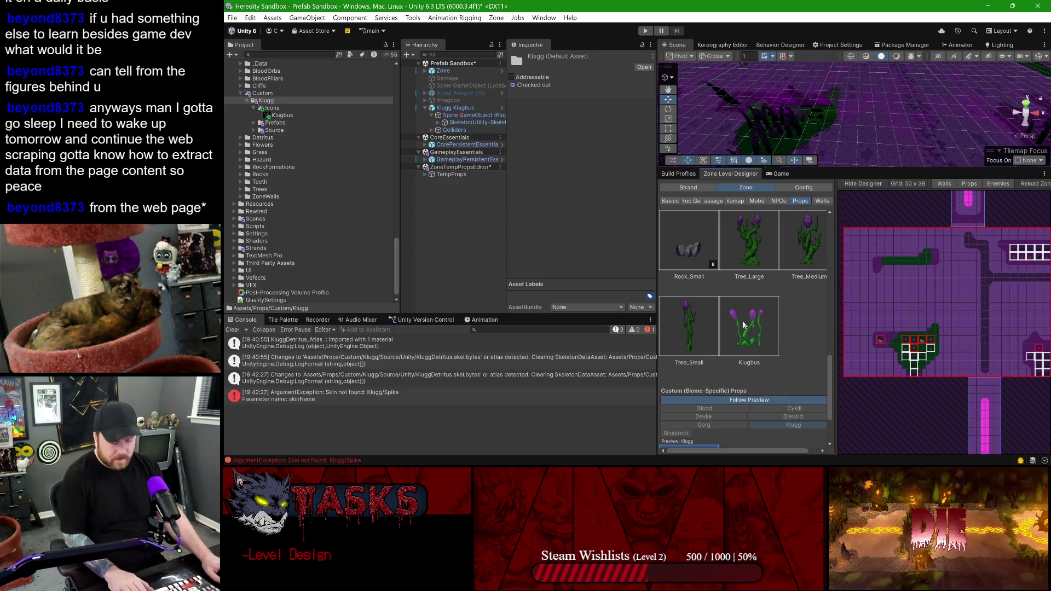
left_click(787, 189)
scroll(744, 323, "up", 5)
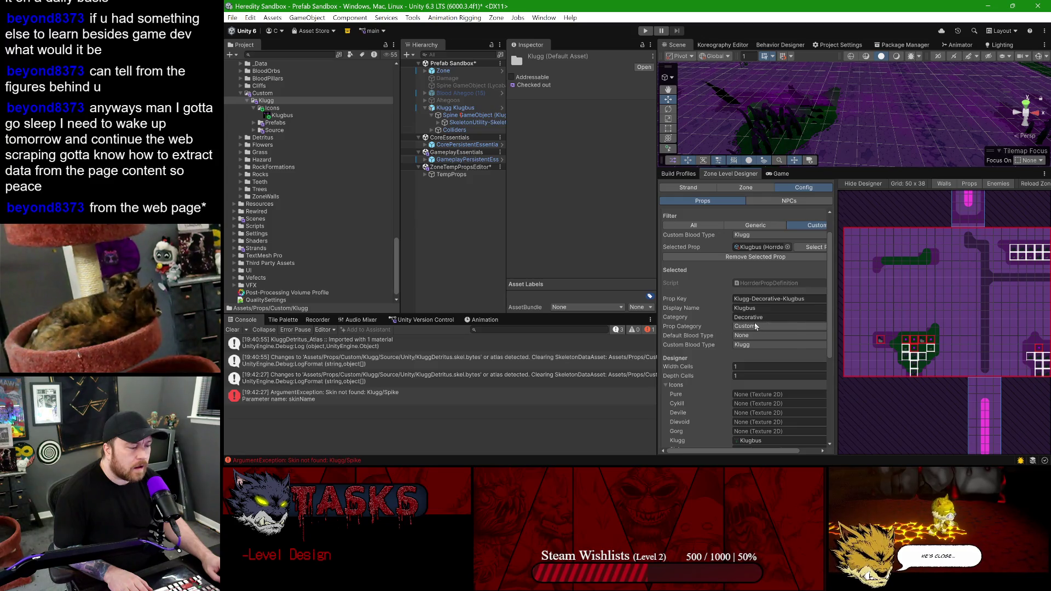
- Set the Klugbus prop's default blood type to Klugg
left_click(755, 325)
left_click(742, 336)
left_click(743, 337)
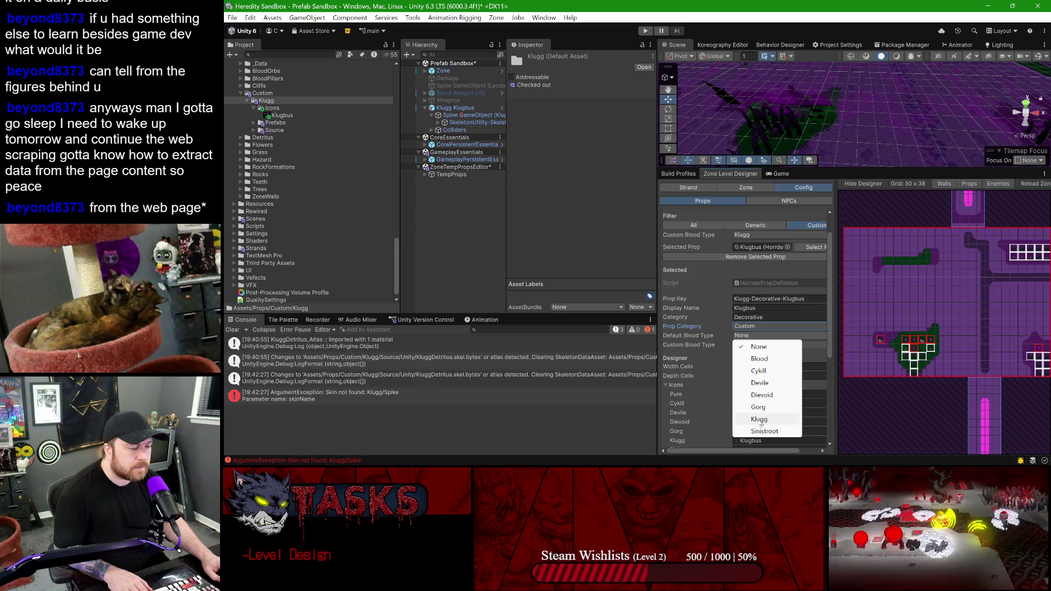
left_click(759, 419)
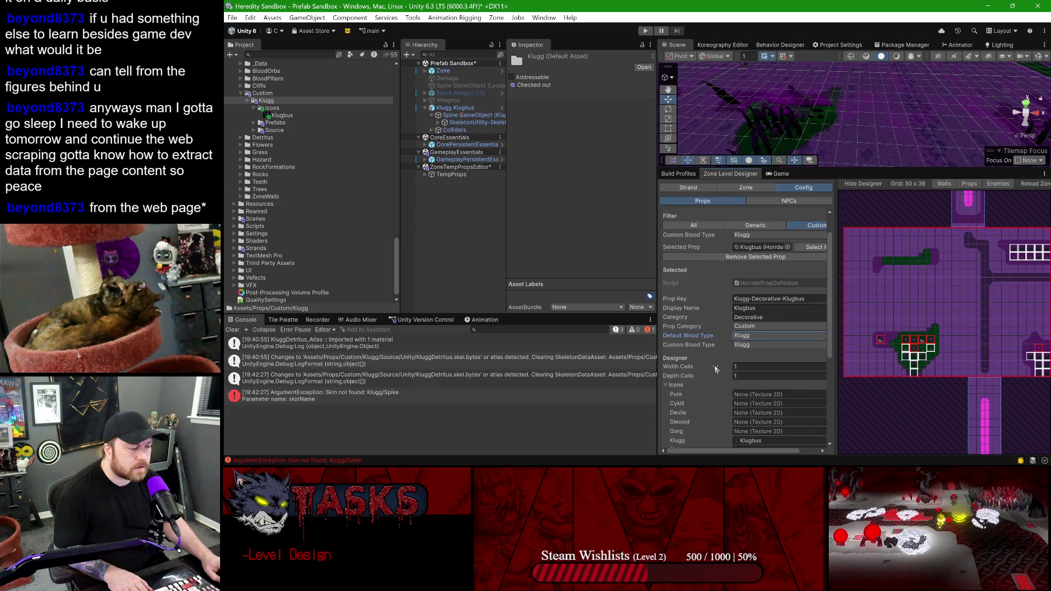
- Check the zone's placeable props palette, then return to the prop configuration
left_click(746, 188)
scroll(737, 344, "down", 5)
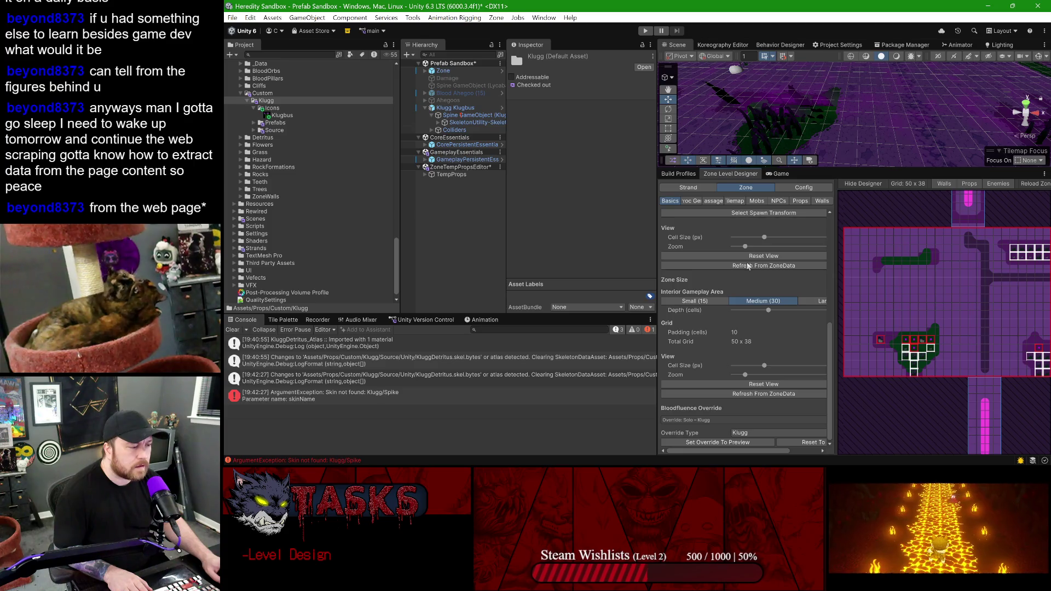
left_click(799, 201)
scroll(759, 323, "down", 2)
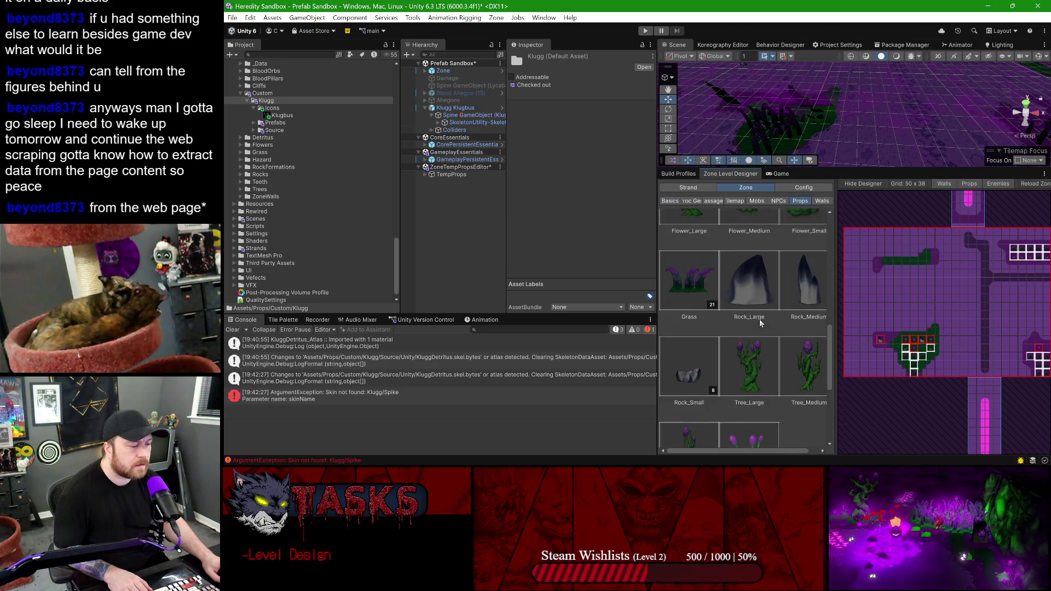
scroll(760, 323, "down", 3)
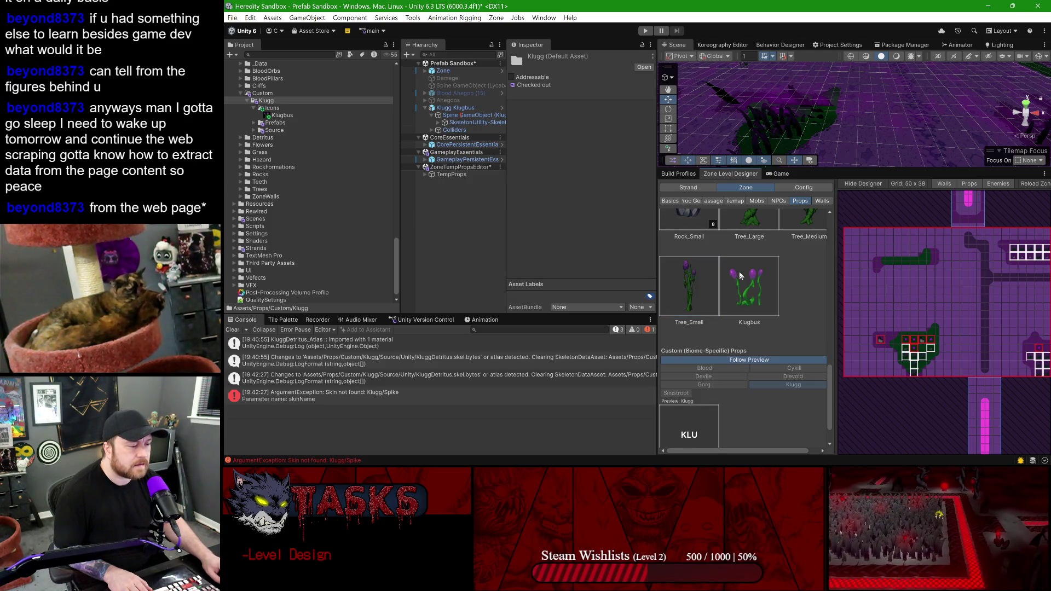
scroll(735, 304, "down", 2)
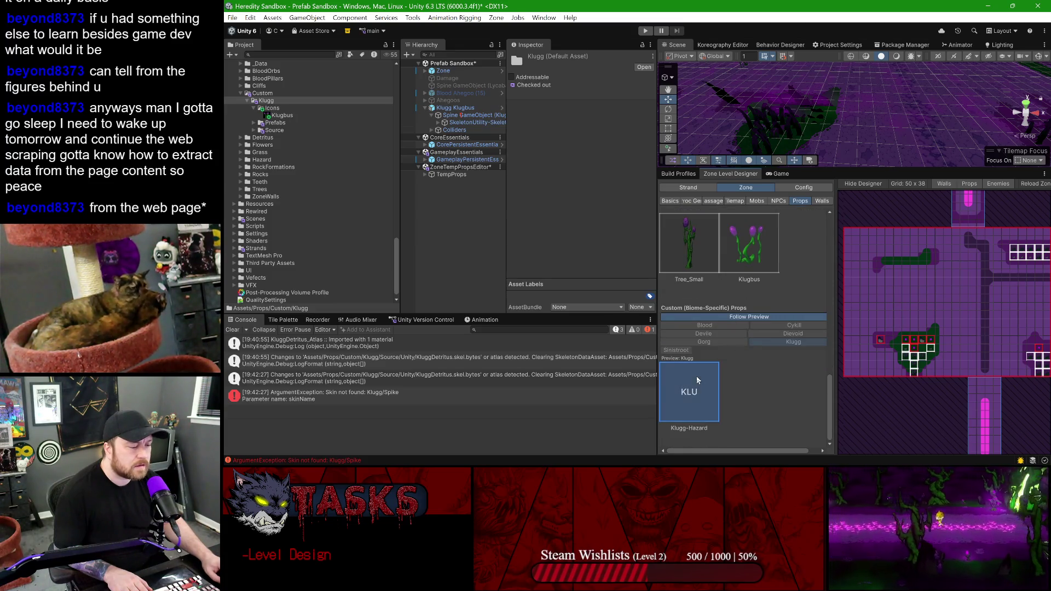
left_click(802, 188)
scroll(748, 317, "up", 5)
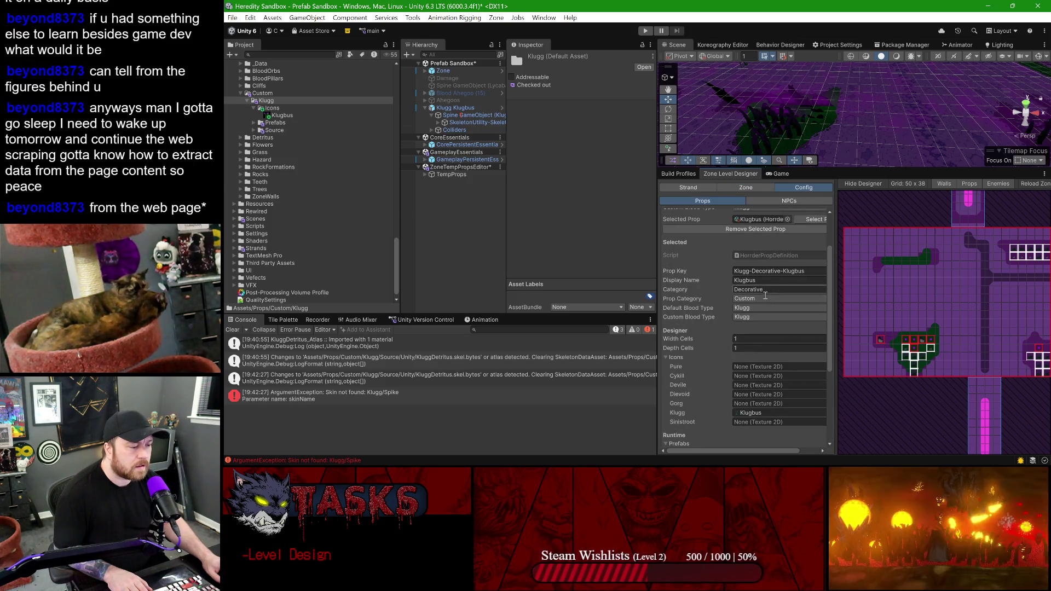
scroll(771, 308, "up", 2)
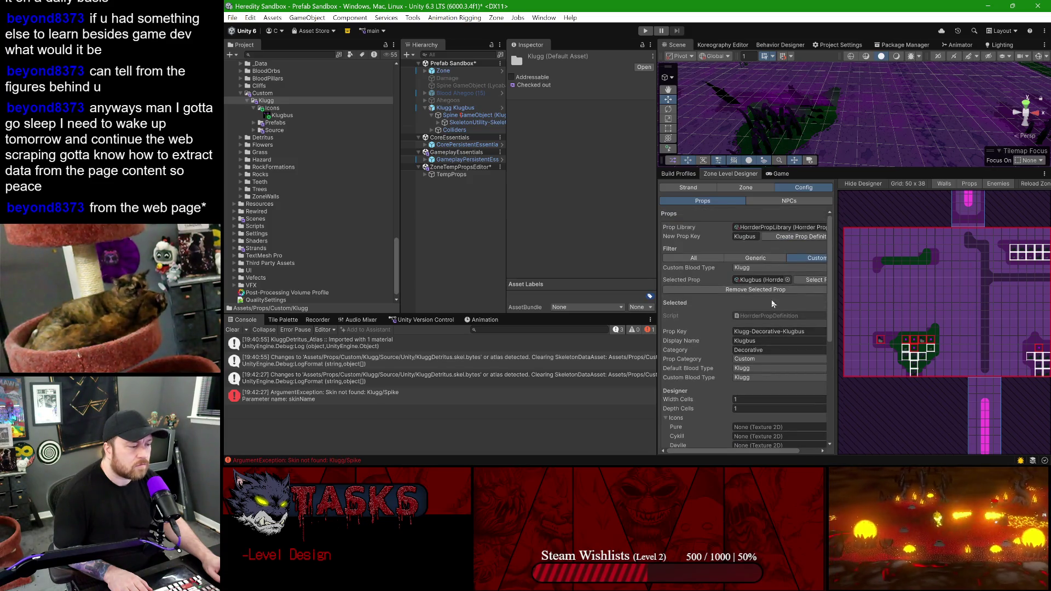
- Keep the custom blood type at Klugg and drag the splitter right to widen the panel
left_click(773, 268)
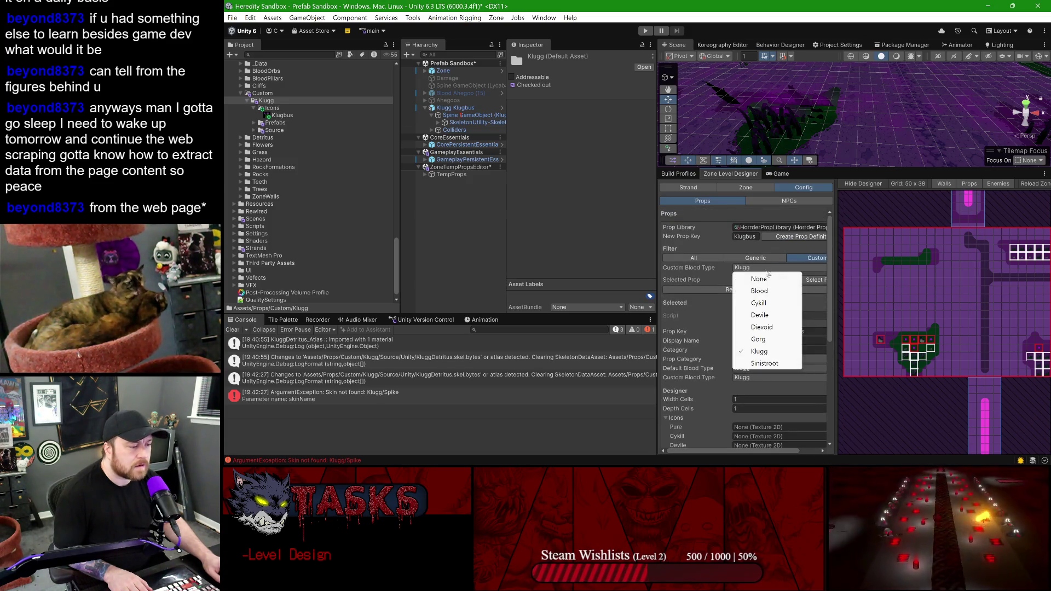
left_click(703, 272)
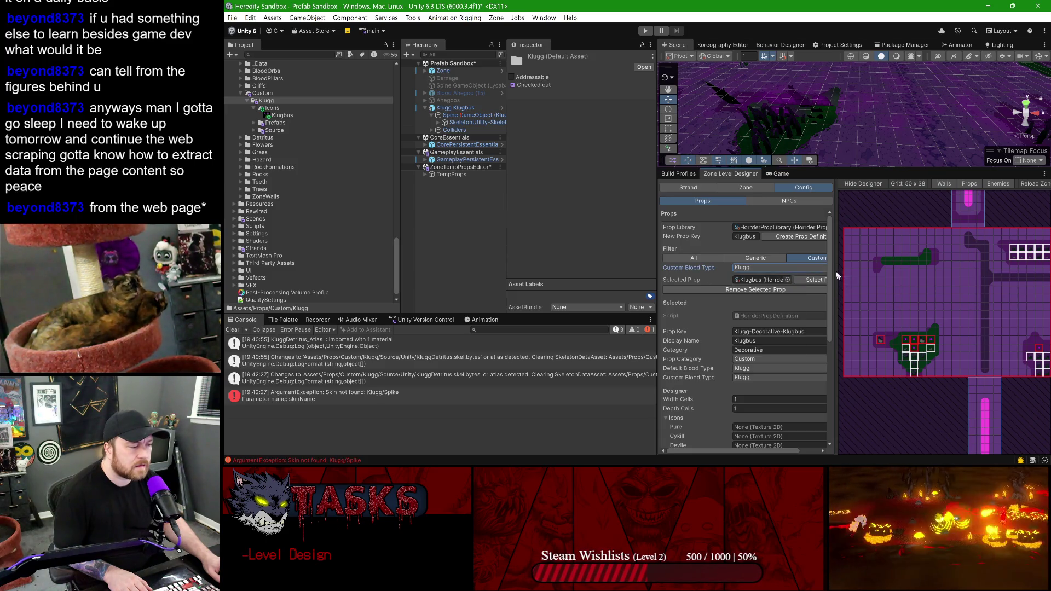
left_click_drag(835, 270, 882, 271)
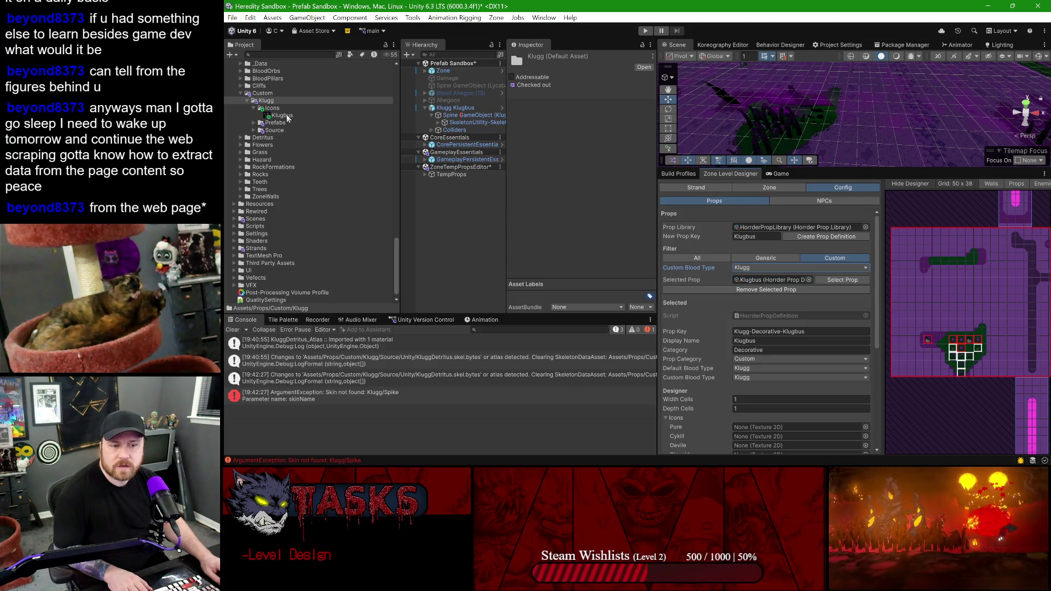
- Locate the Klugbus asset in the project and open its prop definition
scroll(262, 175, "down", 1)
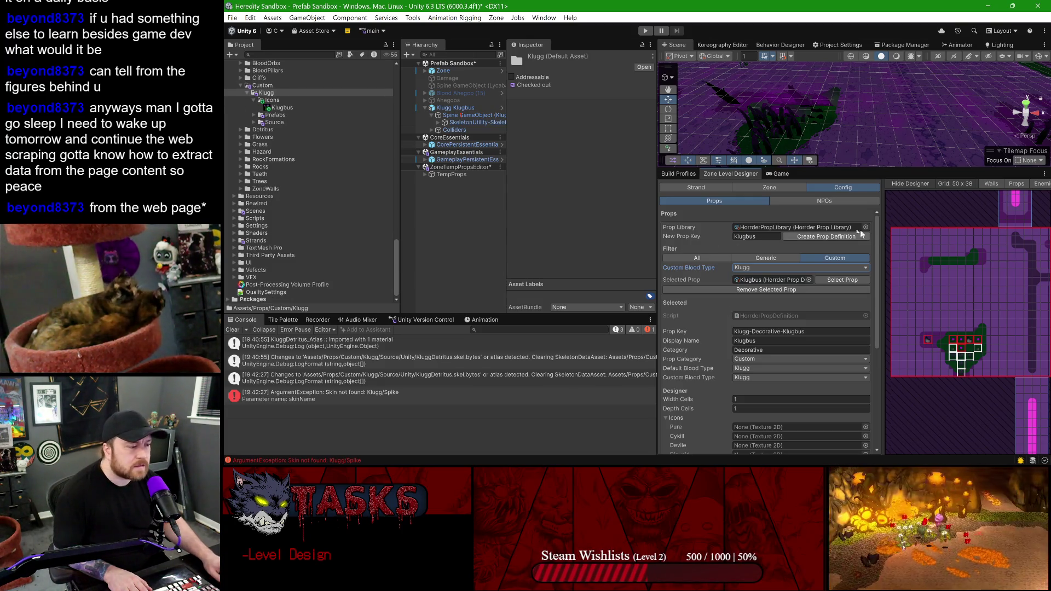
left_click(776, 280)
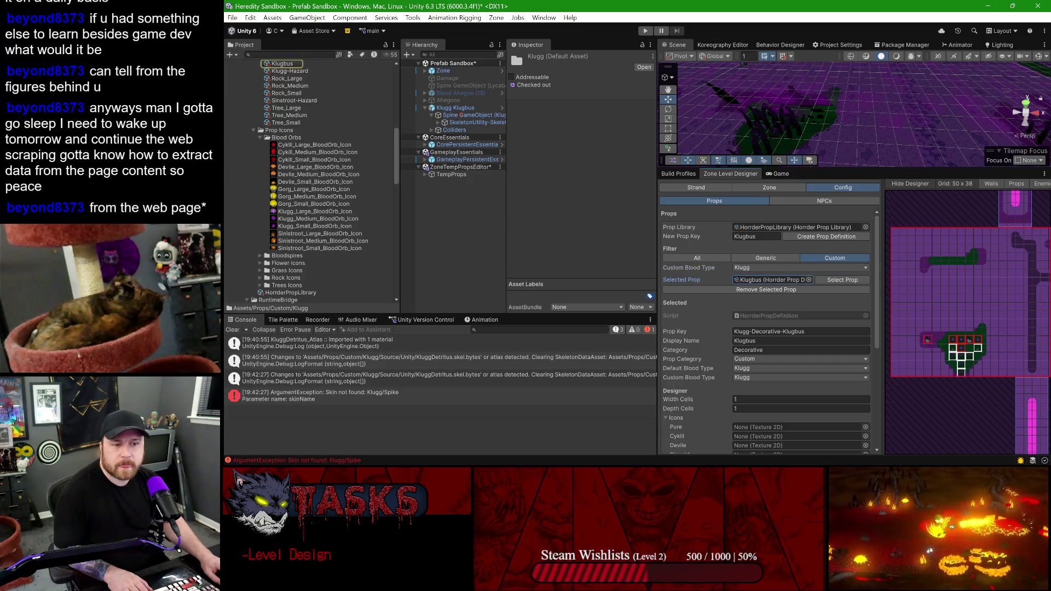
double_click(775, 280)
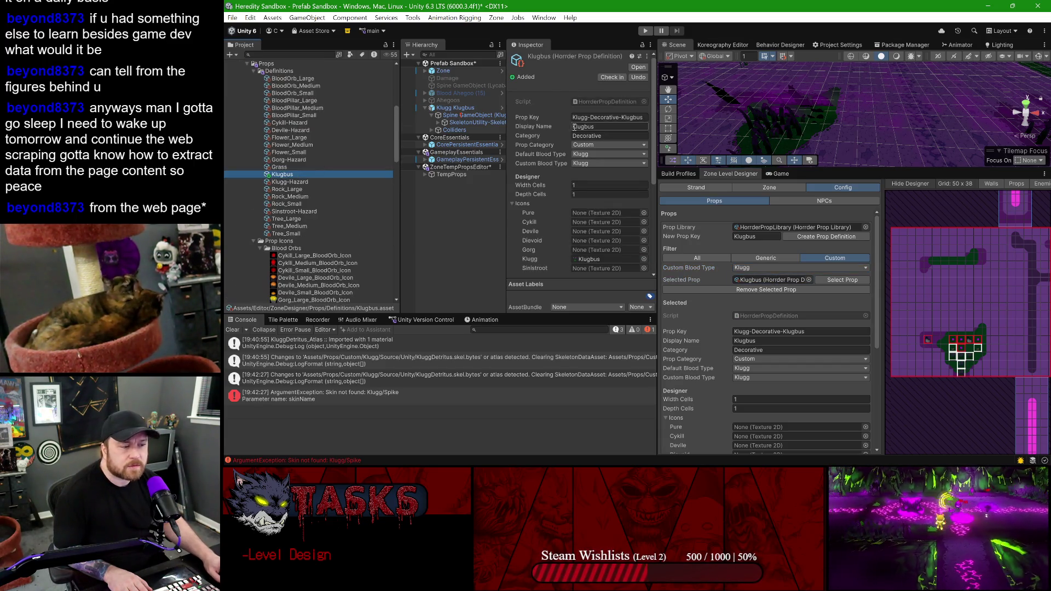
scroll(571, 142, "down", 6)
scroll(569, 150, "up", 5)
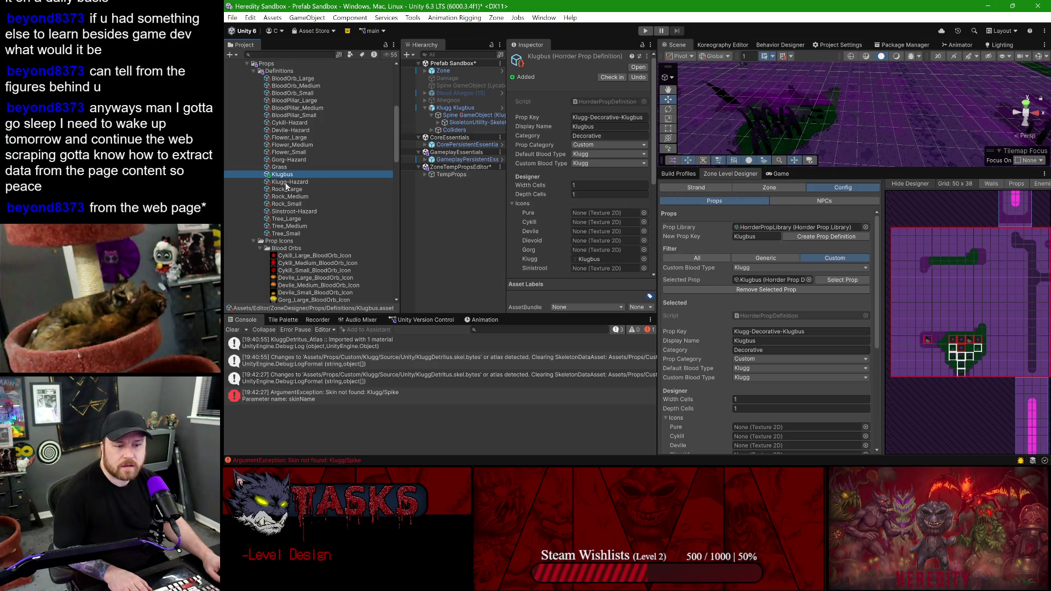
- Compare the Klugbus definition against Klugg-Hazard, then look at Rock_Large
left_click(285, 183)
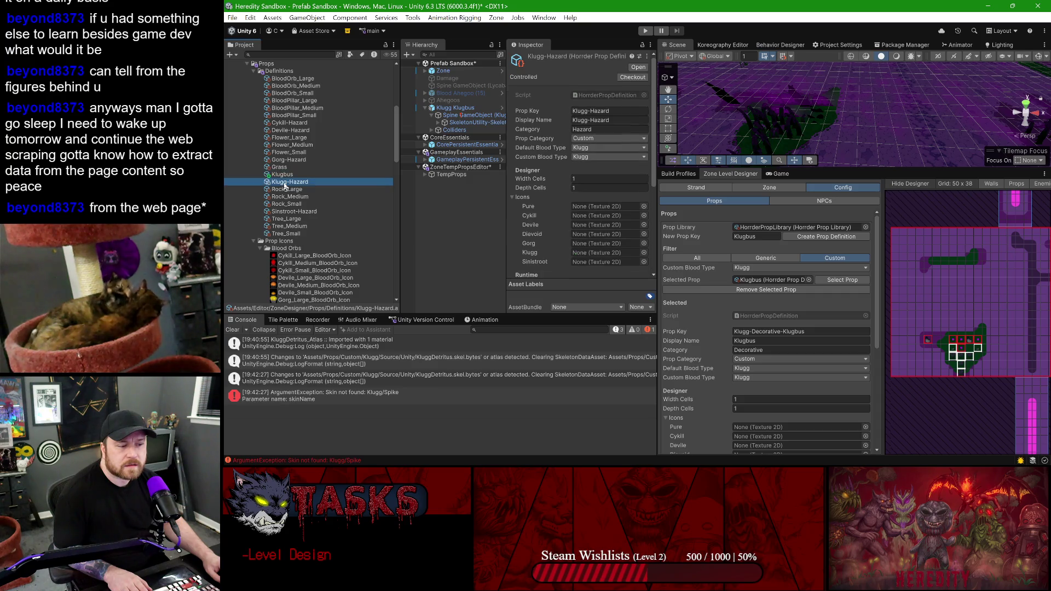
left_click(280, 175)
left_click(280, 182)
left_click(280, 175)
left_click(281, 183)
left_click(280, 175)
left_click(280, 182)
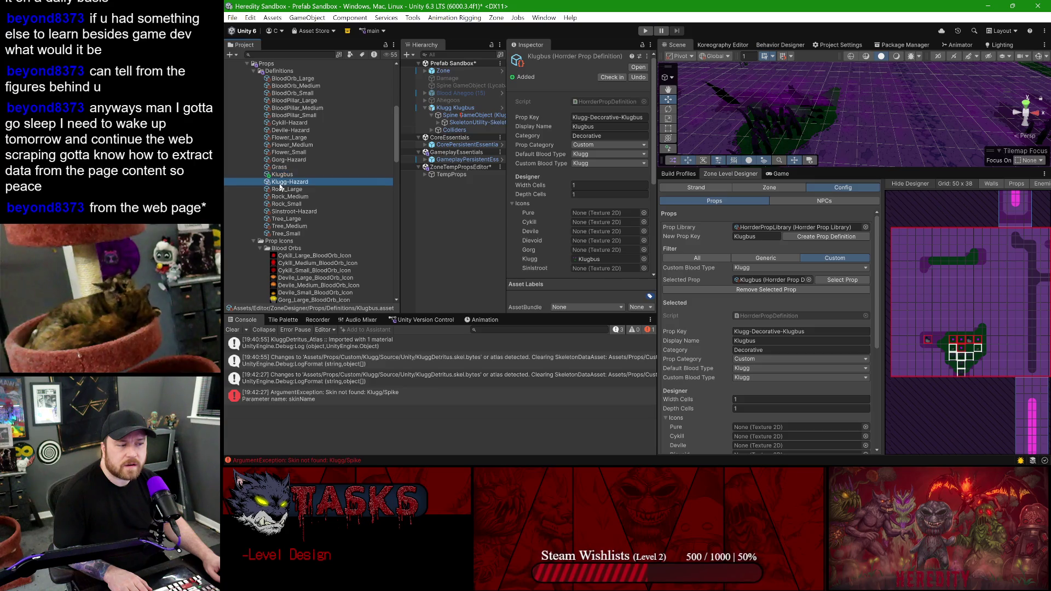
left_click(280, 176)
left_click(280, 183)
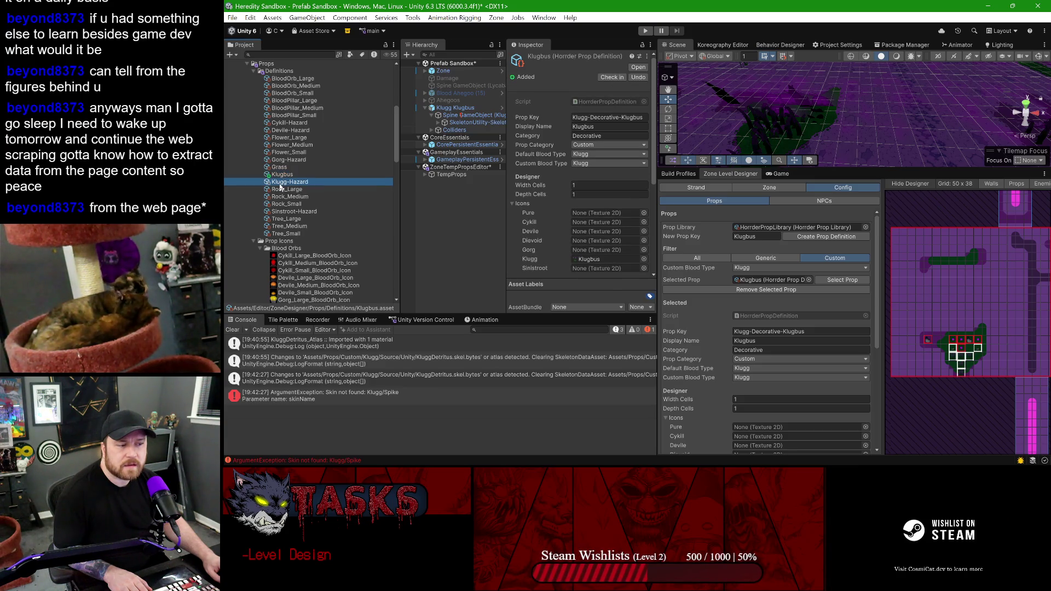
left_click(279, 175)
left_click(279, 183)
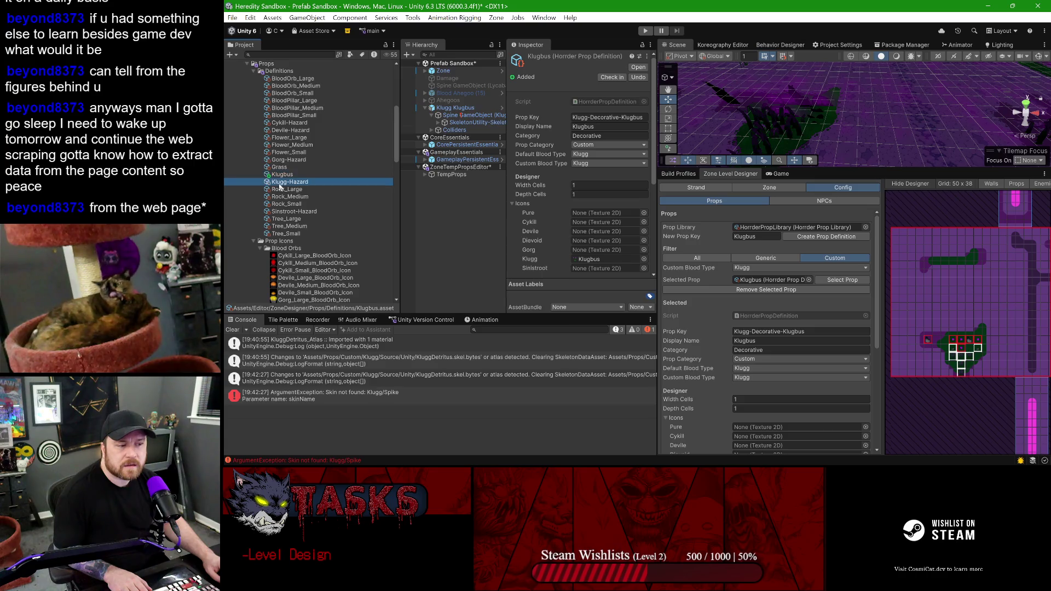
left_click(280, 175)
left_click(280, 183)
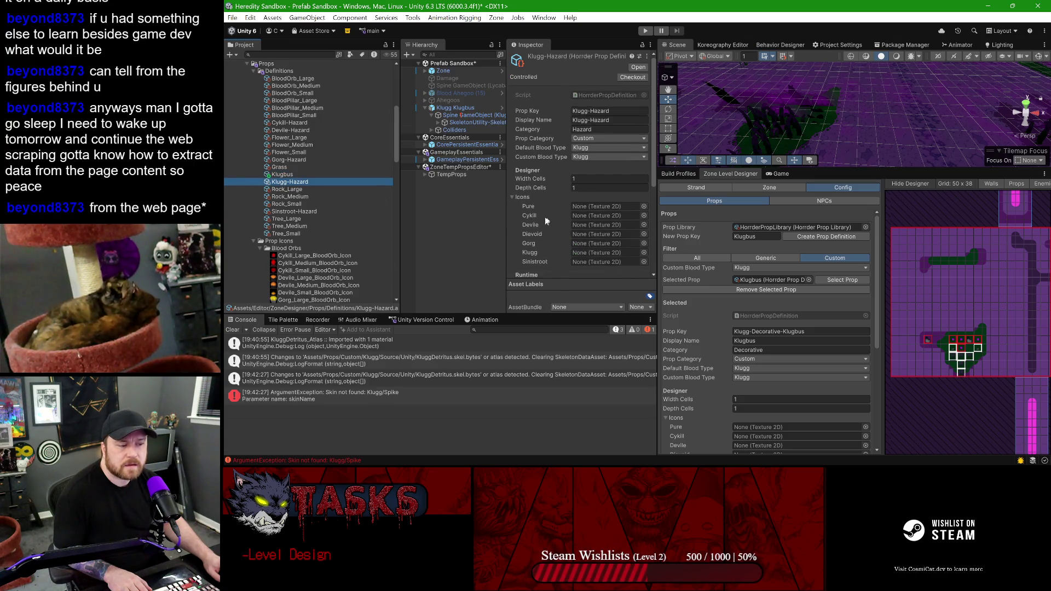
scroll(537, 225, "down", 5)
left_click(280, 175)
left_click(280, 183)
left_click(281, 175)
left_click(282, 189)
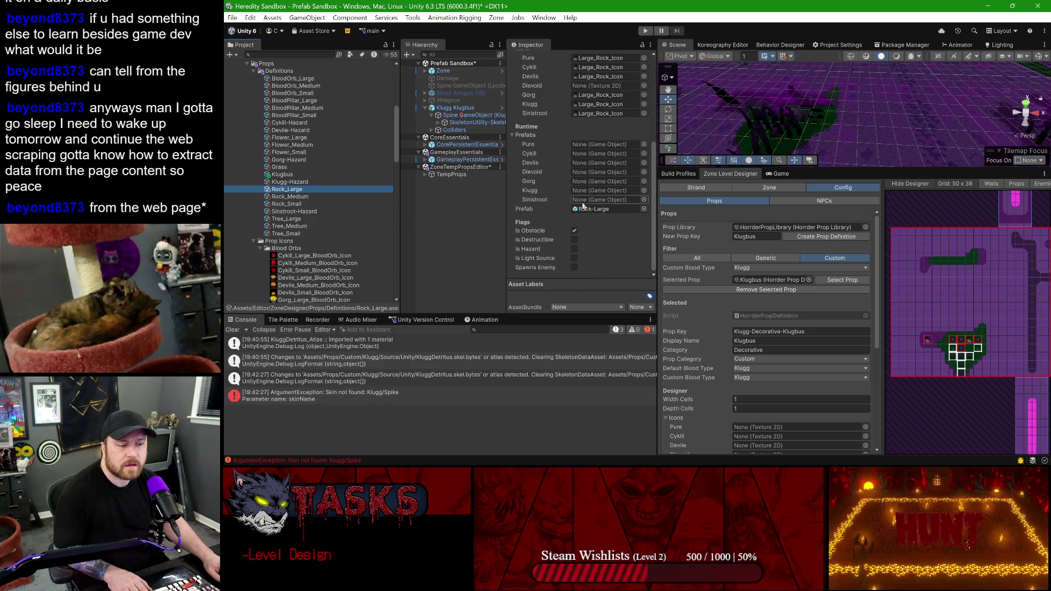
- Select HorrderPropLibrary to confirm its 22 definitions end with Klugbus, then show the Zone tab
left_click(771, 225)
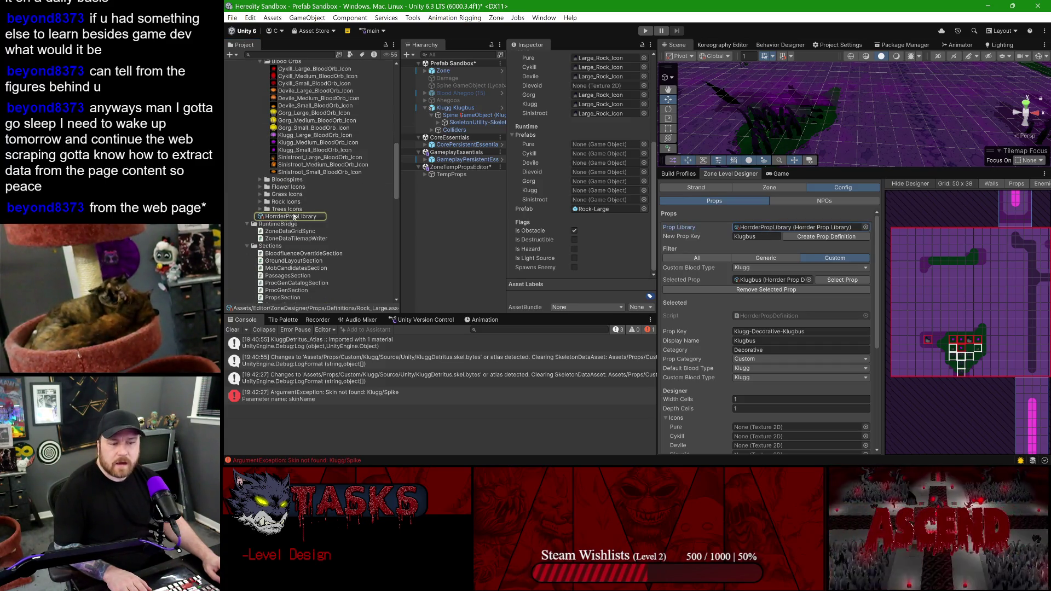
left_click(294, 216)
left_click(591, 254)
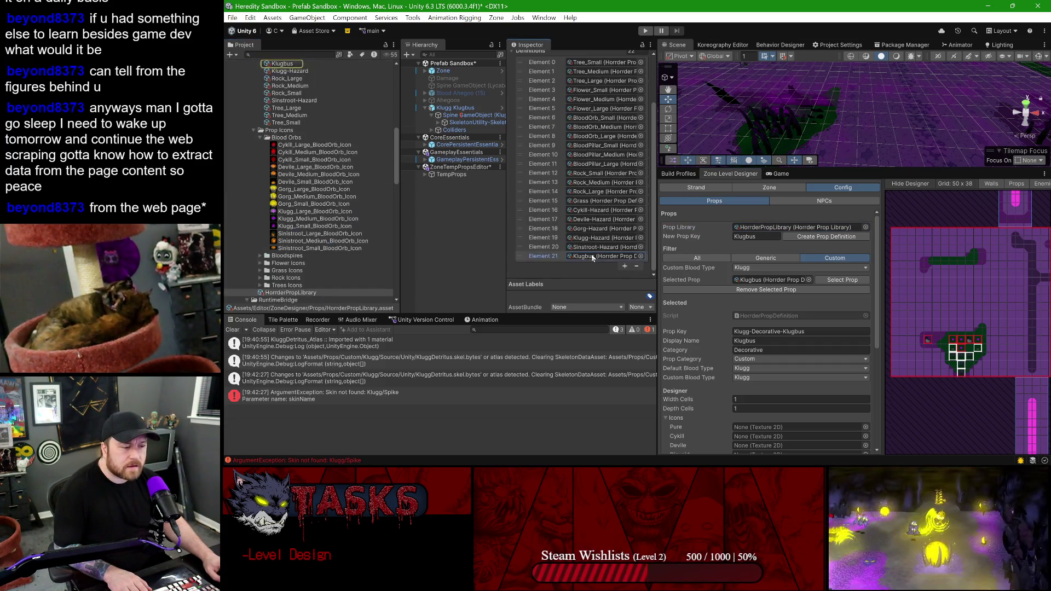
scroll(603, 208, "up", 3)
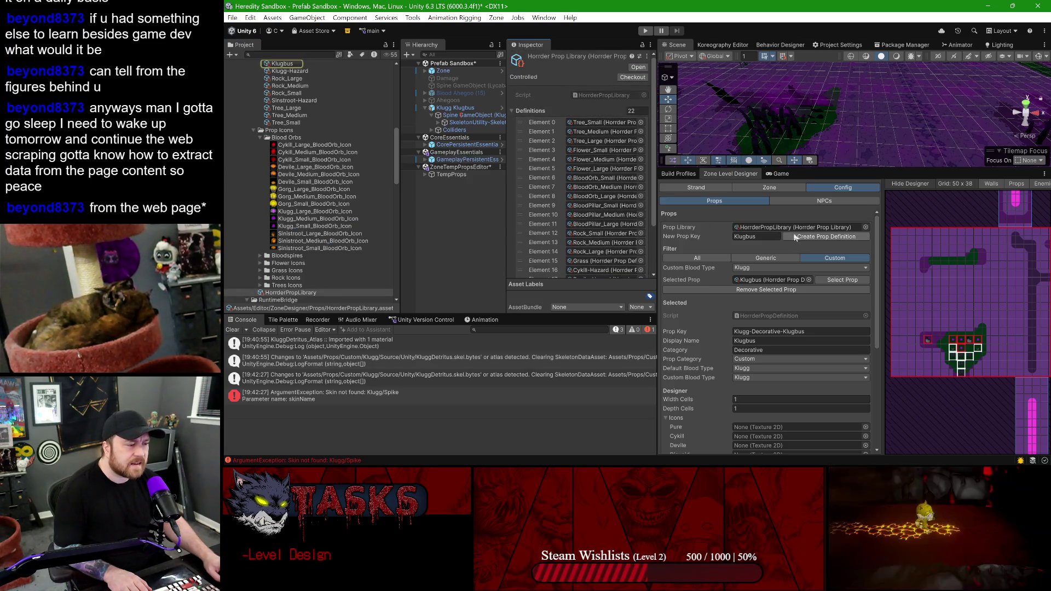
scroll(570, 211, "down", 1)
scroll(570, 211, "down", 1)
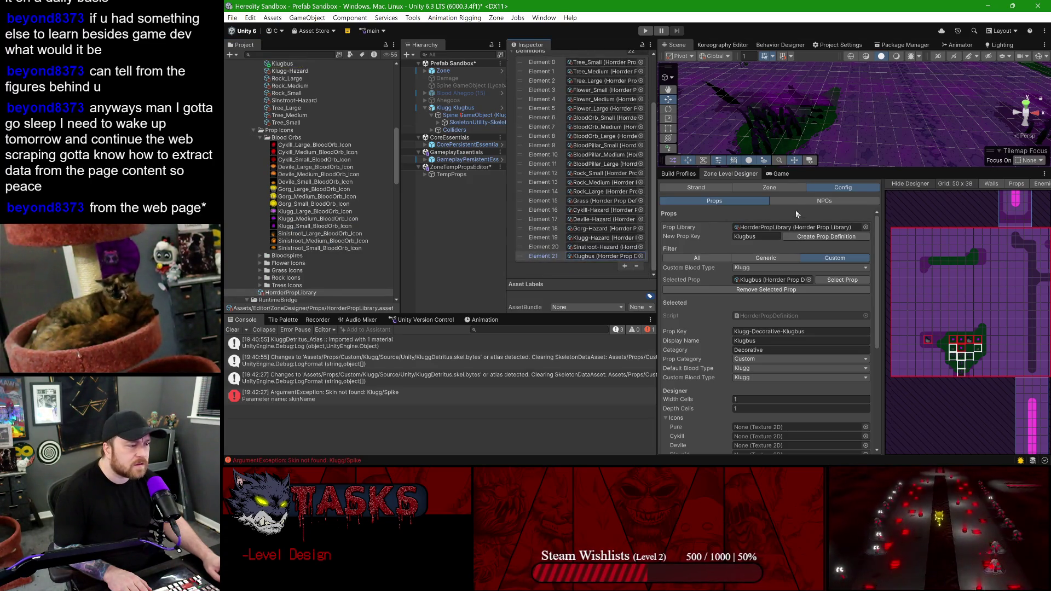
left_click(747, 186)
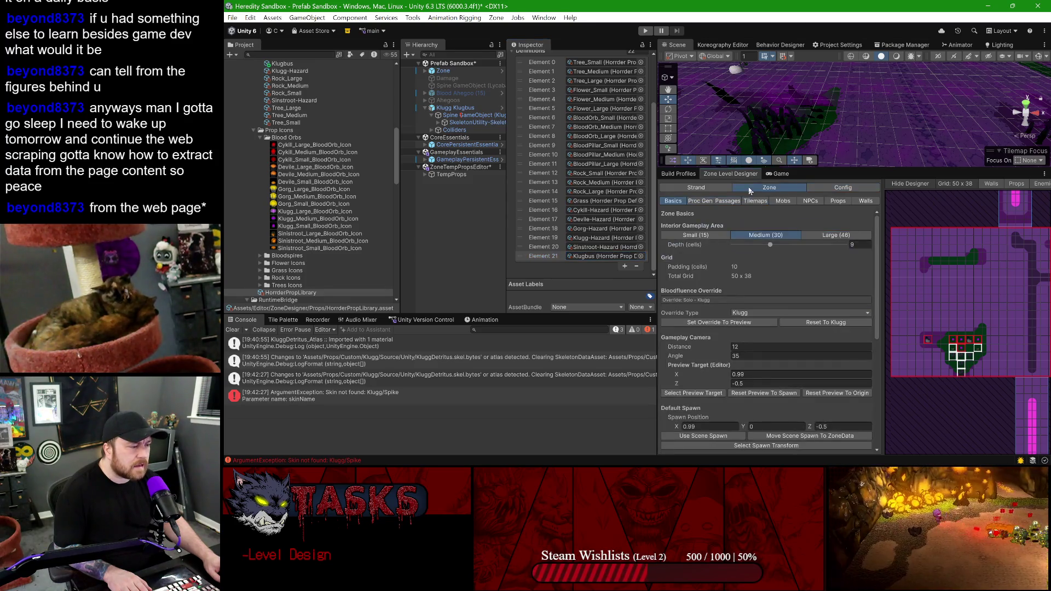
- Open the zone's Props palette and scroll to the Custom Props listing Klugbus
left_click(839, 201)
scroll(750, 310, "down", 5)
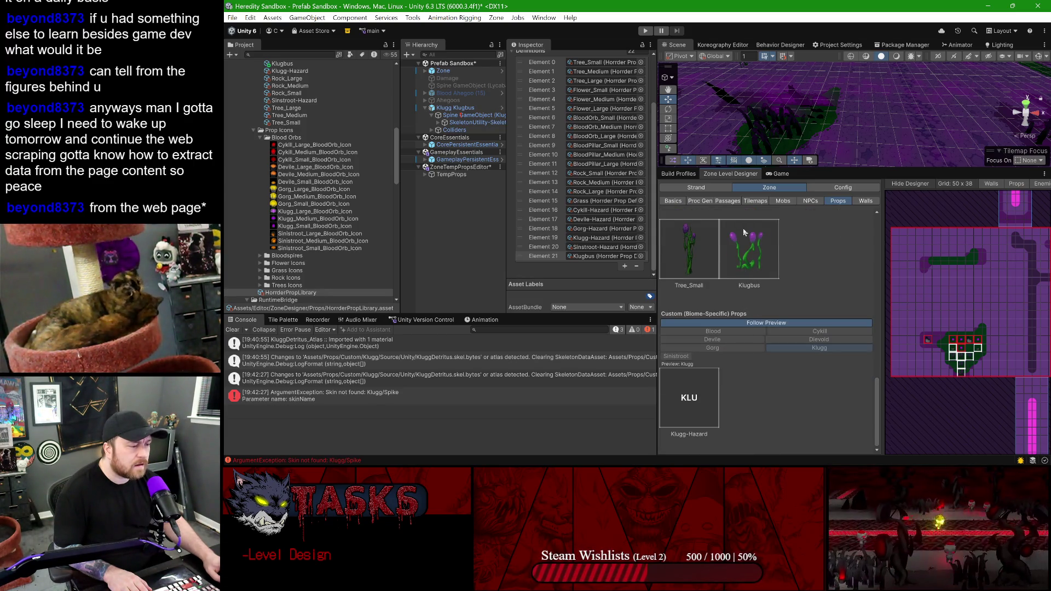
scroll(797, 293, "up", 3)
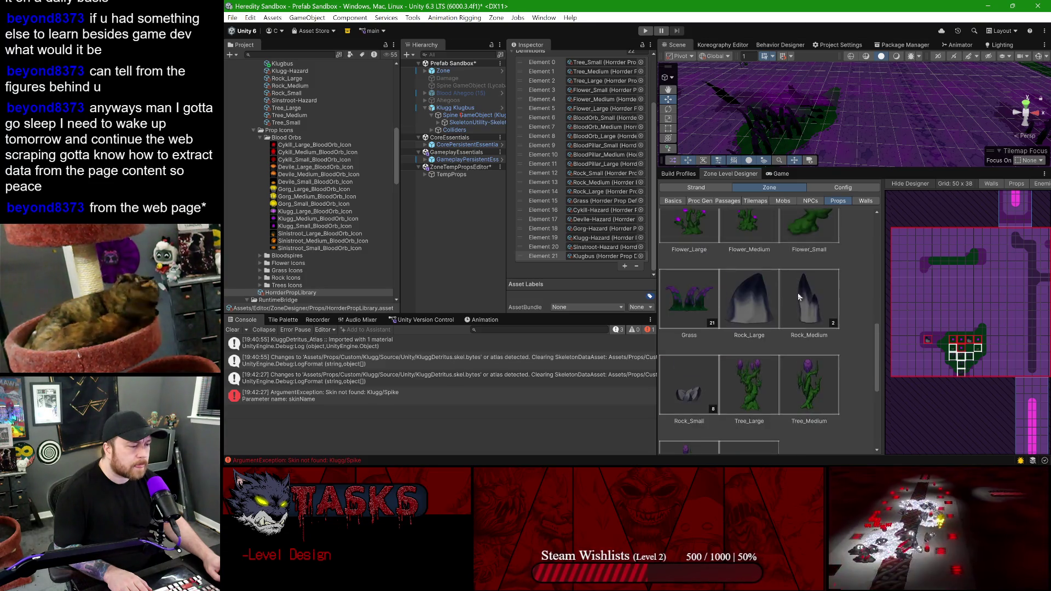
scroll(797, 294, "down", 2)
scroll(795, 293, "up", 2)
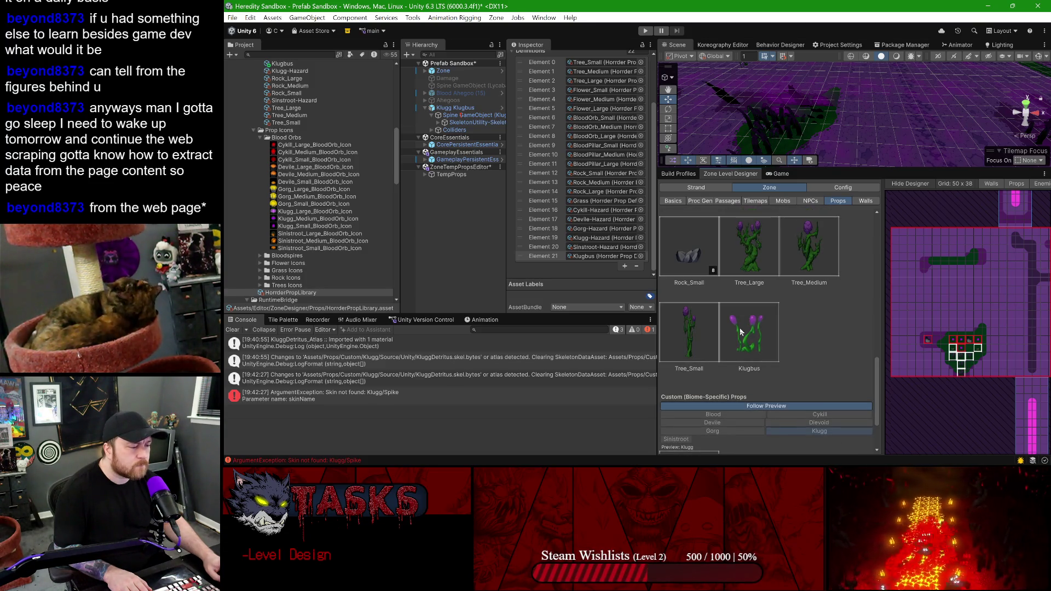
scroll(745, 332, "down", 3)
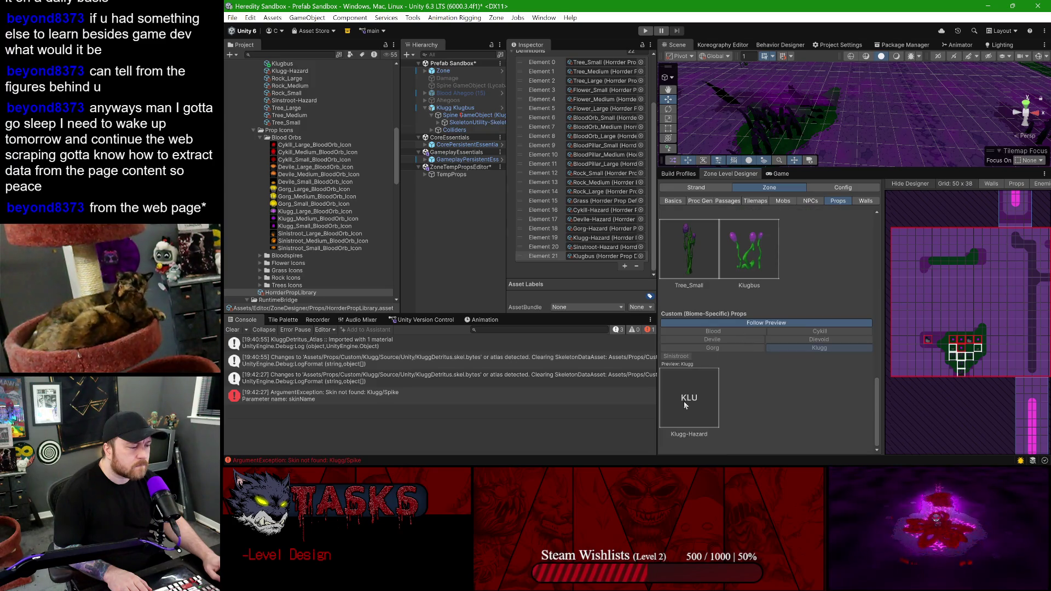
- Turn Follow Preview off, filter custom props to Gorg, then turn Follow Preview back on
left_click(749, 324)
left_click(747, 347)
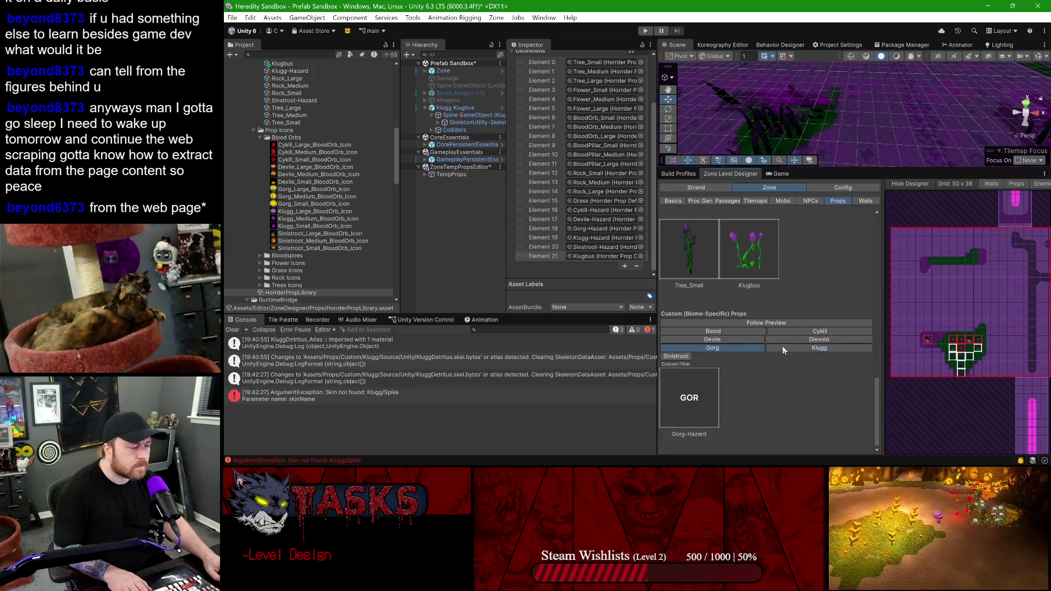
left_click(769, 324)
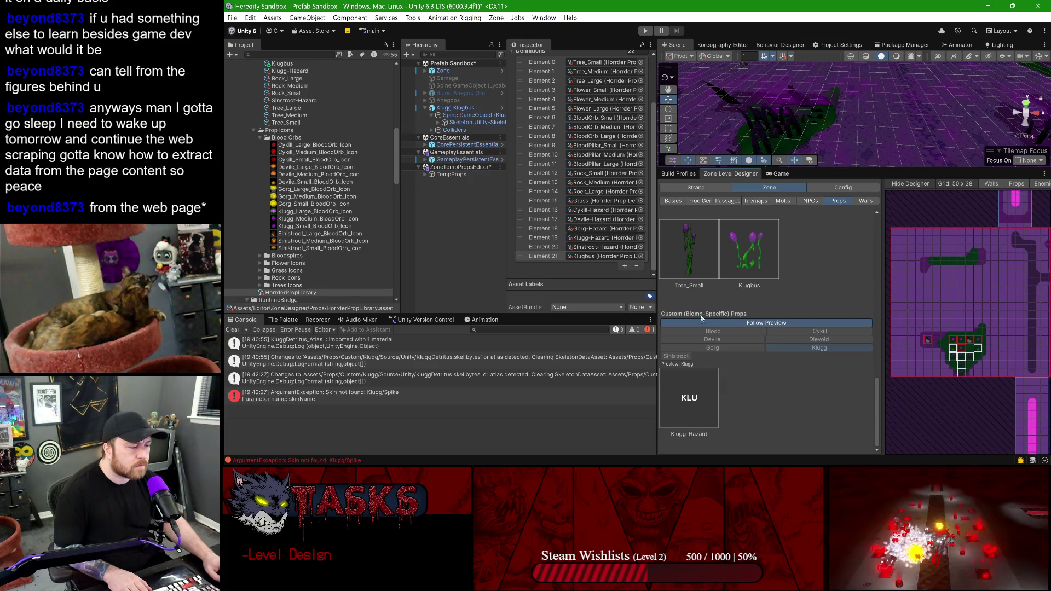
scroll(857, 298, "up", 3)
scroll(720, 303, "down", 3)
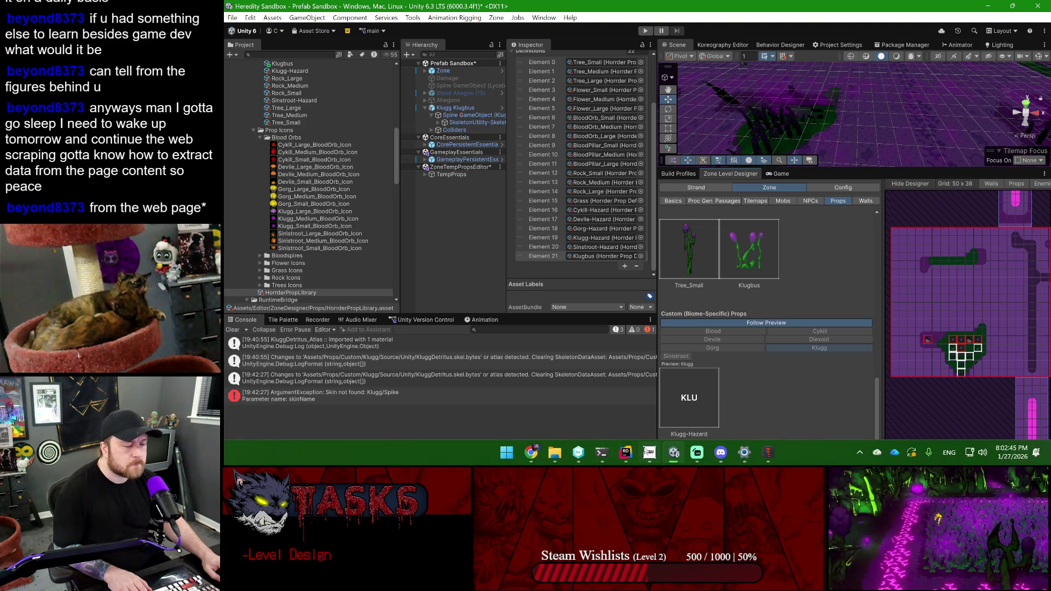
left_click(626, 451)
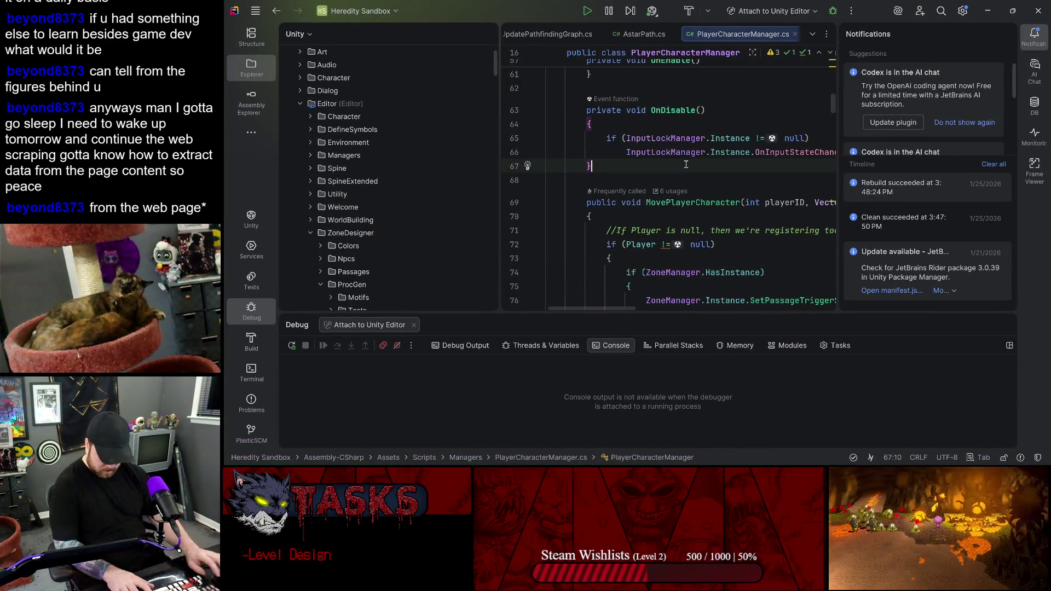
- Search all project files for the Biome-Specific text and open the match in PropsSection.cs
key("ctrl+shift+f")
type("Biome-Specifirc")
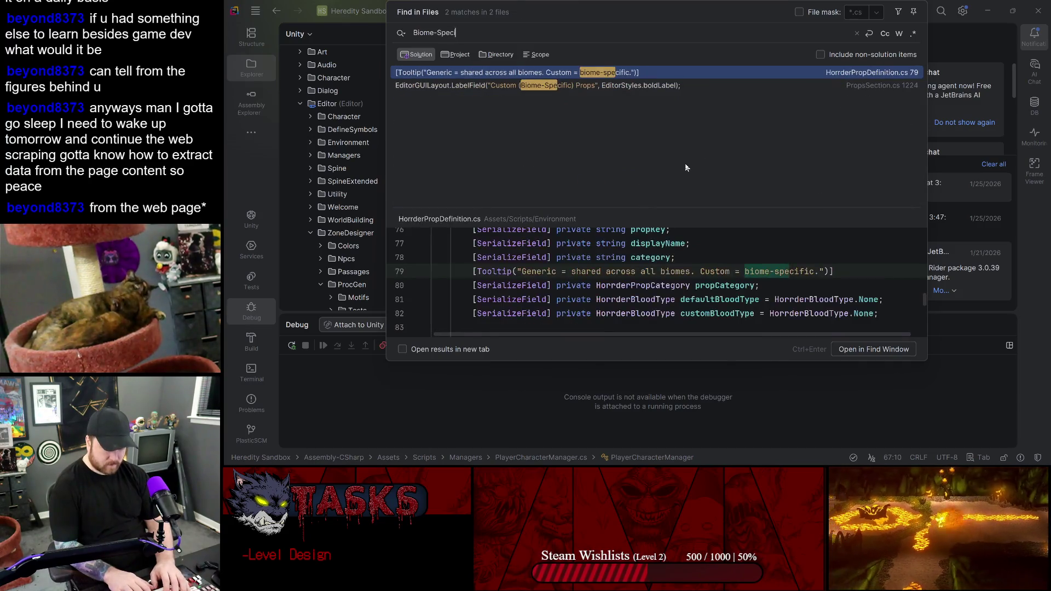
key("BackSpace")
key("BackSpace")
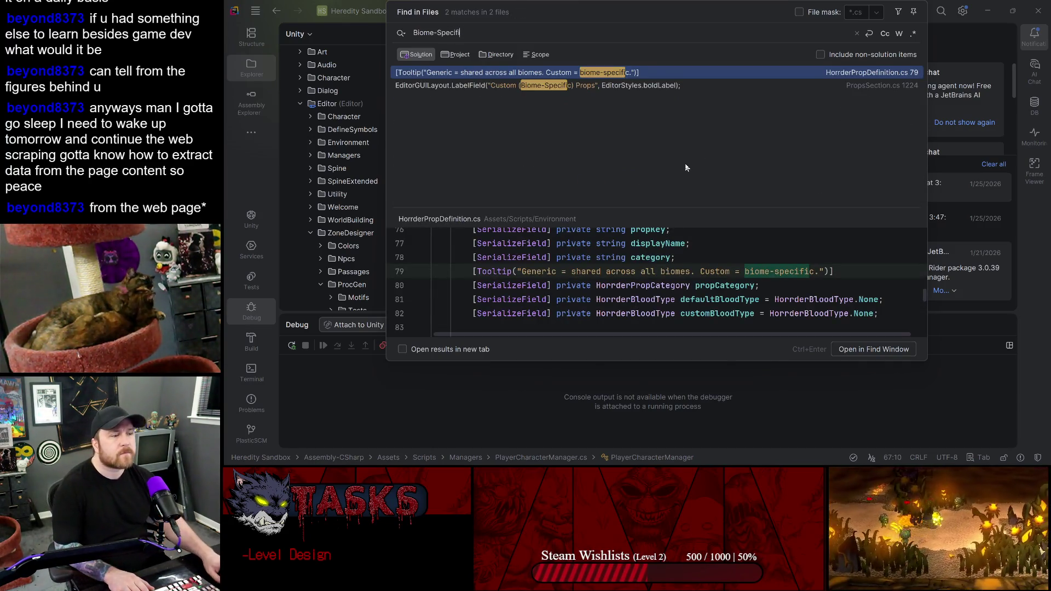
double_click(569, 86)
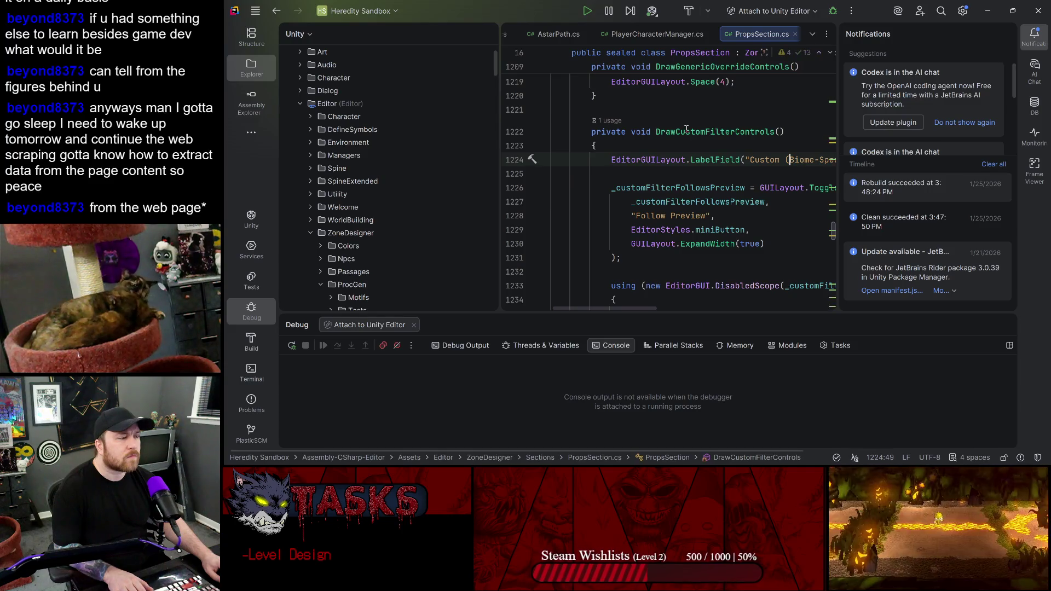
- Enlarge the code editor and inspect the Follow Preview toggle and custom filter code
left_click(1005, 34)
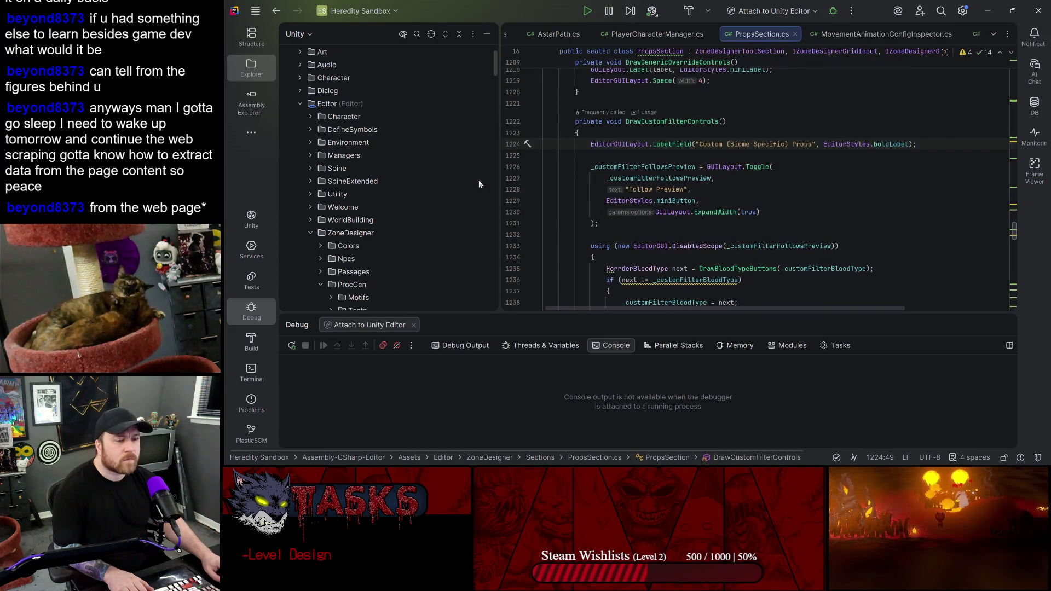
left_click_drag(502, 158, 404, 156)
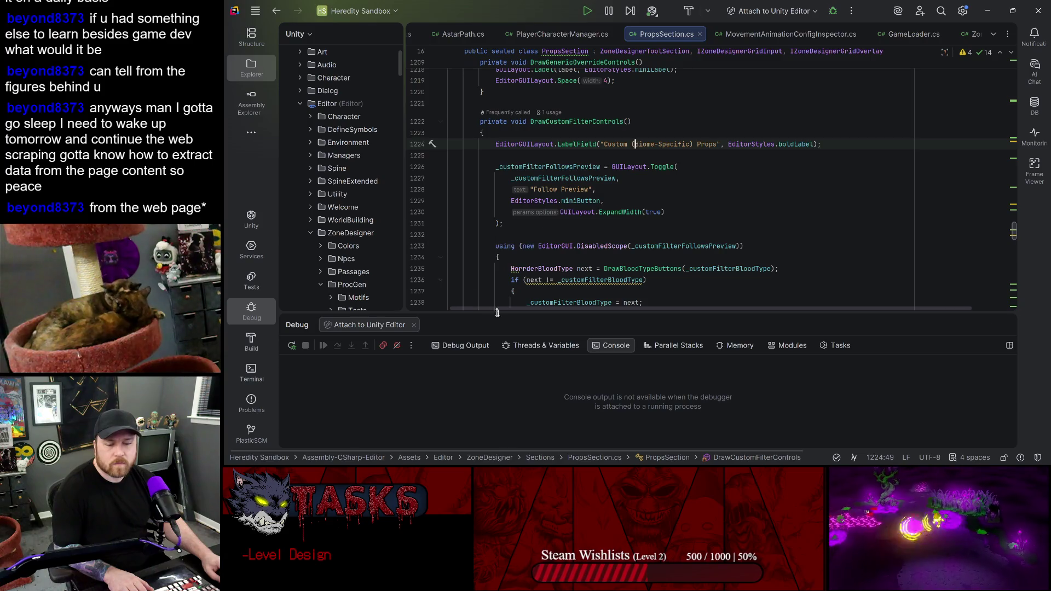
left_click_drag(512, 323, 512, 389)
left_click(589, 165)
scroll(633, 226, "down", 3)
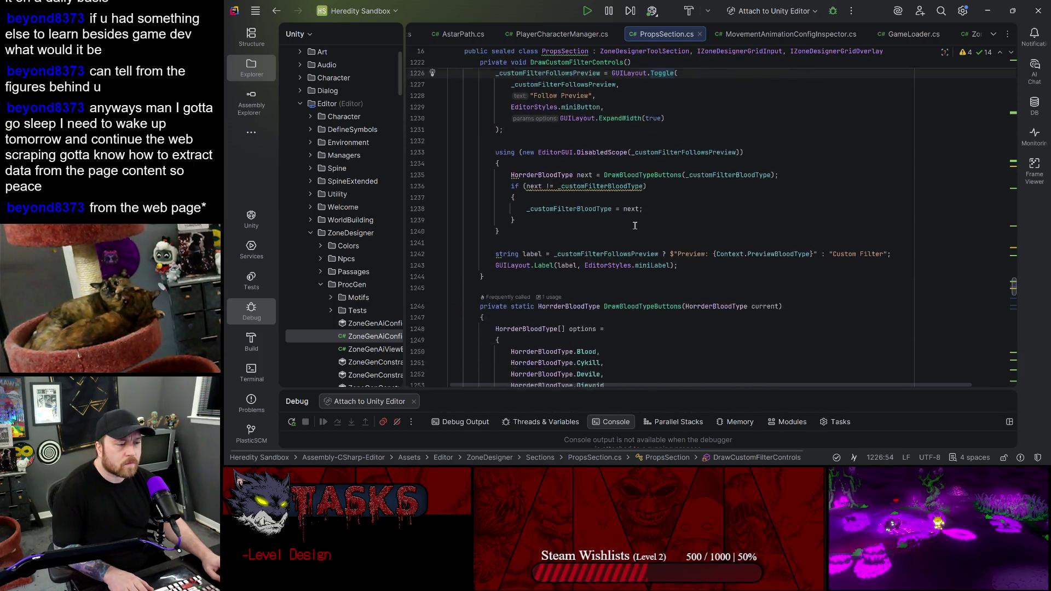
left_click(644, 166)
left_click(582, 200)
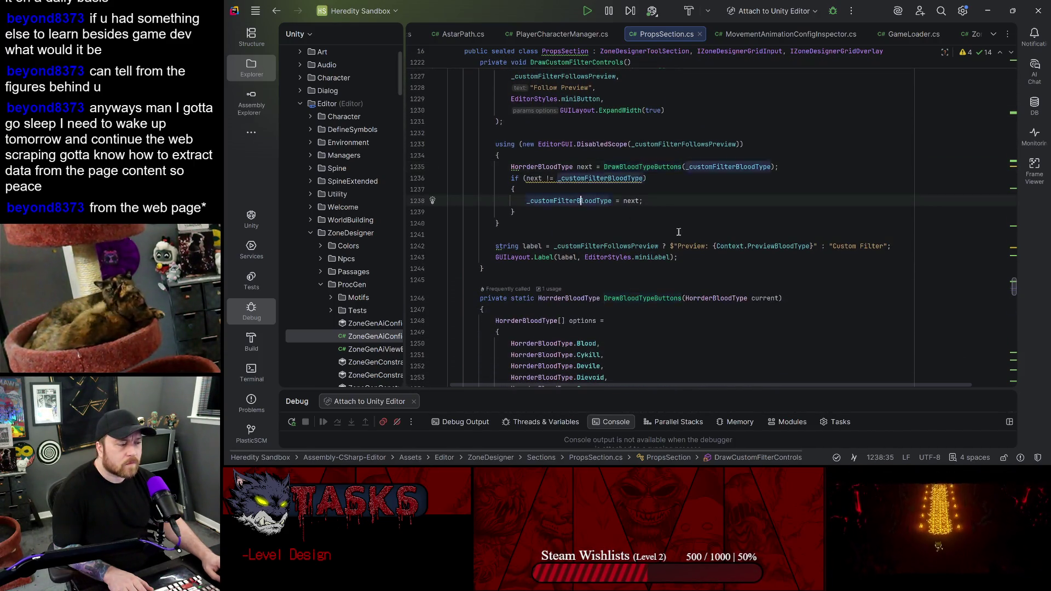
left_click(776, 246)
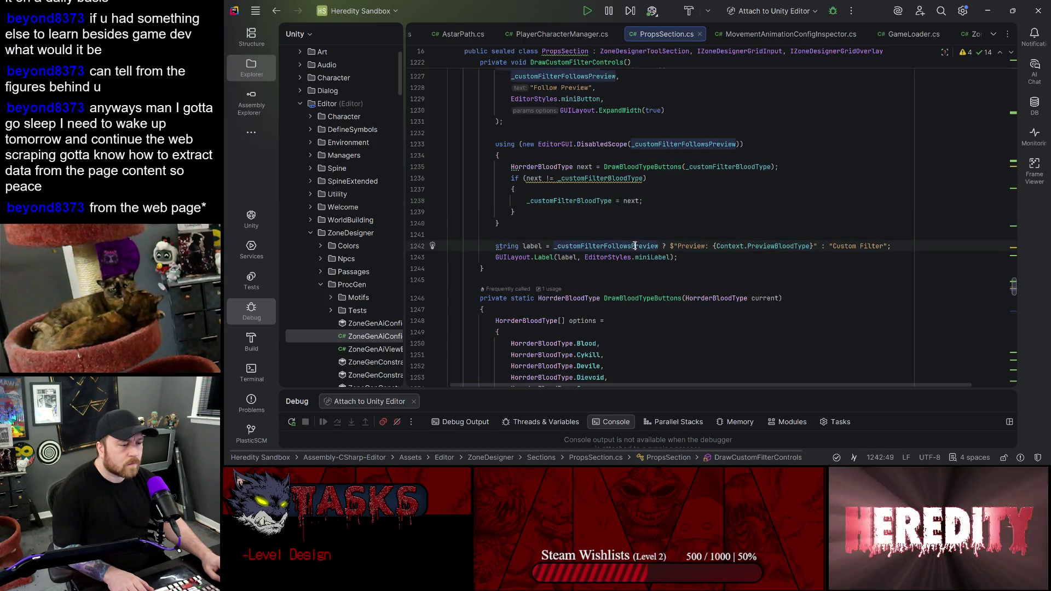
- Read through DrawBloodTypeButtons down to the GetPlacementBloodType method
key("End")
scroll(607, 241, "down", 6)
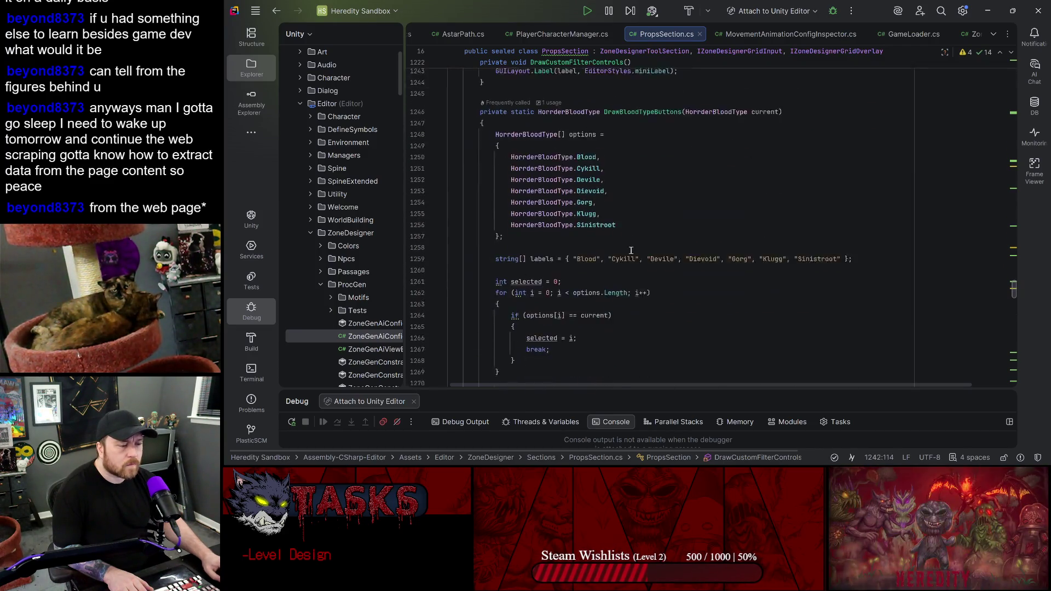
left_click(638, 94)
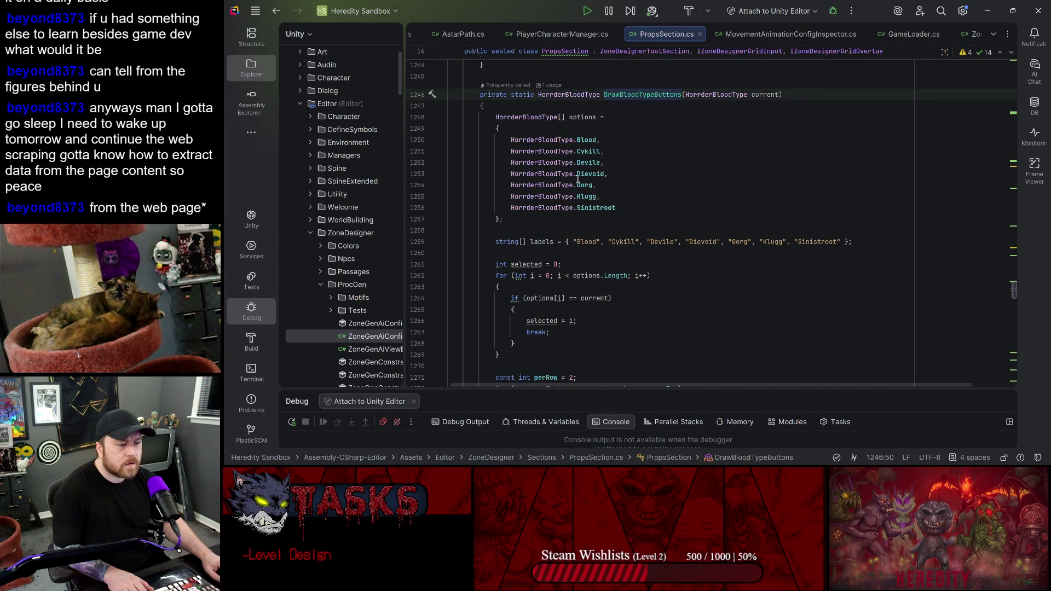
scroll(624, 245, "down", 8)
scroll(573, 203, "down", 8)
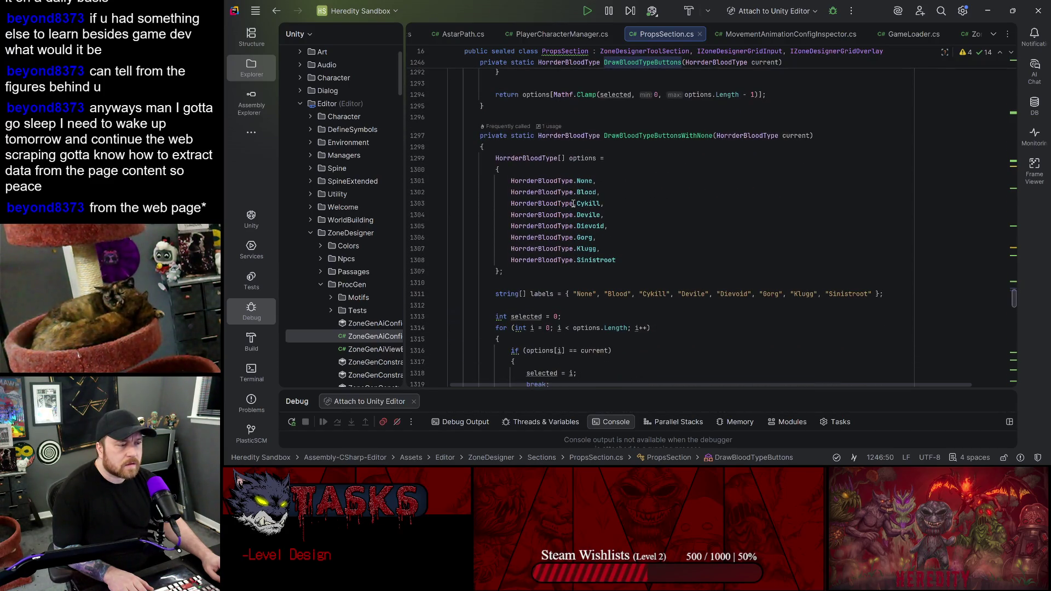
scroll(573, 203, "down", 8)
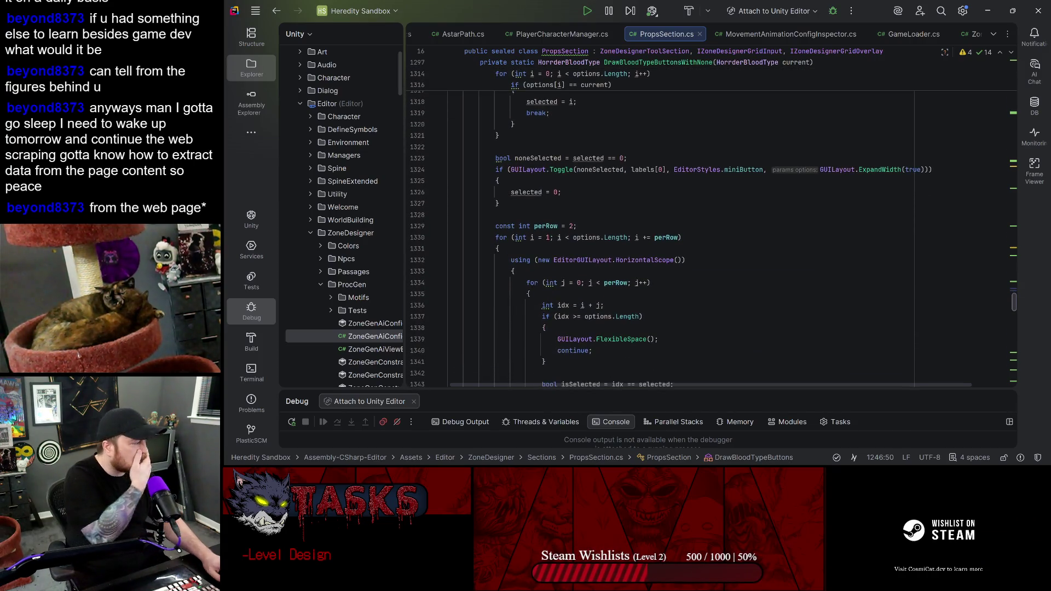
key("alt+Tab")
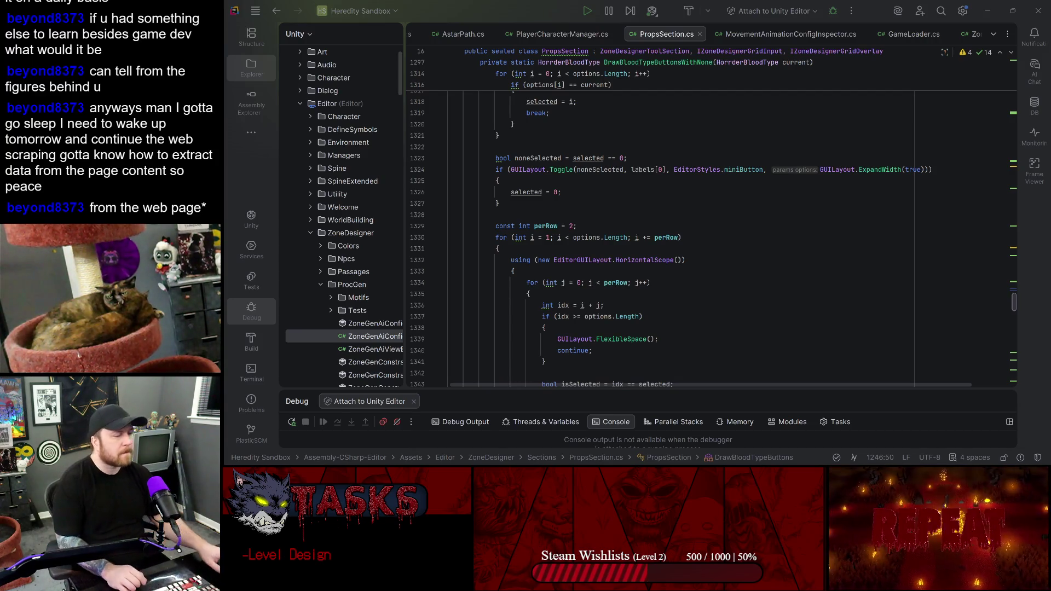
left_click(634, 185)
scroll(635, 186, "down", 10)
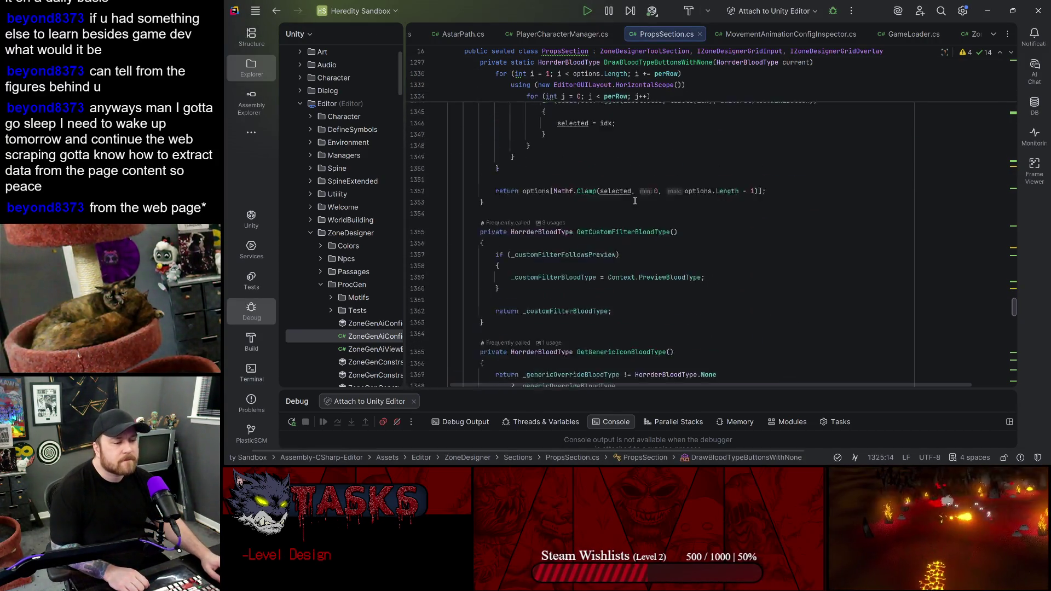
scroll(716, 320, "down", 6)
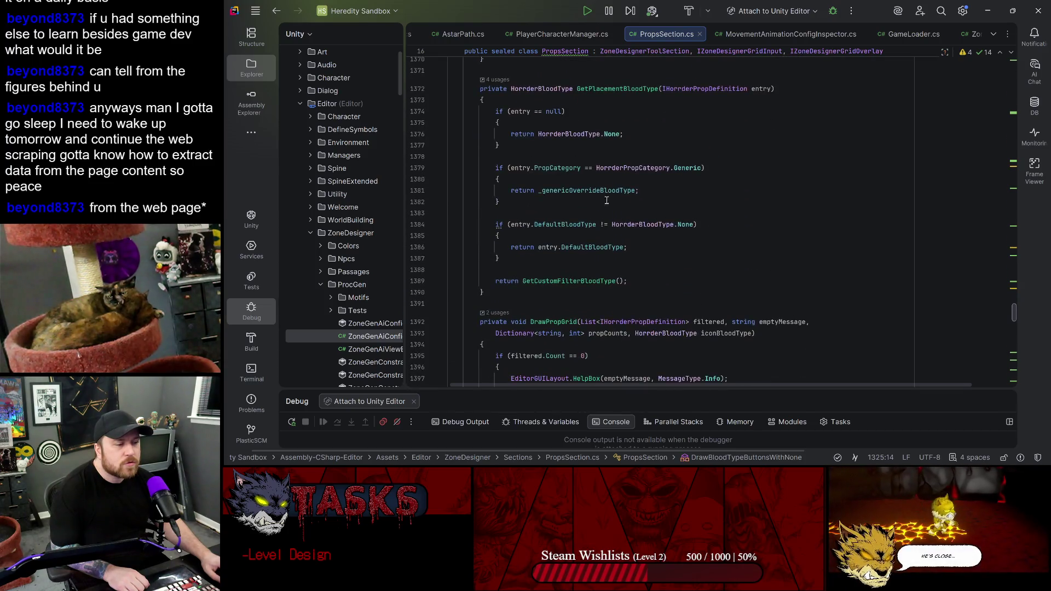
left_click(783, 180)
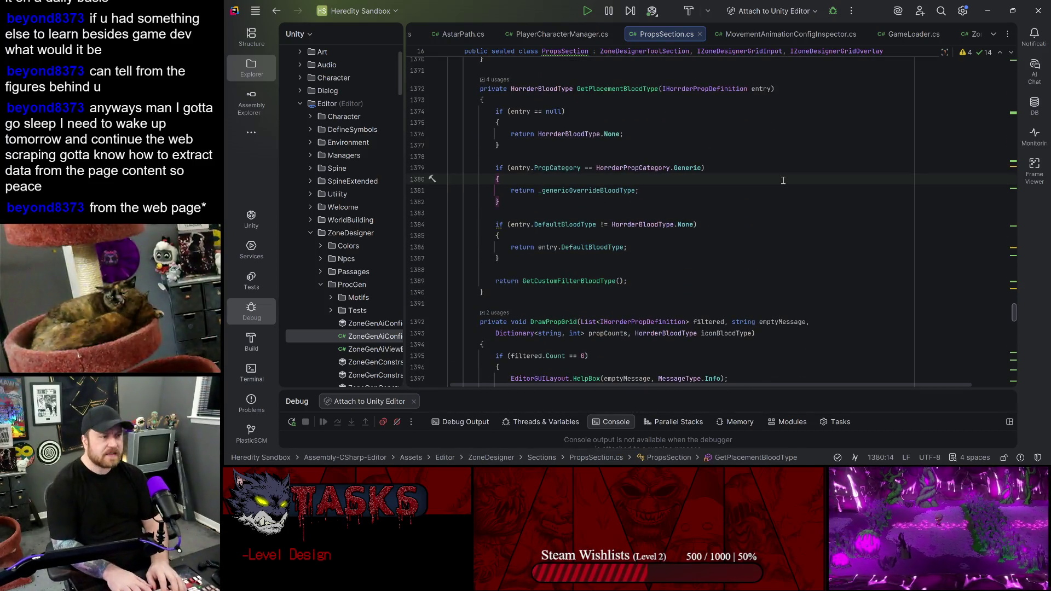
- Search PropsSection.cs for 'haza', jump to the second Hazard match, then return to Unity
key("ctrl+f")
type("haza")
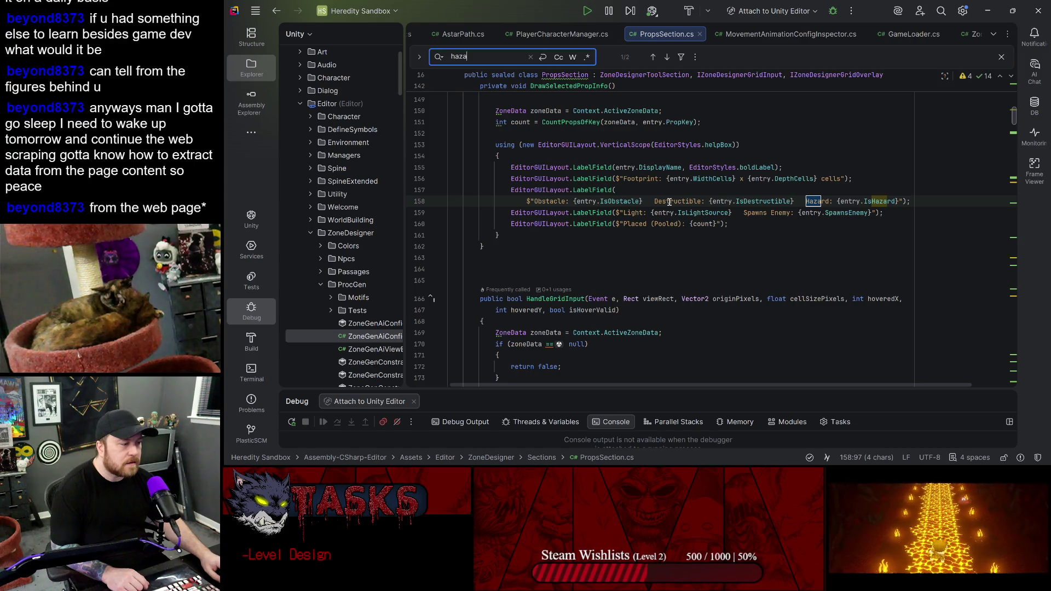
left_click(667, 57)
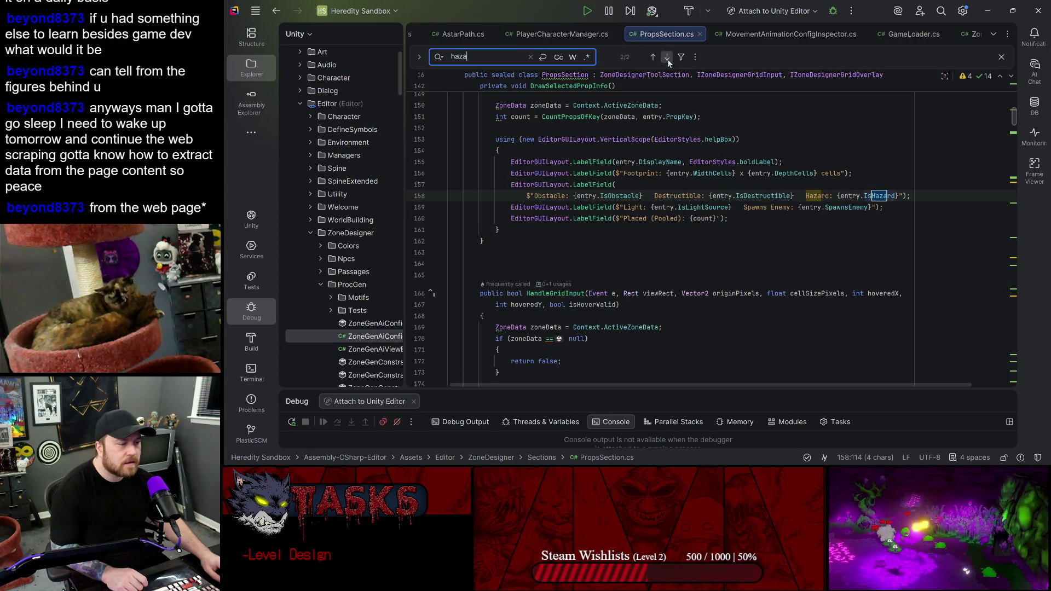
left_click(861, 244)
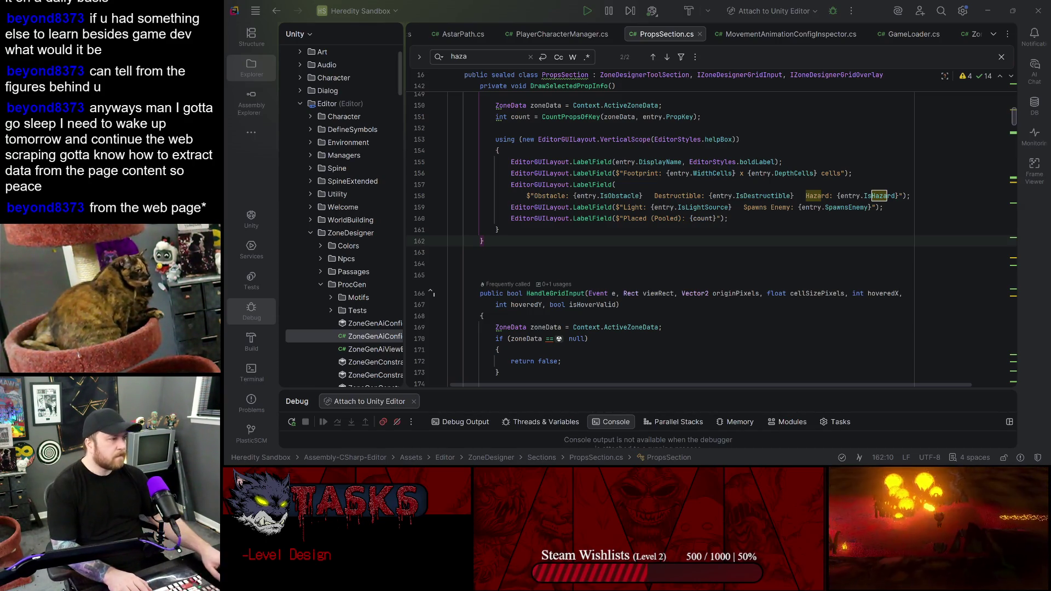
key("alt+Tab")
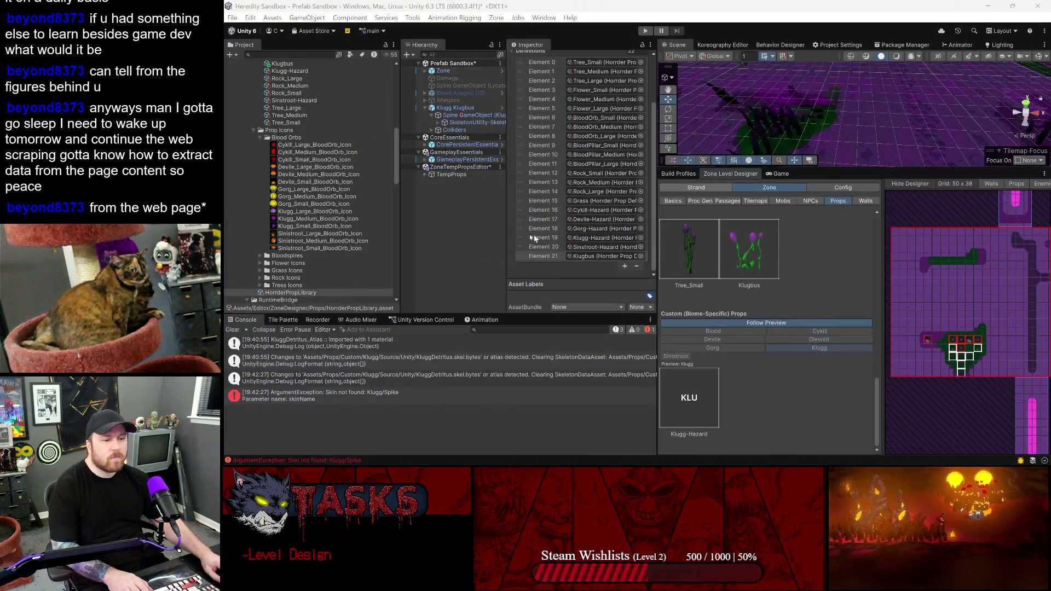
- Copy the asset path of the Klugbus prop definition from the Project panel
scroll(310, 192, "up", 5)
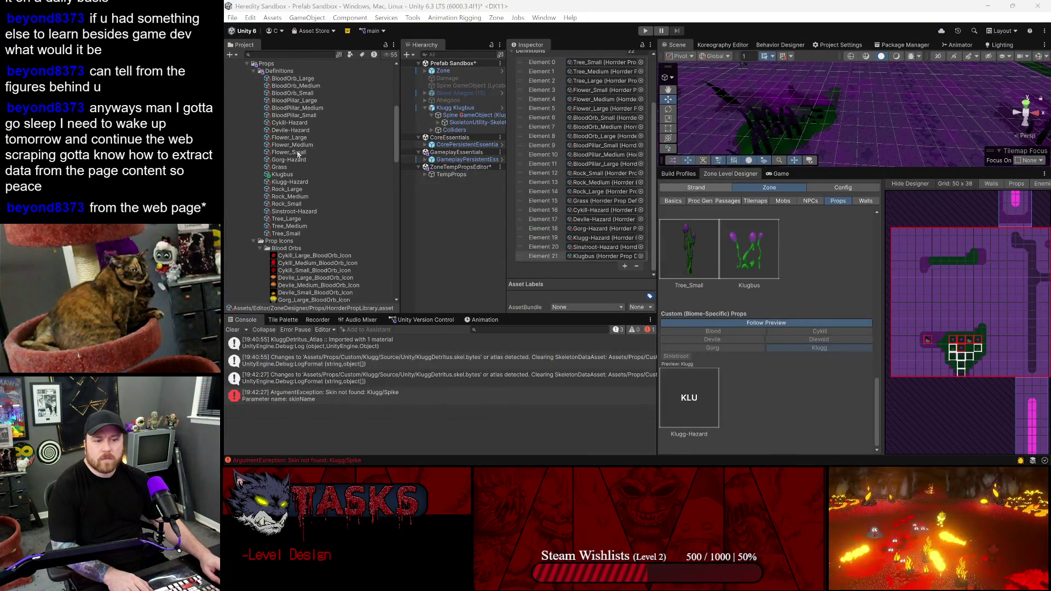
left_click(284, 174)
right_click(284, 174)
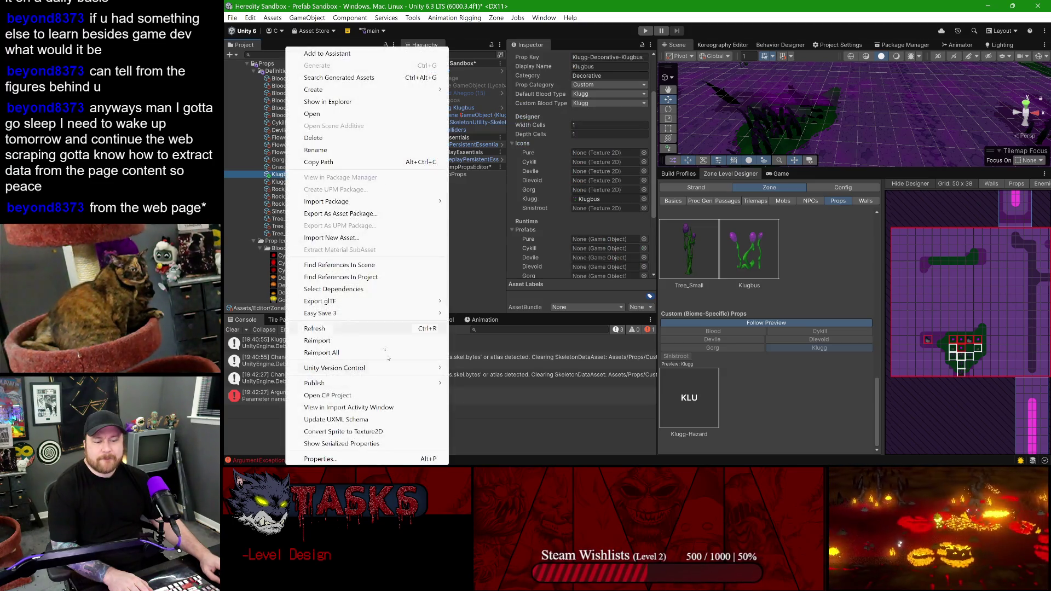
left_click(319, 162)
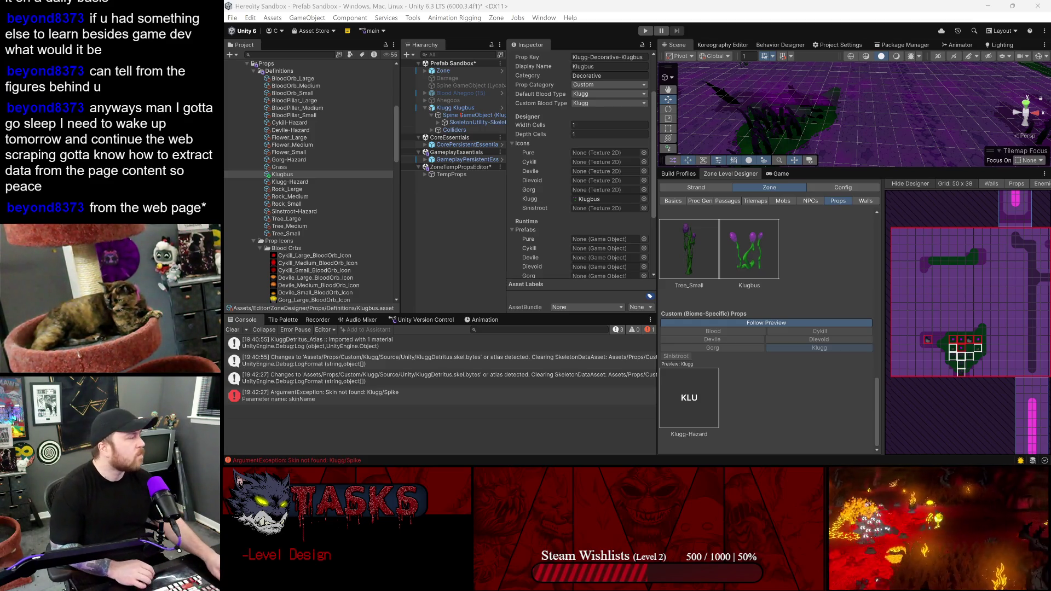
- Switch back and forth between the Unity editor and another application
key("alt+Tab")
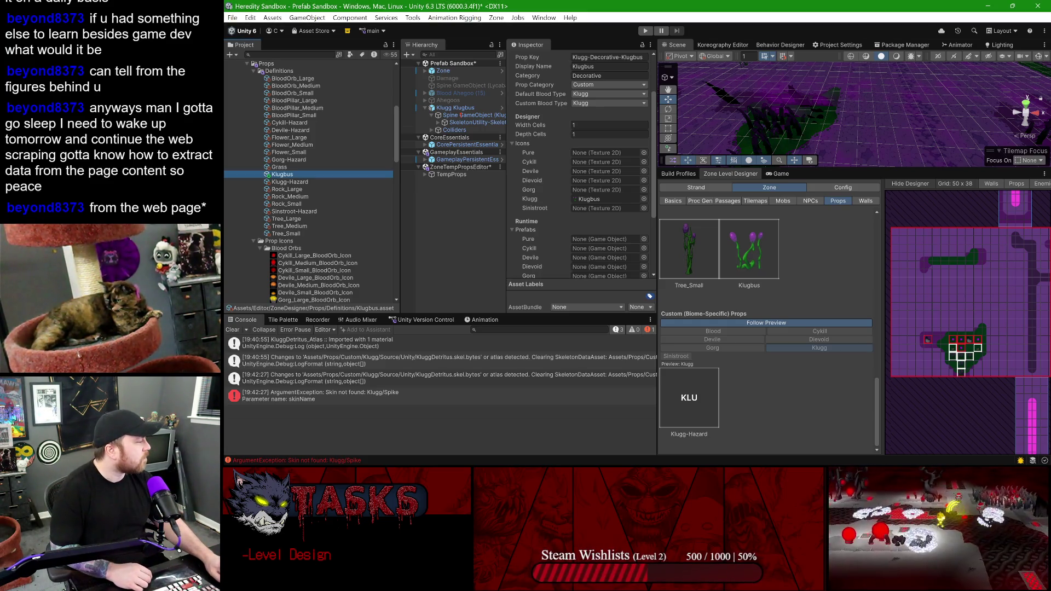
key("alt+Tab")
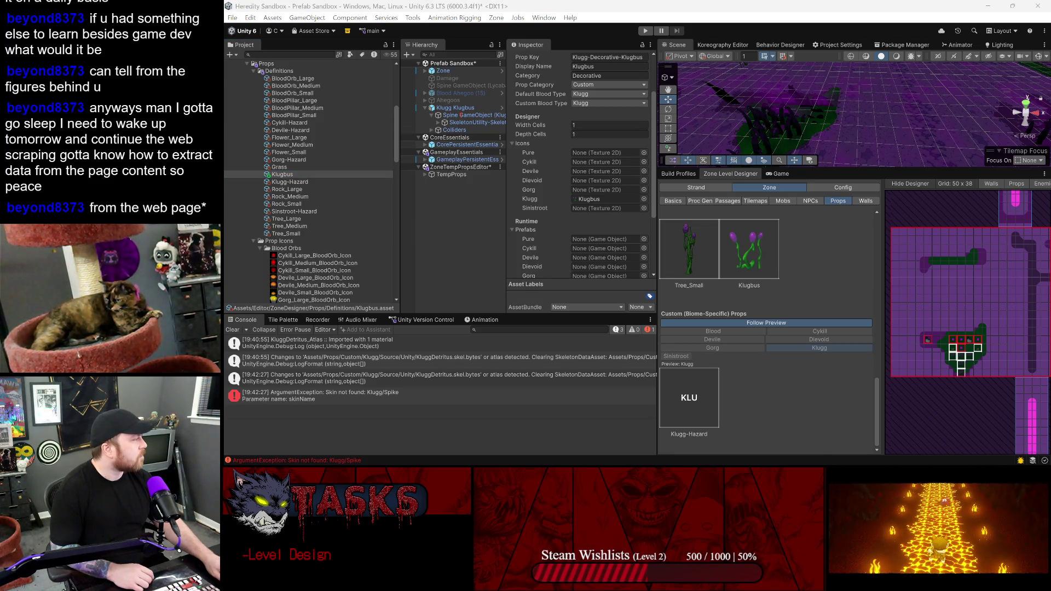
key("alt+Tab")
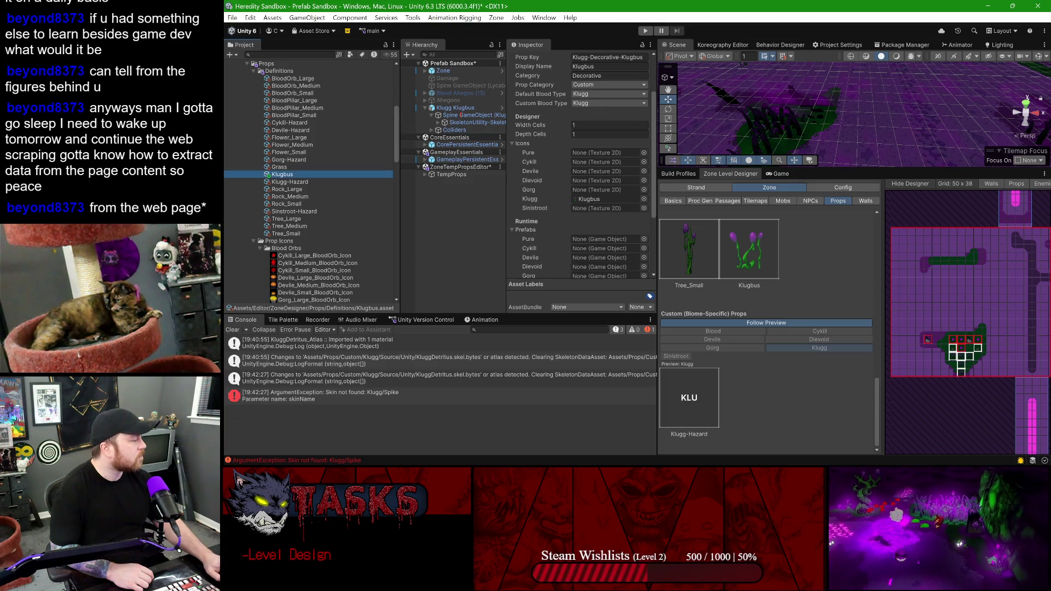
key("alt+Tab")
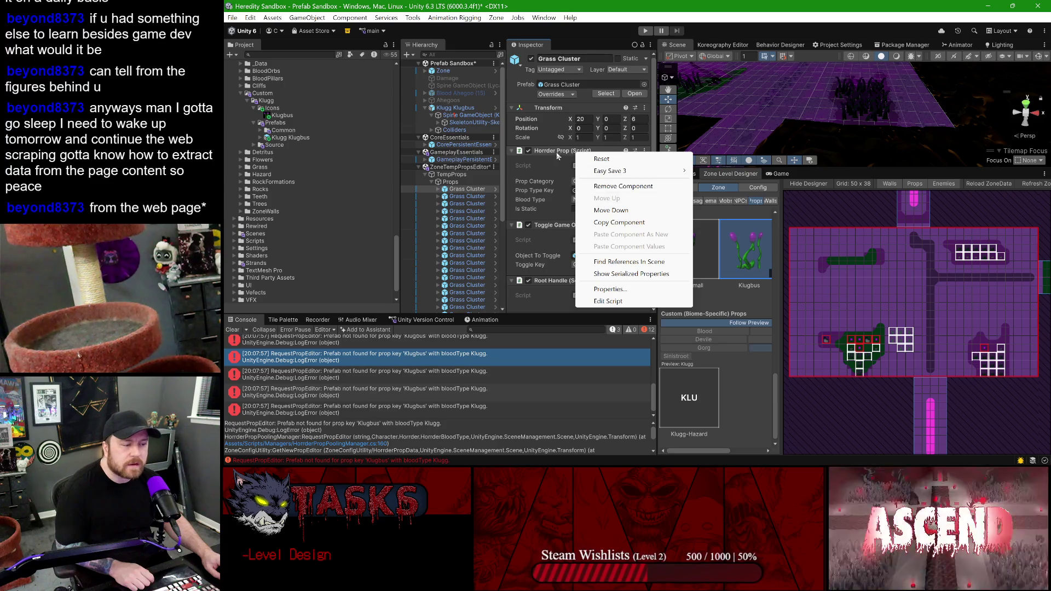
- Copy Grass Cluster's Horrder Prop component and paste it as a new component on Klugg Klugbus
left_click(583, 153)
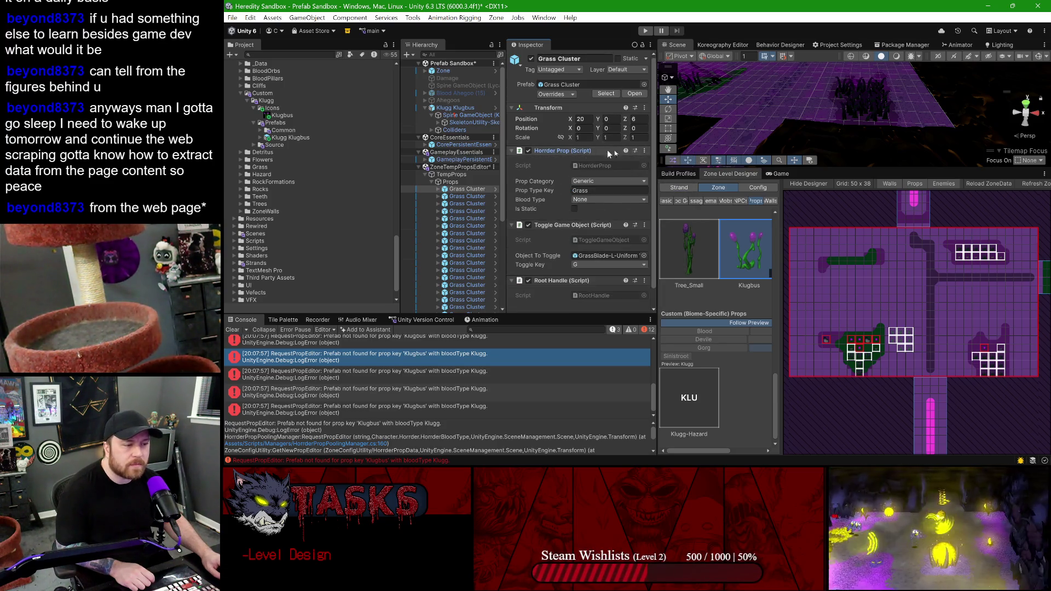
right_click(594, 151)
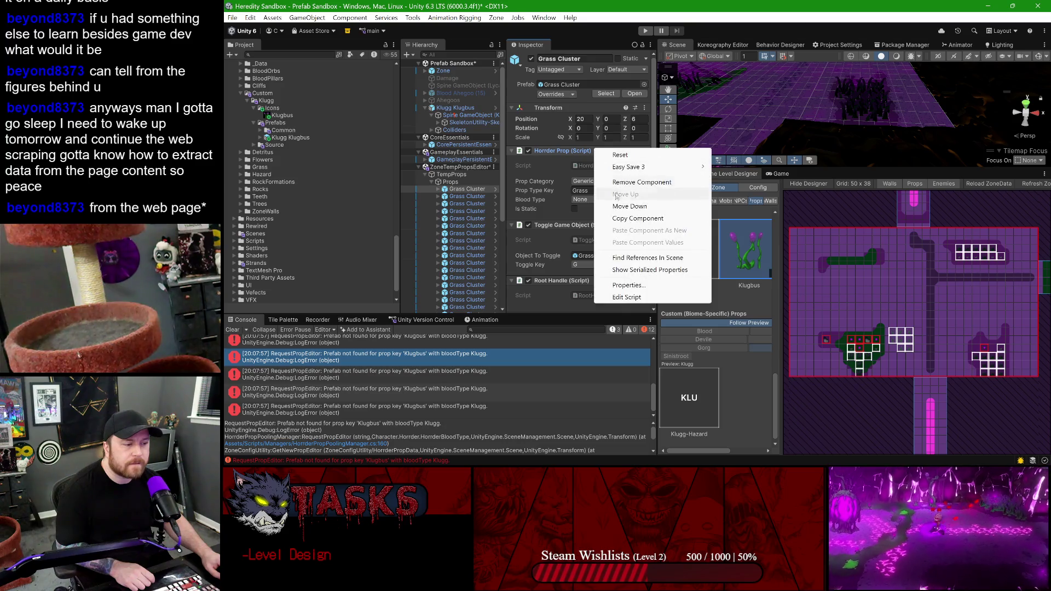
left_click(617, 219)
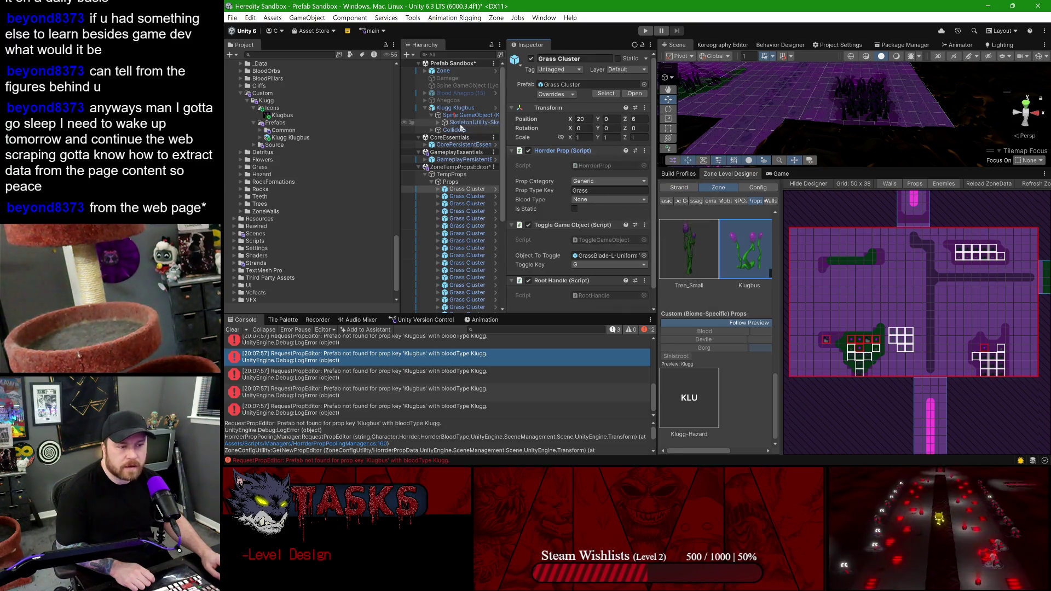
left_click(454, 107)
right_click(577, 153)
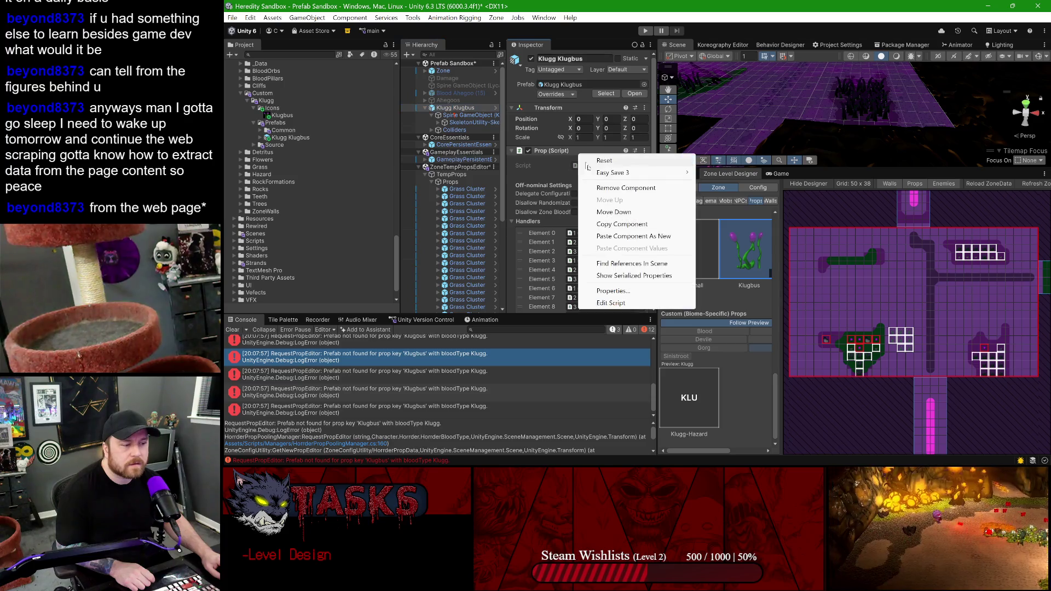
left_click(629, 235)
left_click(513, 151)
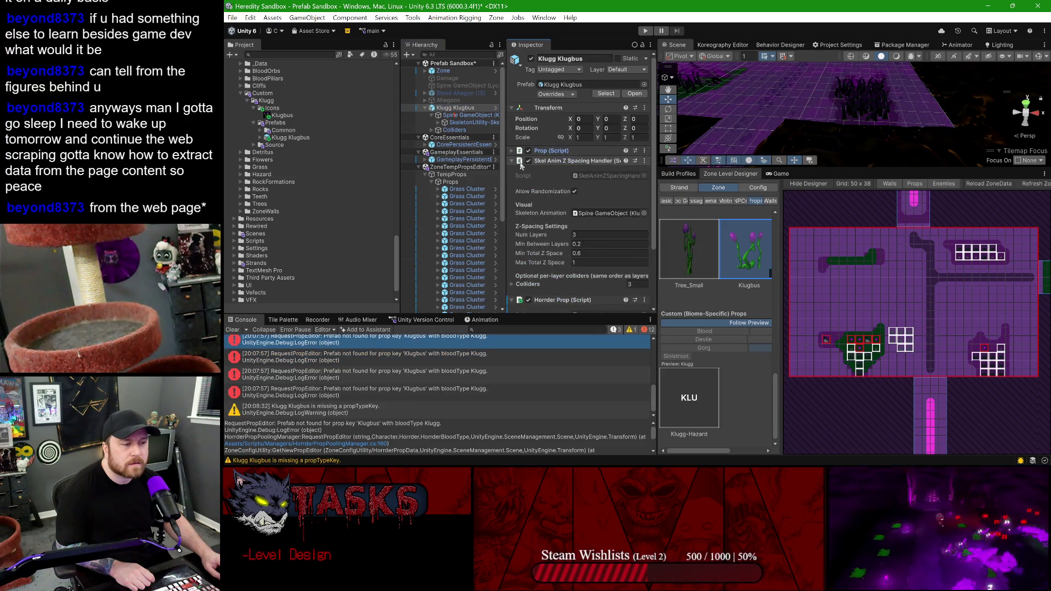
- Set Horrder Prop to key Klugbus, category Custom, blood type Klugg, then show the prefab overrides
left_click_drag(547, 171, 546, 153)
double_click(598, 188)
type("Klugbus")
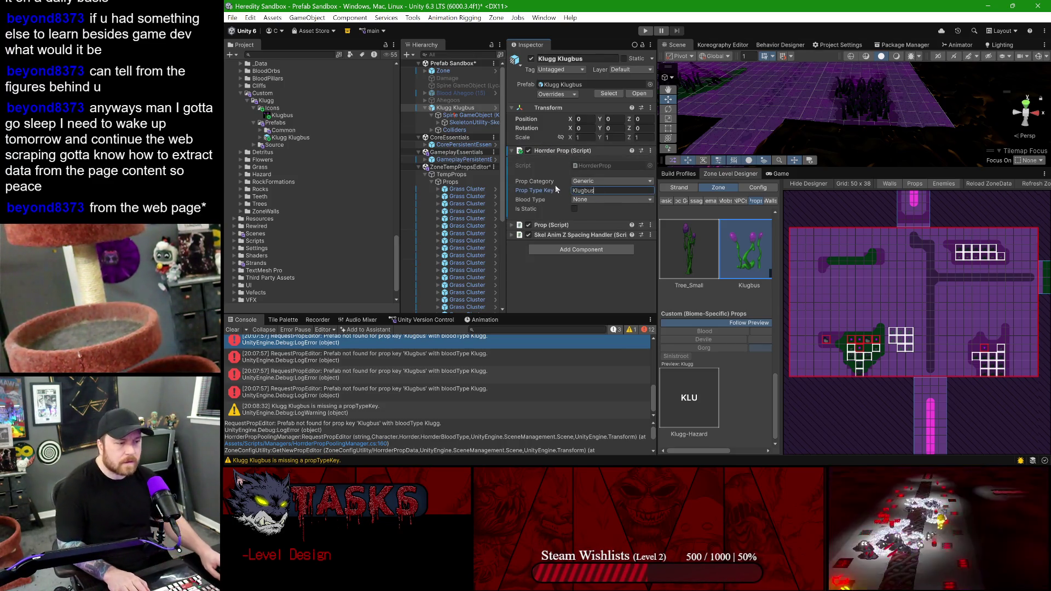
left_click(591, 181)
left_click(594, 205)
left_click(573, 204)
left_click(599, 278)
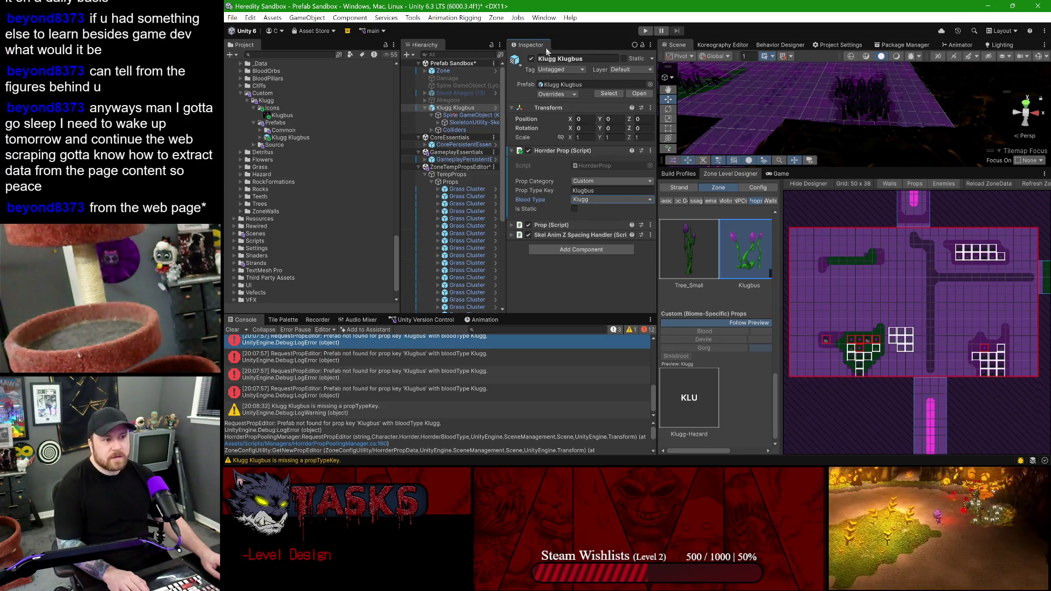
left_click(561, 96)
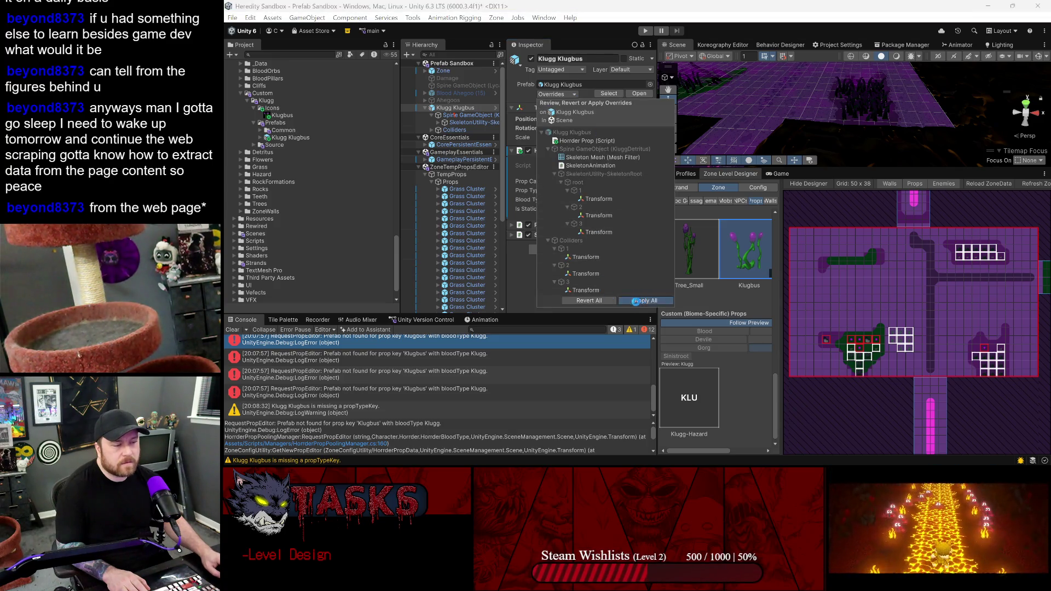
- Apply all overrides to the Klugg Klugbus prefab and test placing a Klugbus prop on the zone grid
left_click(645, 300)
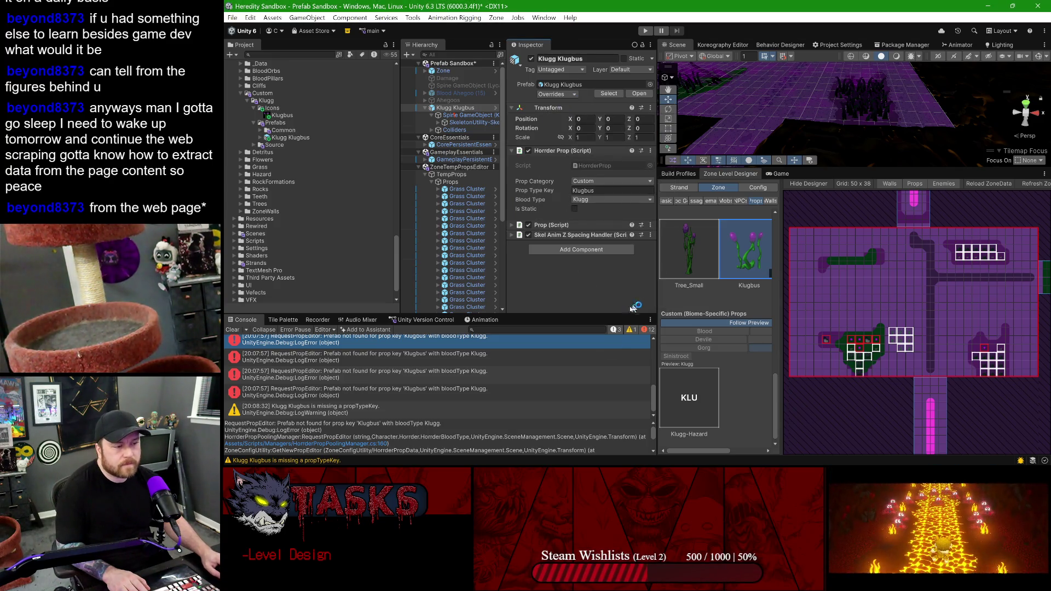
left_click(900, 338)
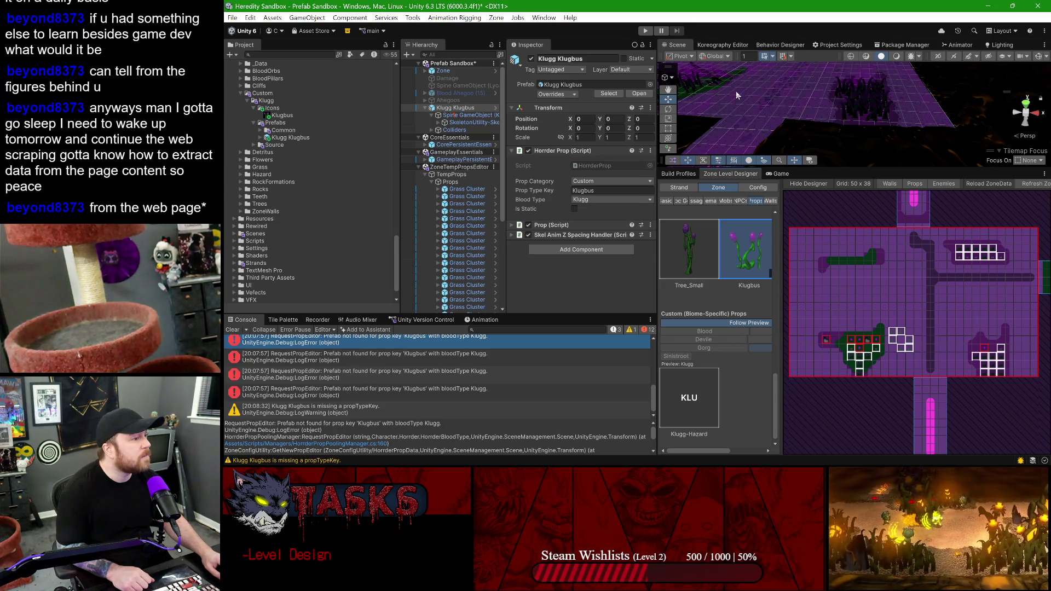
left_click_drag(734, 92, 784, 123)
scroll(295, 203, "down", 10)
scroll(293, 203, "up", 8)
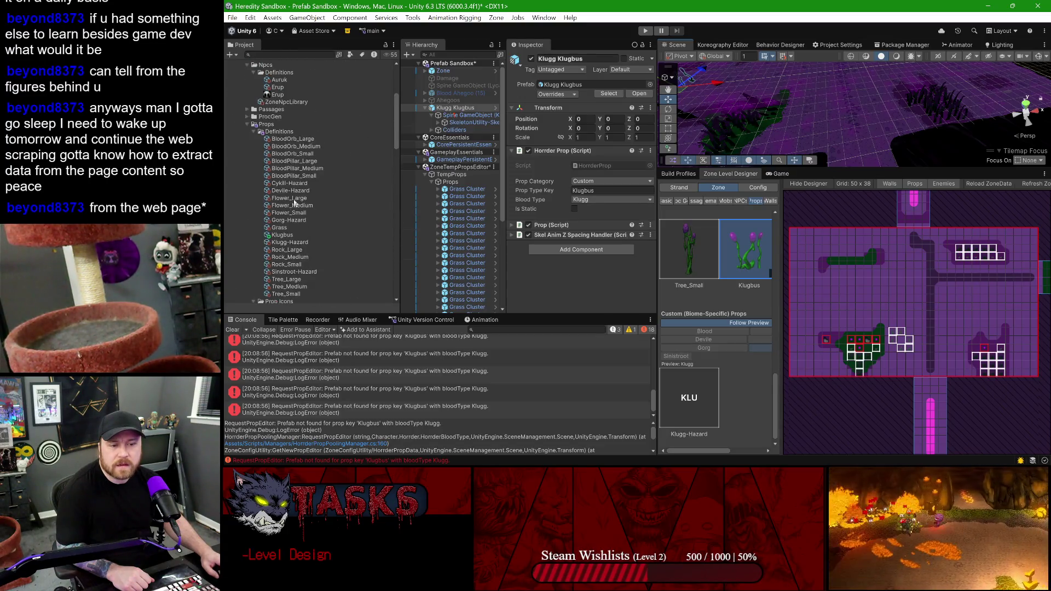
- Assign Klugg Klugbus as the Klugbus definition's Klugg and Pure runtime prefabs
left_click(283, 179)
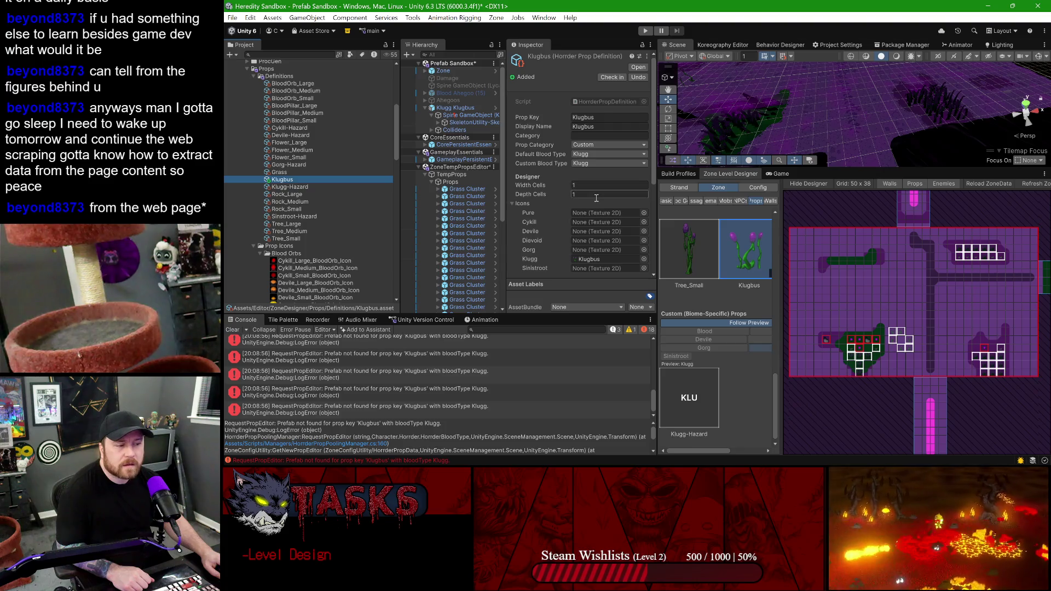
scroll(597, 199, "down", 5)
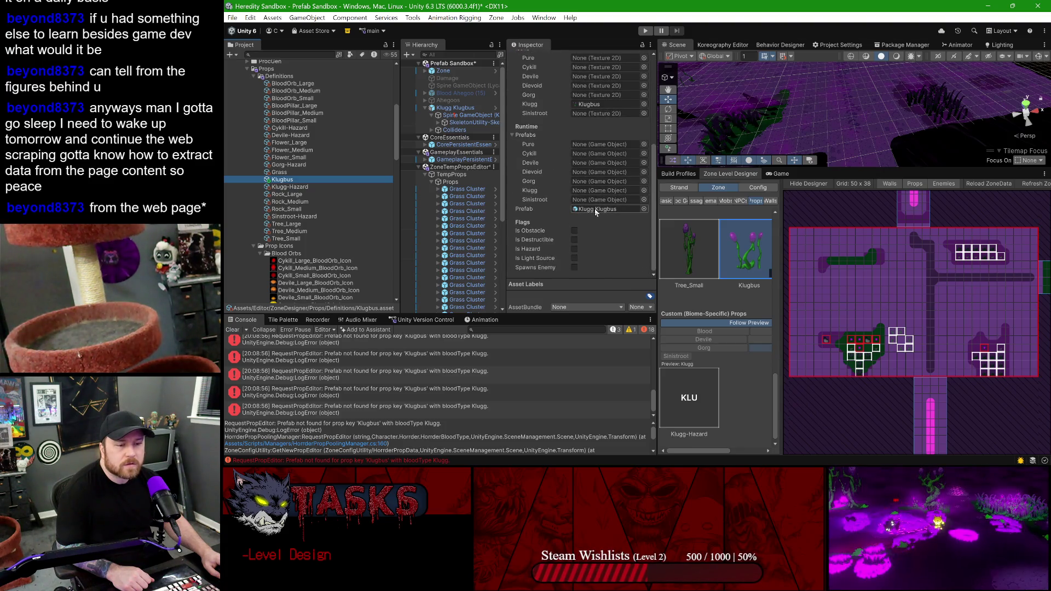
left_click(594, 209)
left_click_drag(294, 301, 602, 191)
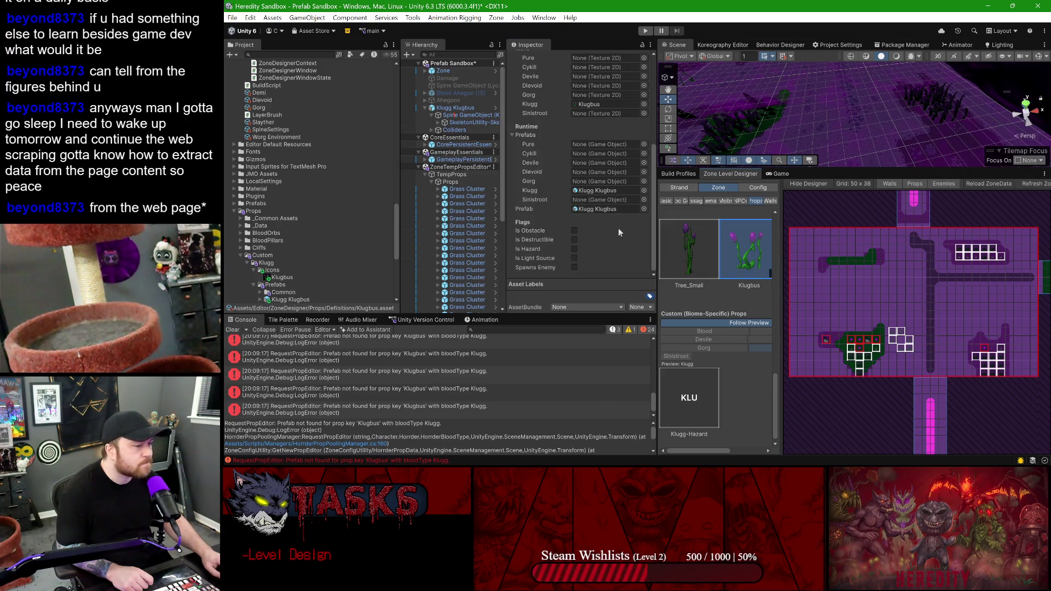
left_click(600, 190)
mouse_move(273, 302)
left_mouse_down()
mouse_move(608, 164)
mouse_move(608, 145)
left_mouse_up()
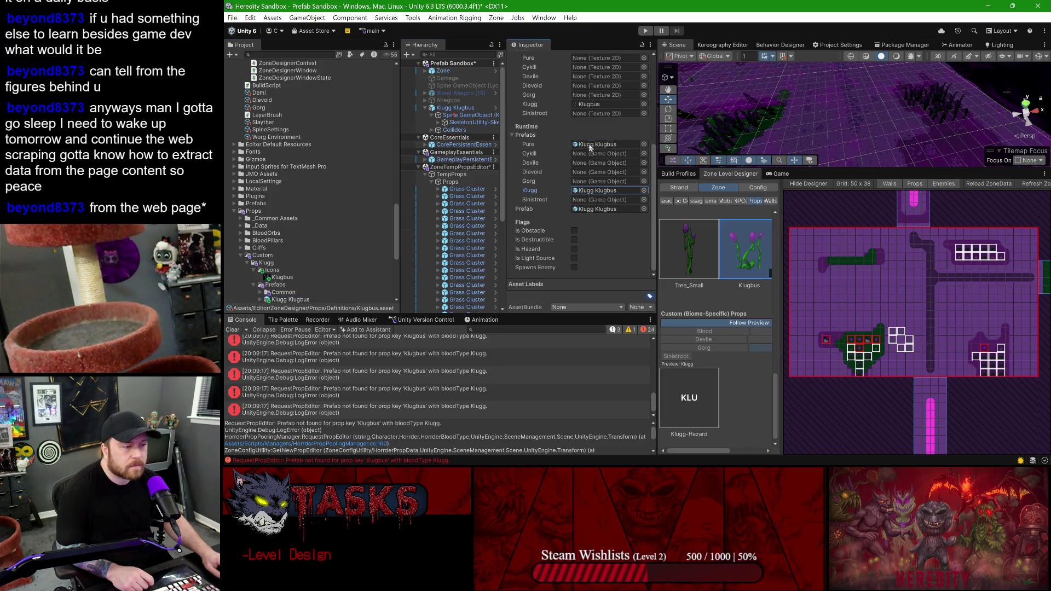
- Clear the prop-not-found errors from the Console and verify the Pure prefab asset
left_click(232, 330)
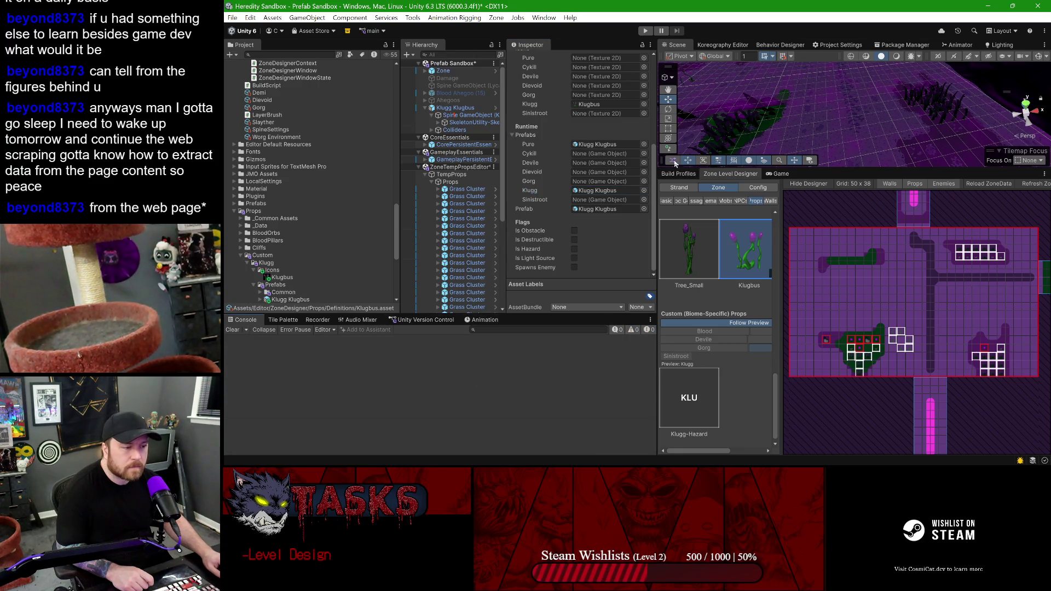
left_click(600, 144)
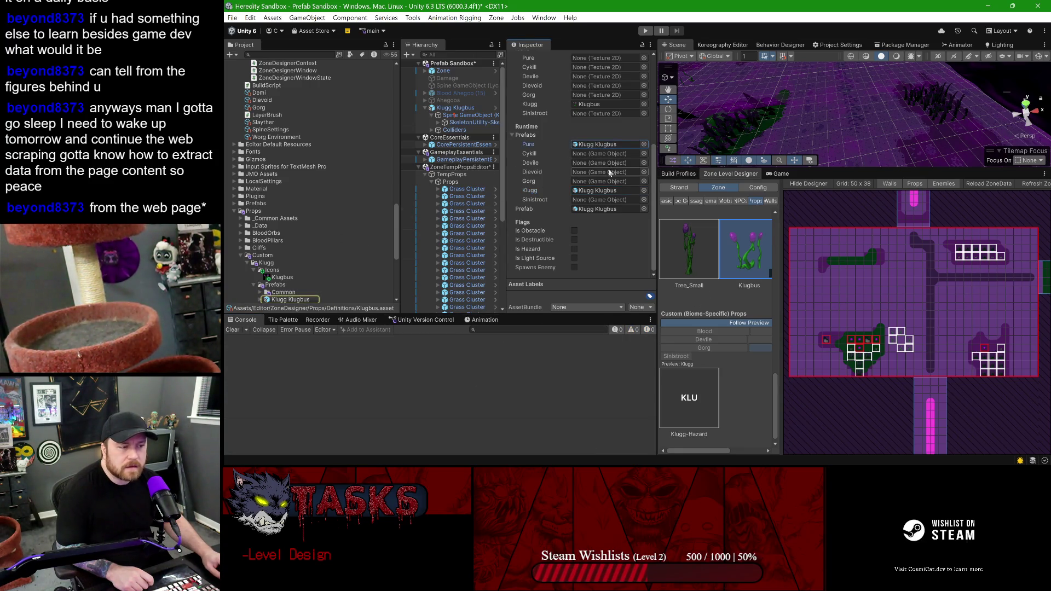
scroll(594, 172, "up", 5)
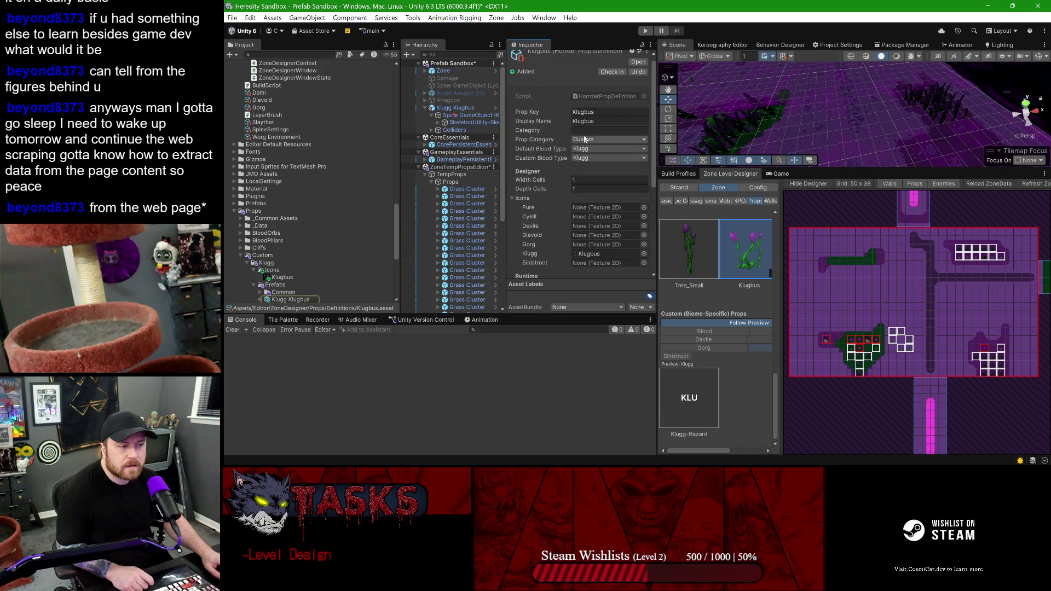
scroll(584, 139, "up", 1)
scroll(252, 148, "up", 3)
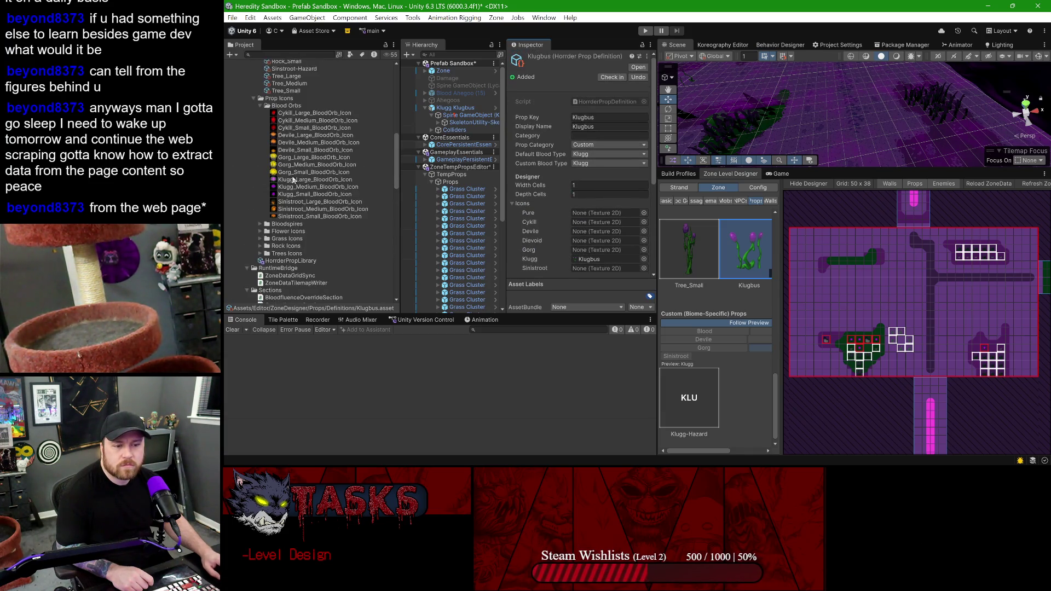
scroll(295, 182, "up", 2)
scroll(295, 182, "up", 10)
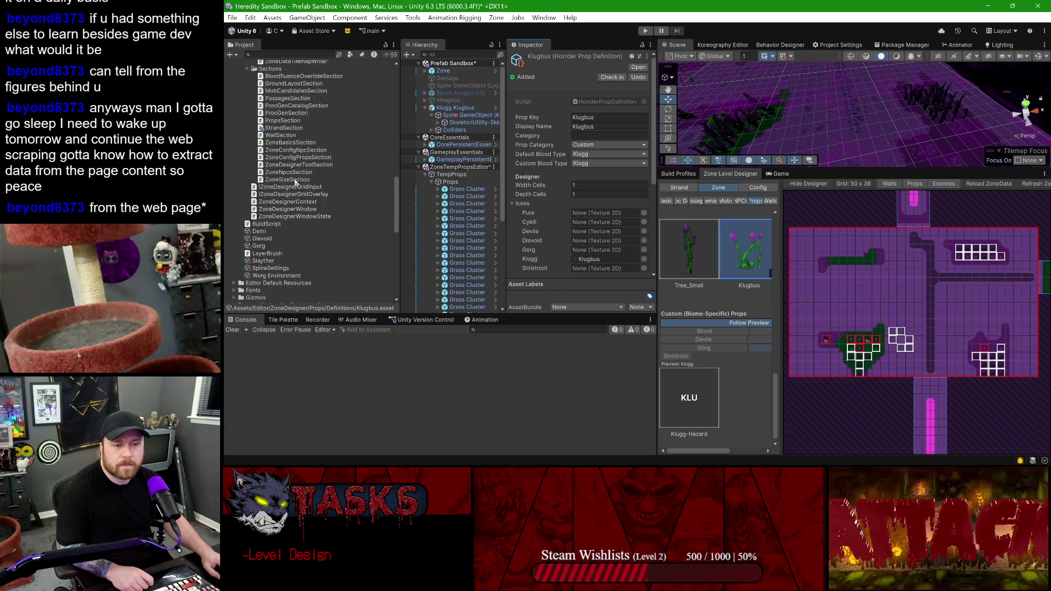
scroll(300, 243, "up", 9)
- Compare the Klugbus definition's prop key with the Klugg Klugbus instance in the scene
left_click(289, 226)
scroll(606, 189, "down", 1)
scroll(597, 164, "up", 1)
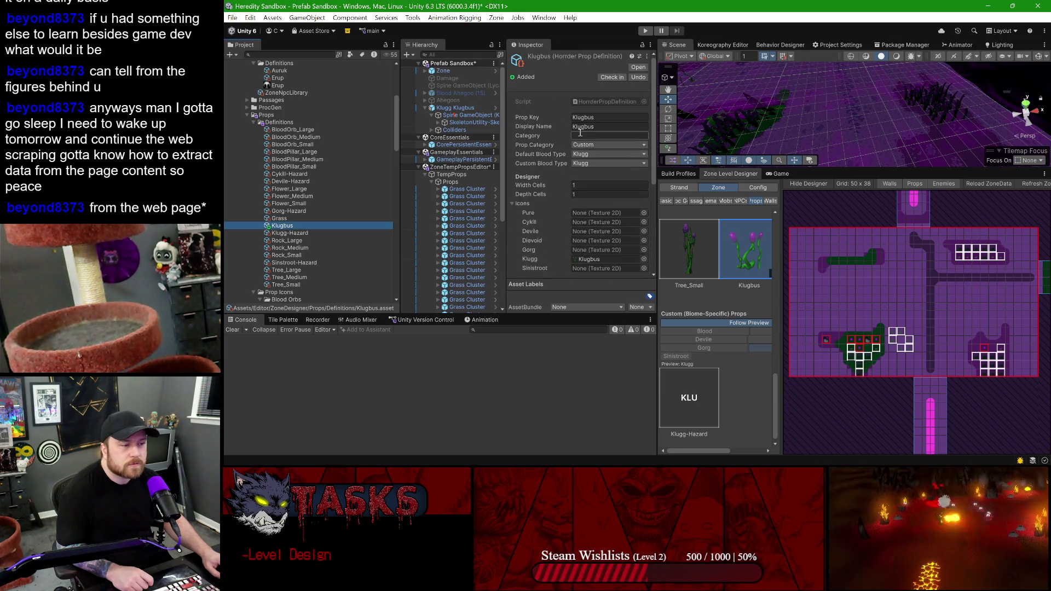
left_click(590, 118)
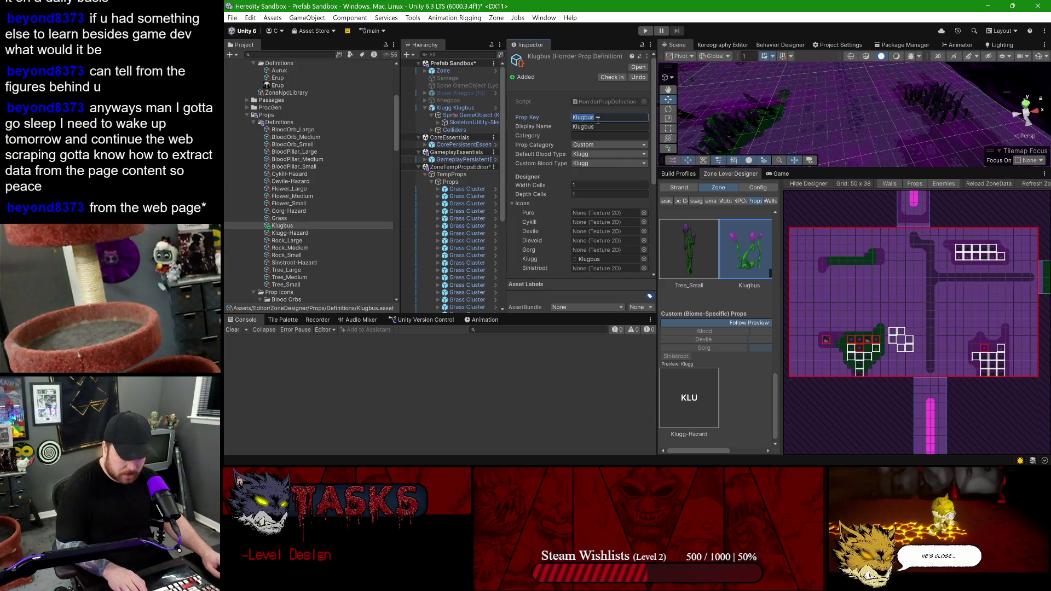
left_click(457, 108)
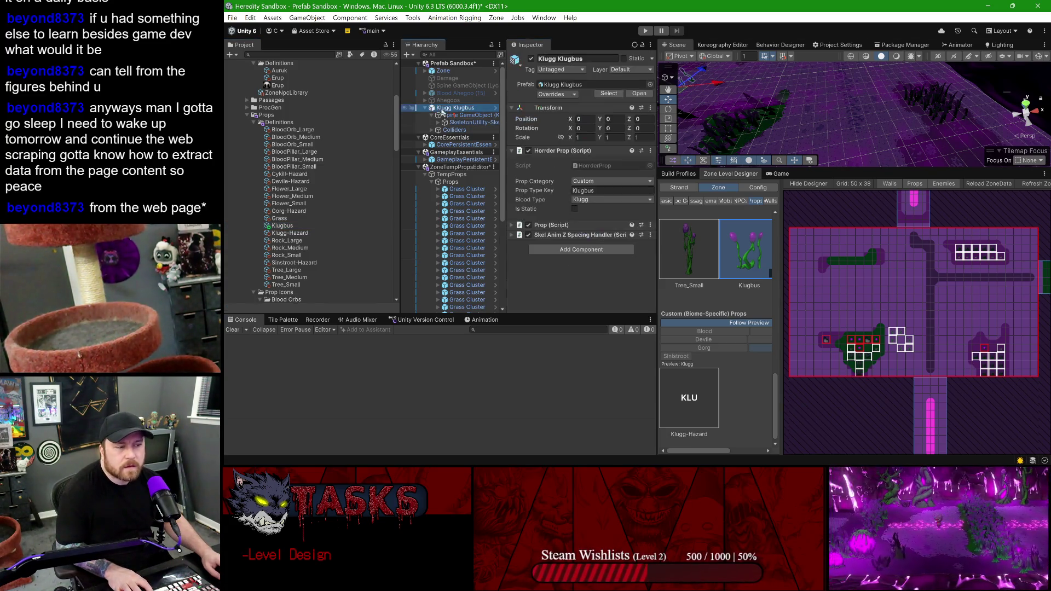
- Keep the prop category as Custom and view a prop-not-found error's stack trace
left_click(587, 184)
left_click(591, 200)
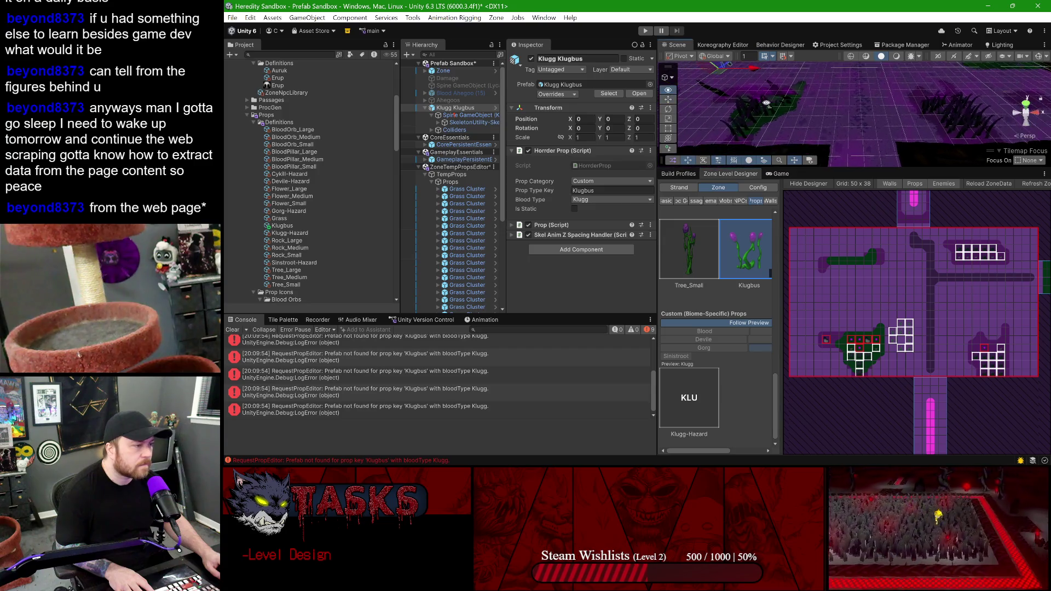
left_click(323, 395)
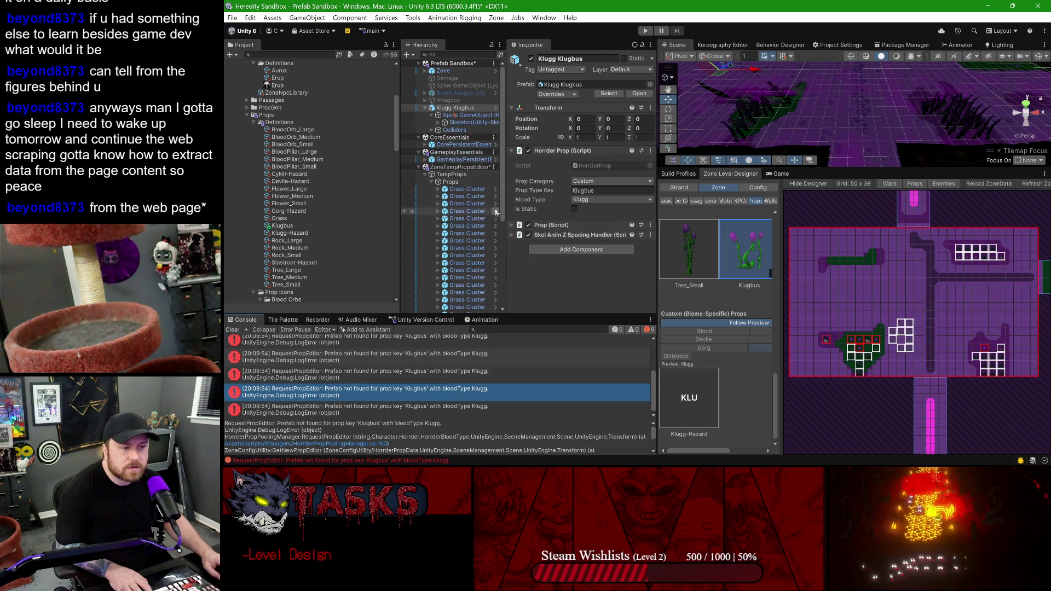
scroll(456, 194, "down", 5)
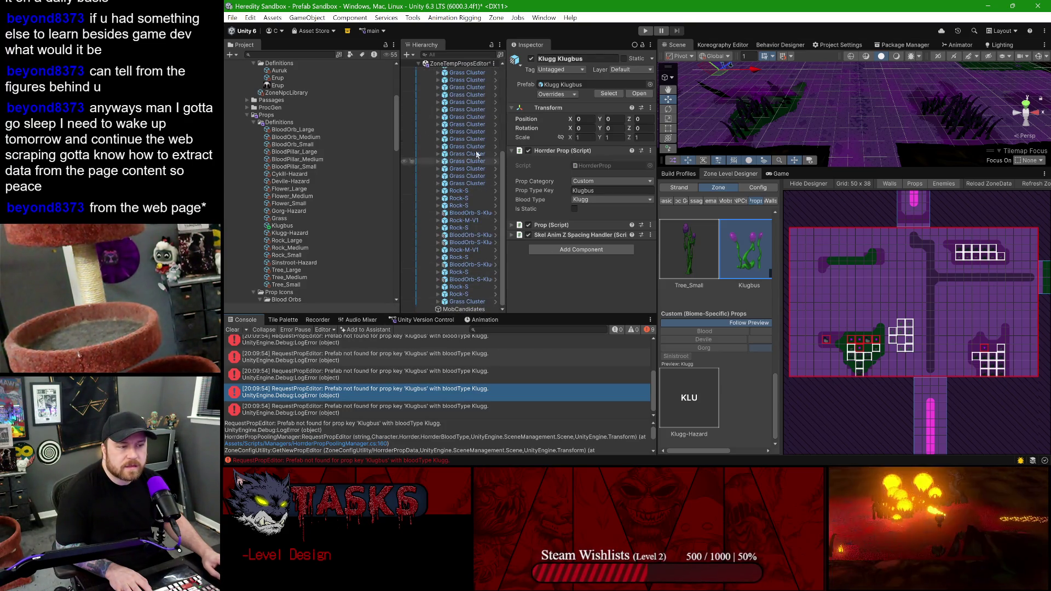
- Place a Klugg-Hazard prop on the Zone Level Designer grid
left_click(700, 413)
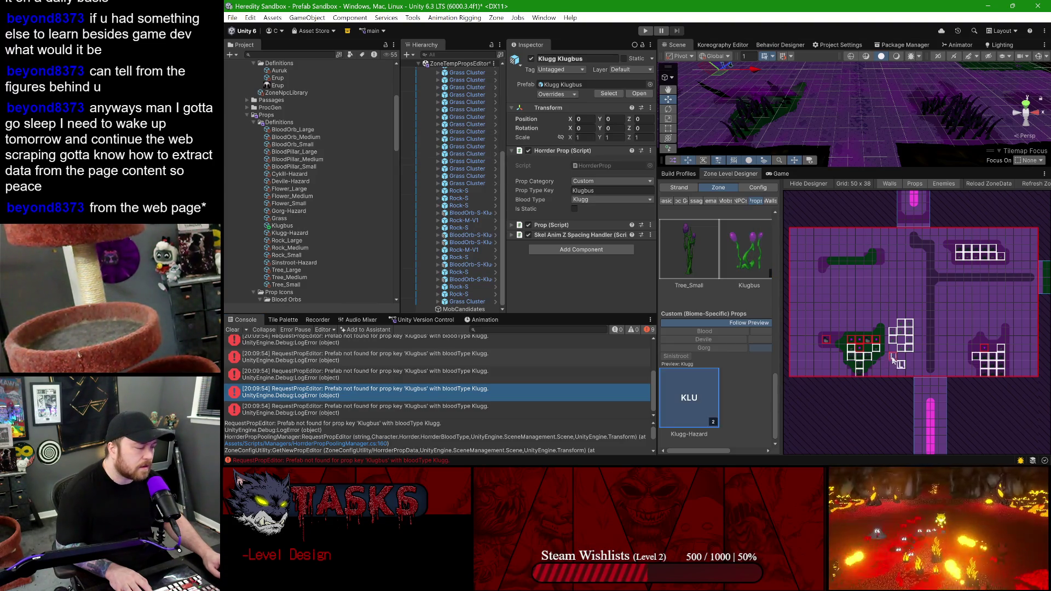
left_click(893, 357)
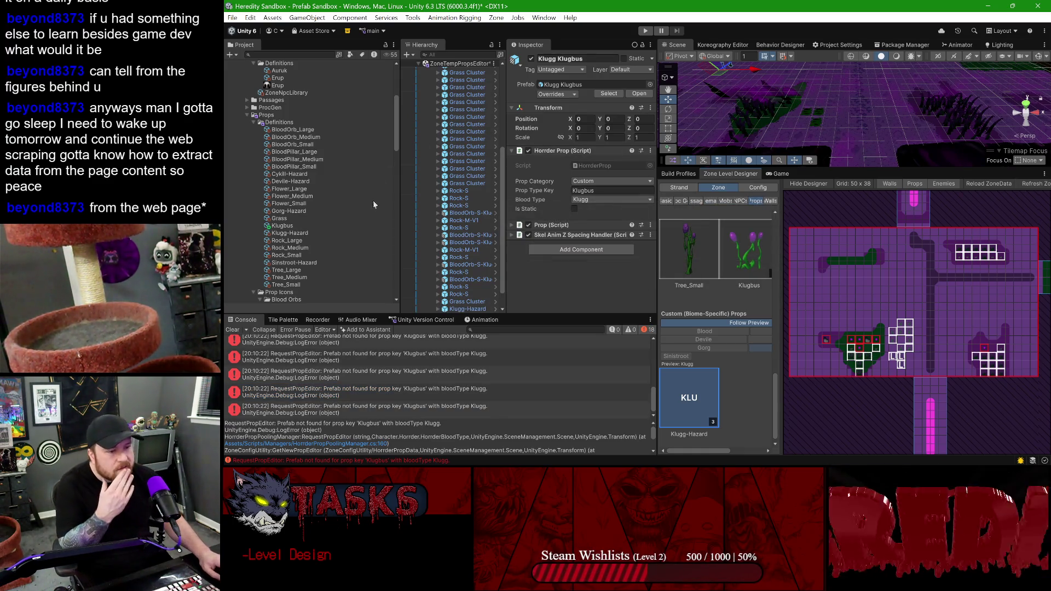
scroll(458, 284, "down", 2)
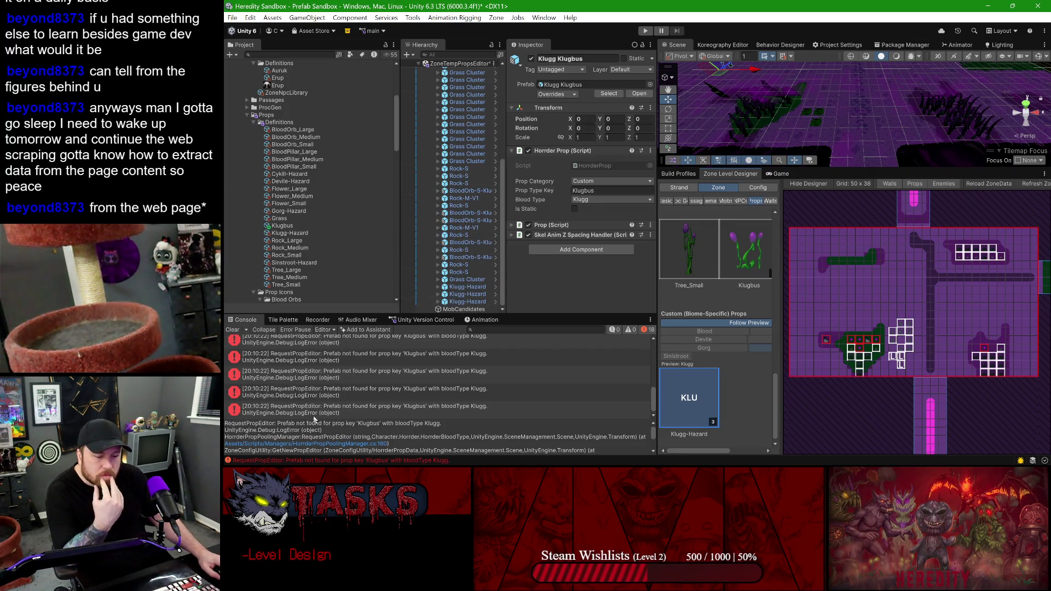
scroll(322, 410, "down", 1)
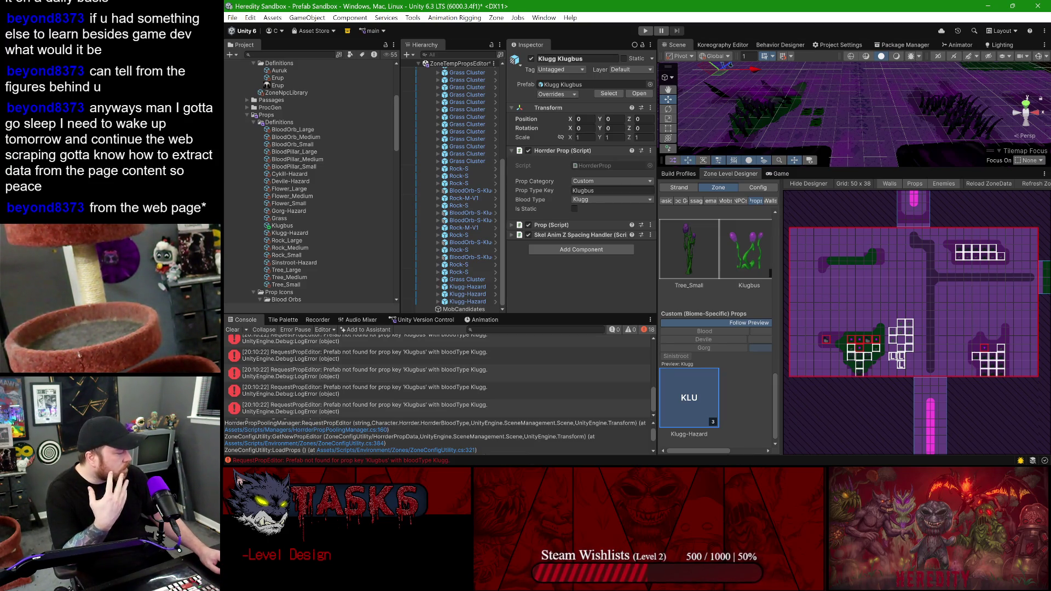
- Reselect Klugg Klugbus and open its Add Component list with an empty search
key("alt+Tab")
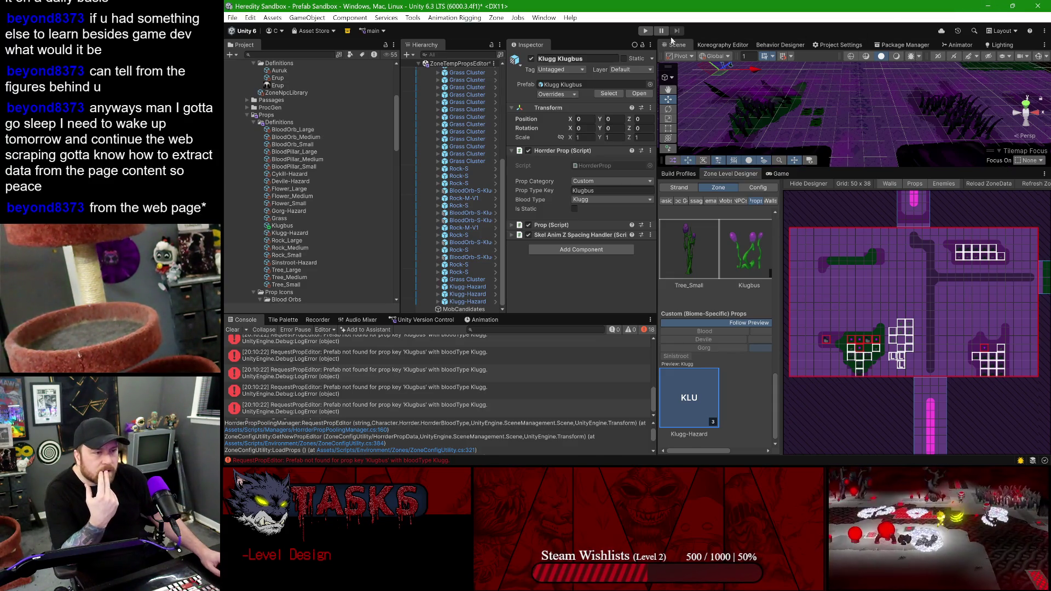
scroll(449, 164, "up", 5)
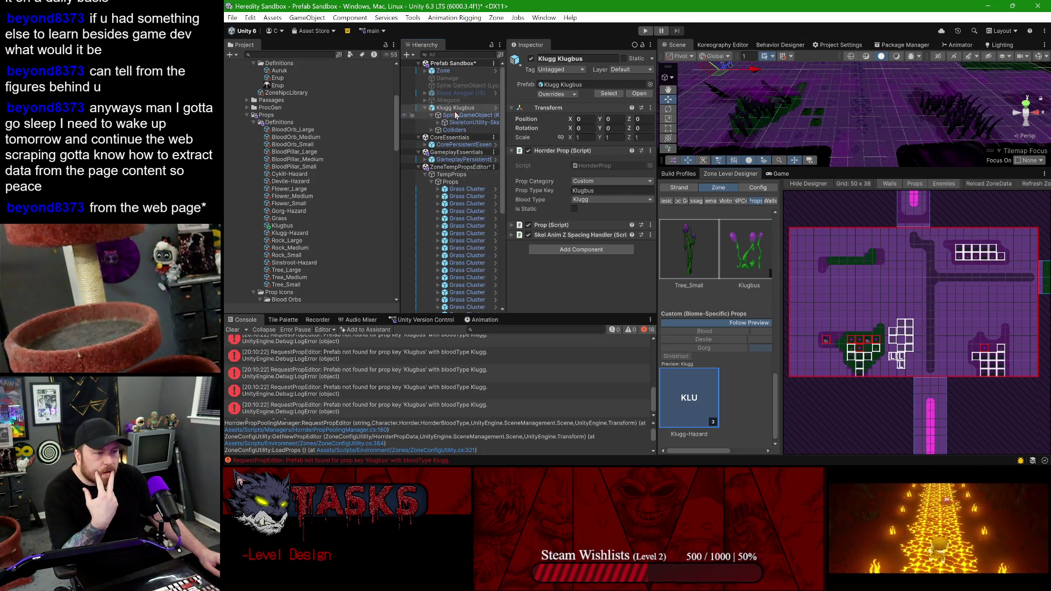
left_click(468, 115)
left_click(459, 108)
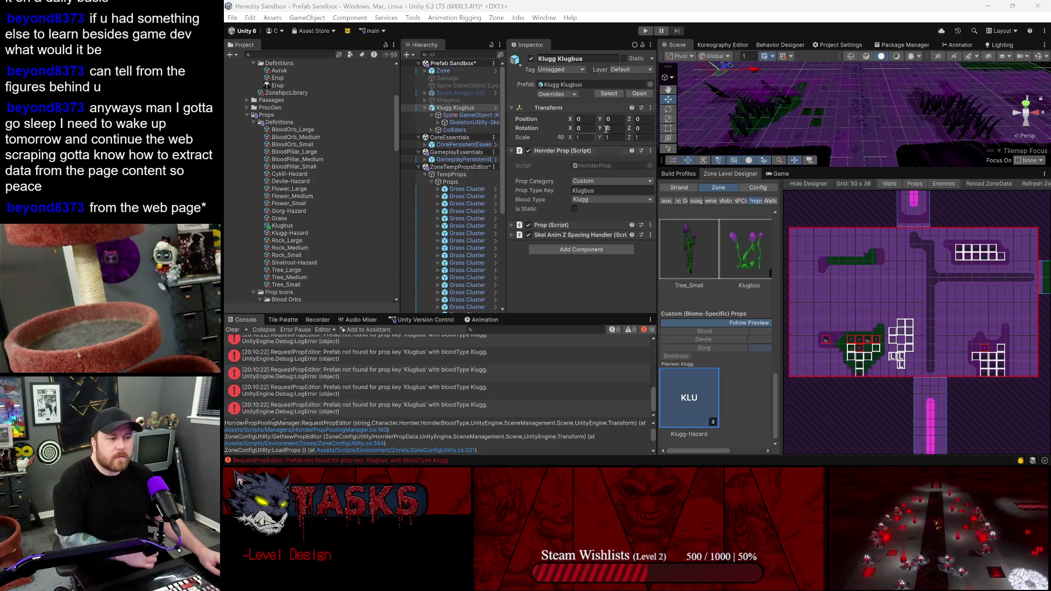
left_click(563, 250)
left_click(563, 250)
key("BackSpace")
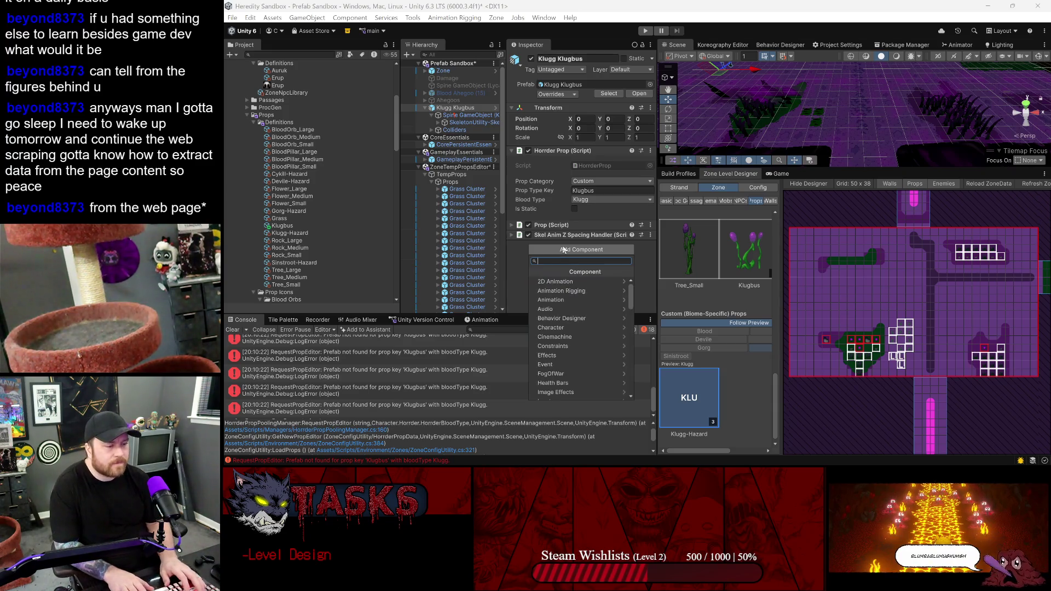
- Set the Klugbus definition's Category to Decorative and show the widened zone designer Config panel
left_click(334, 226)
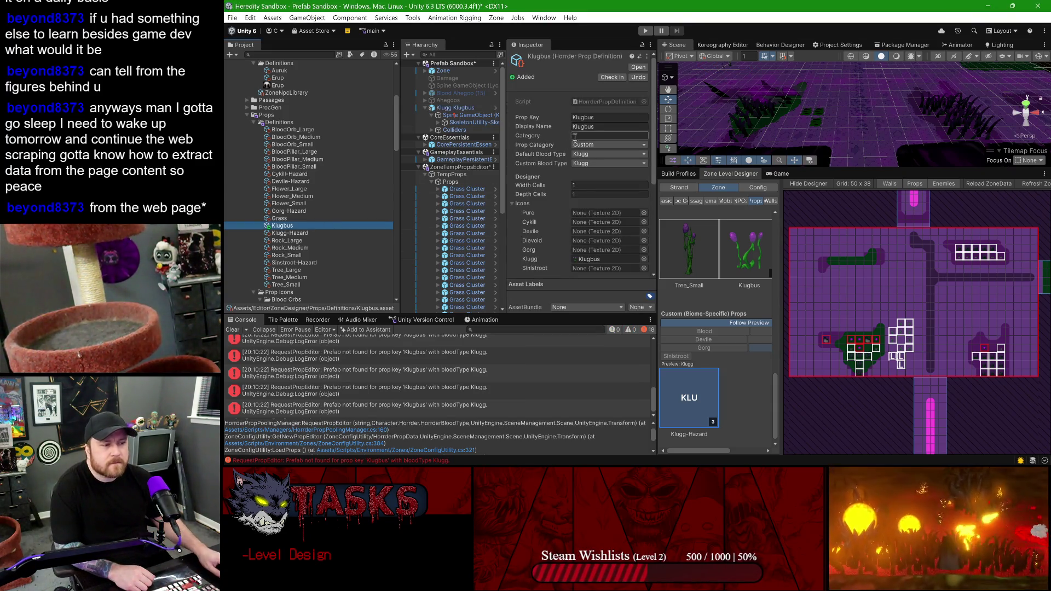
left_click(629, 136)
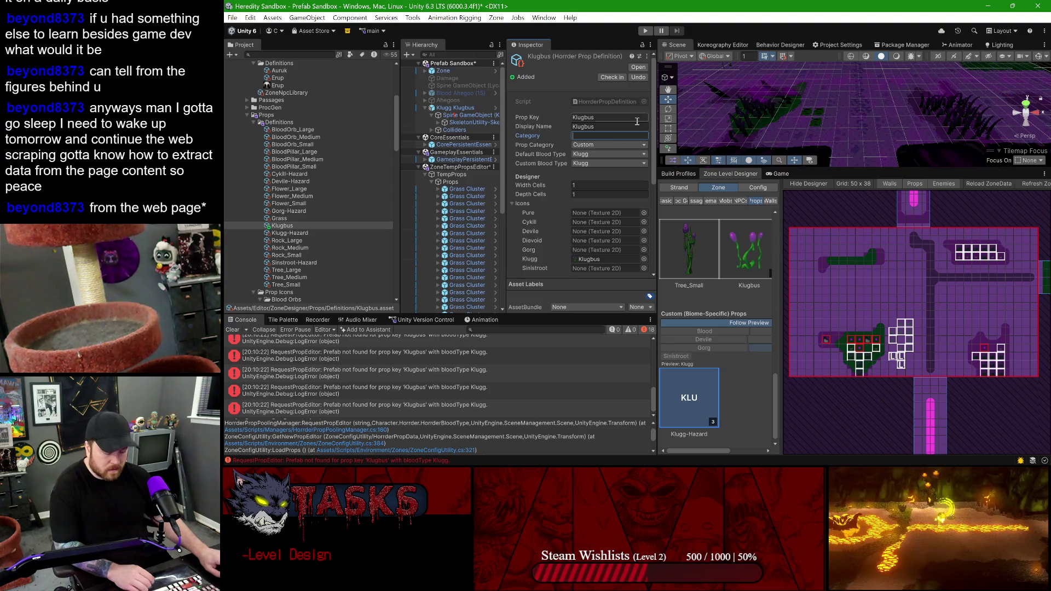
type("De")
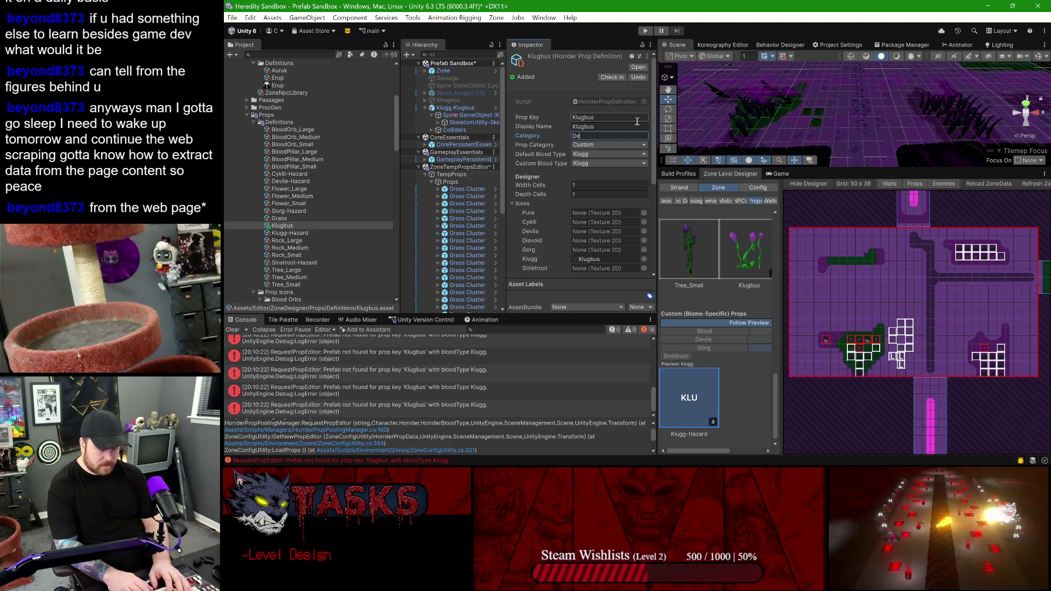
type("corative")
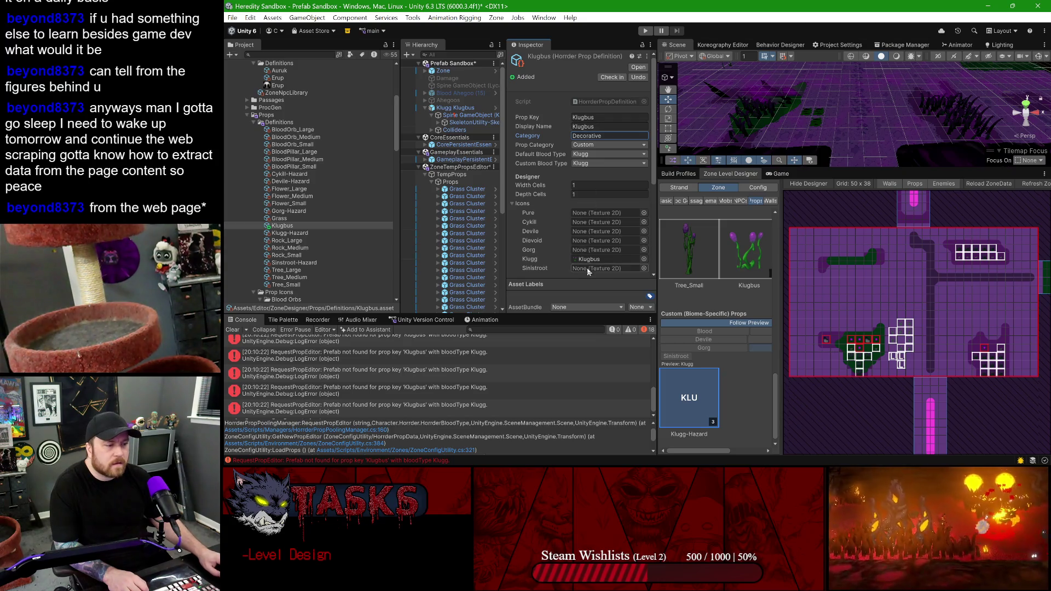
left_click(758, 187)
left_click_drag(780, 279, 889, 257)
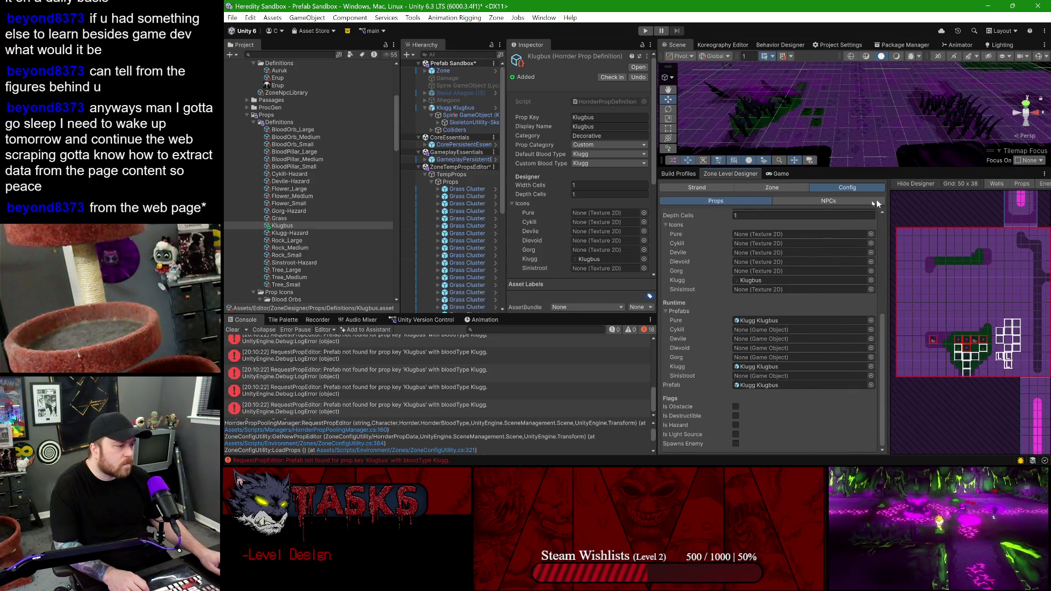
- Widen the Zone Level Designer, then open the Klugbus error's line in HorrderPropPoolingManager.cs
left_click_drag(638, 213, 542, 215)
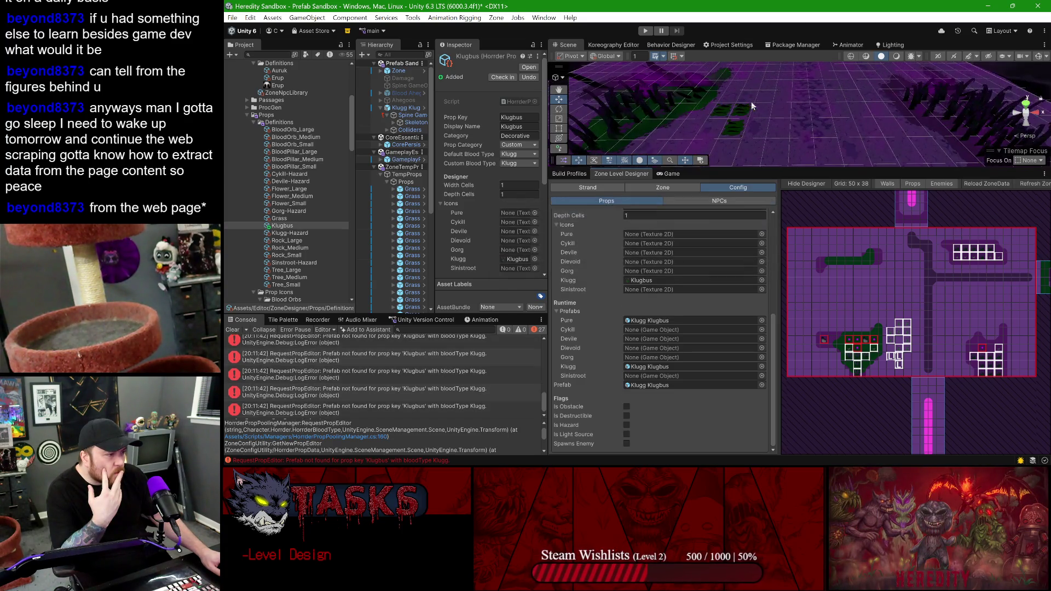
scroll(656, 247, "up", 5)
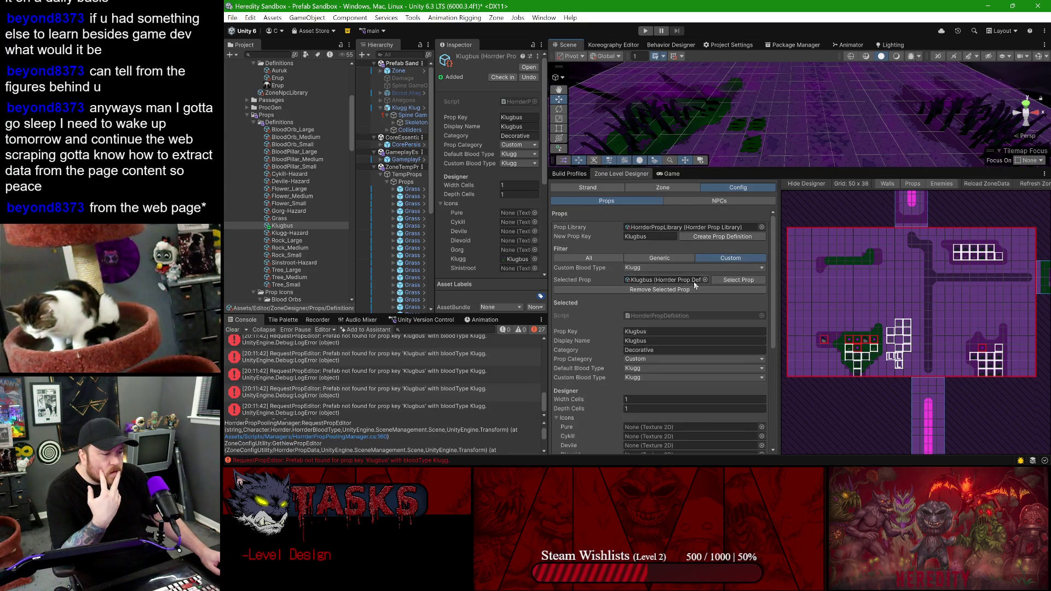
scroll(694, 281, "down", 4)
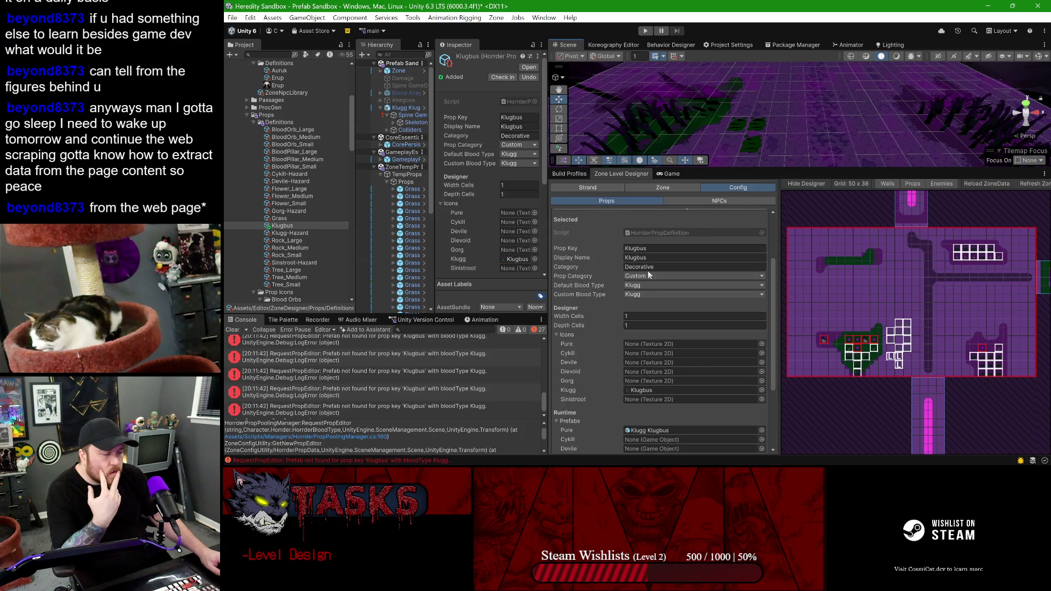
scroll(647, 350, "down", 5)
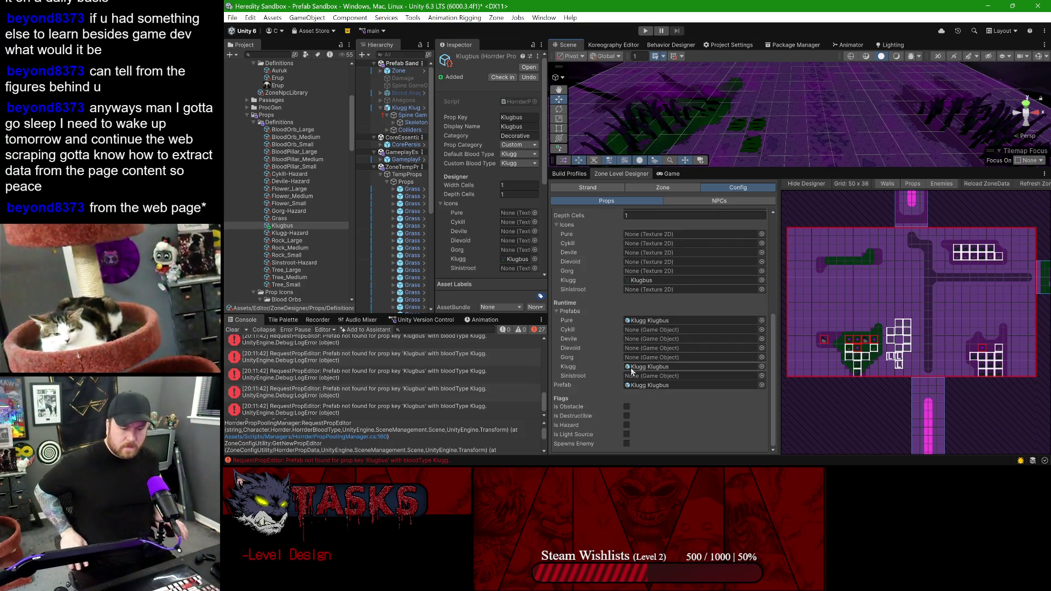
double_click(364, 353)
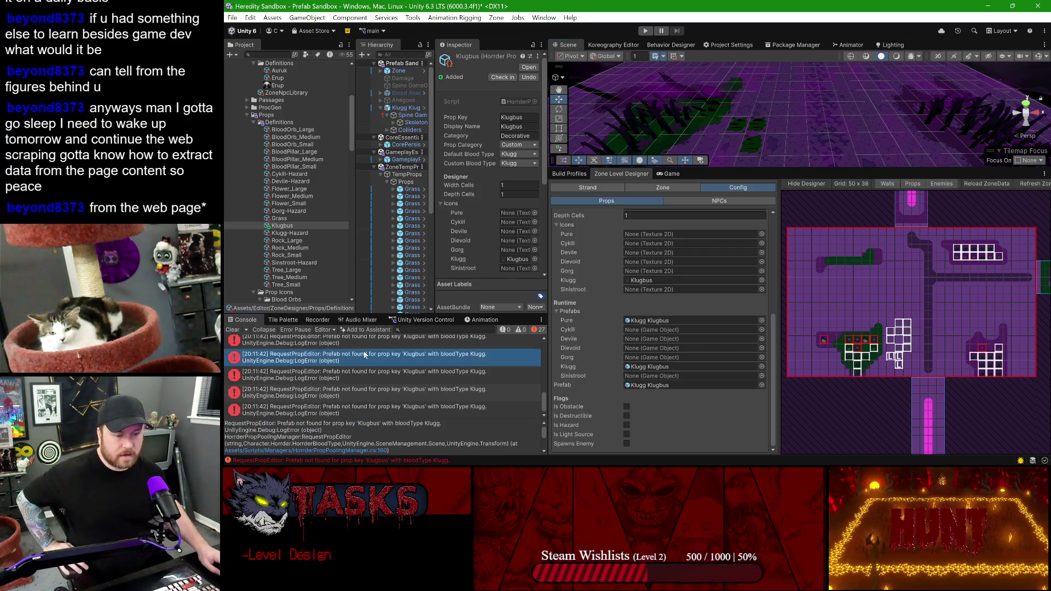
scroll(581, 350, "up", 5)
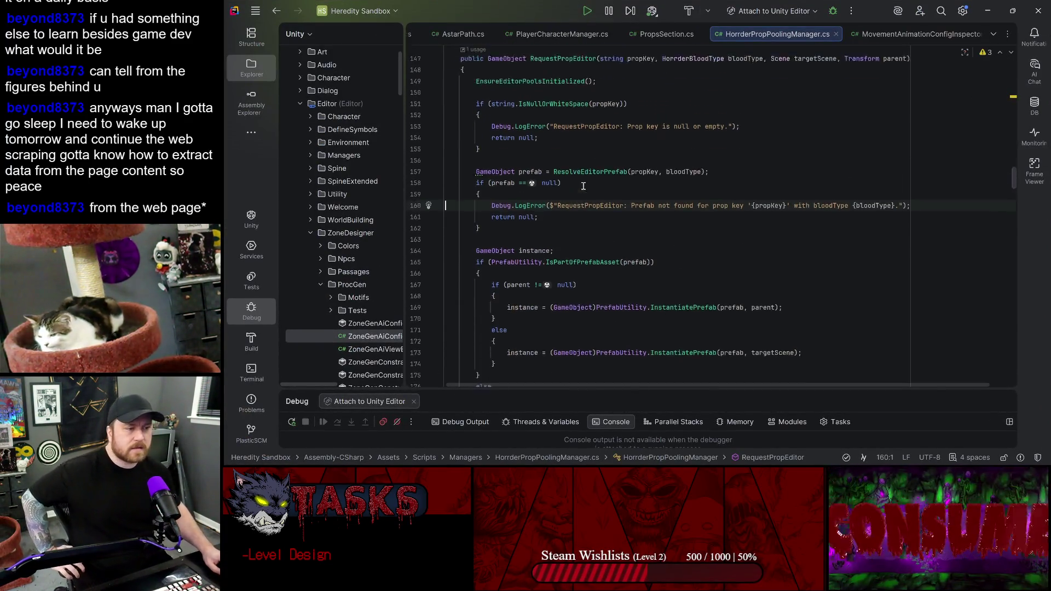
- Jump to the ResolveEditorPrefab declaration in Rider
double_click(588, 301)
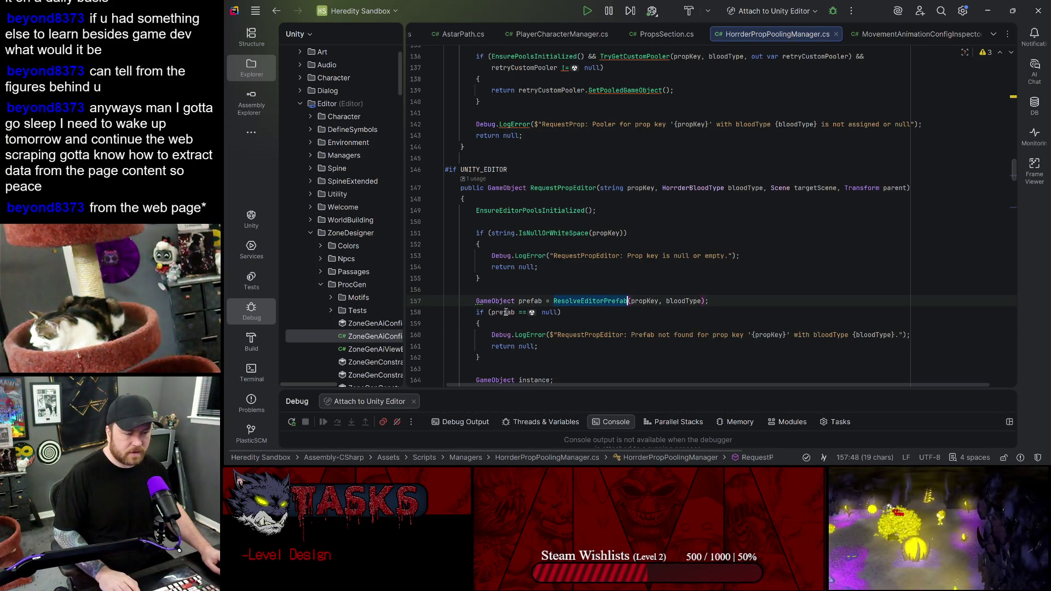
left_click(591, 301)
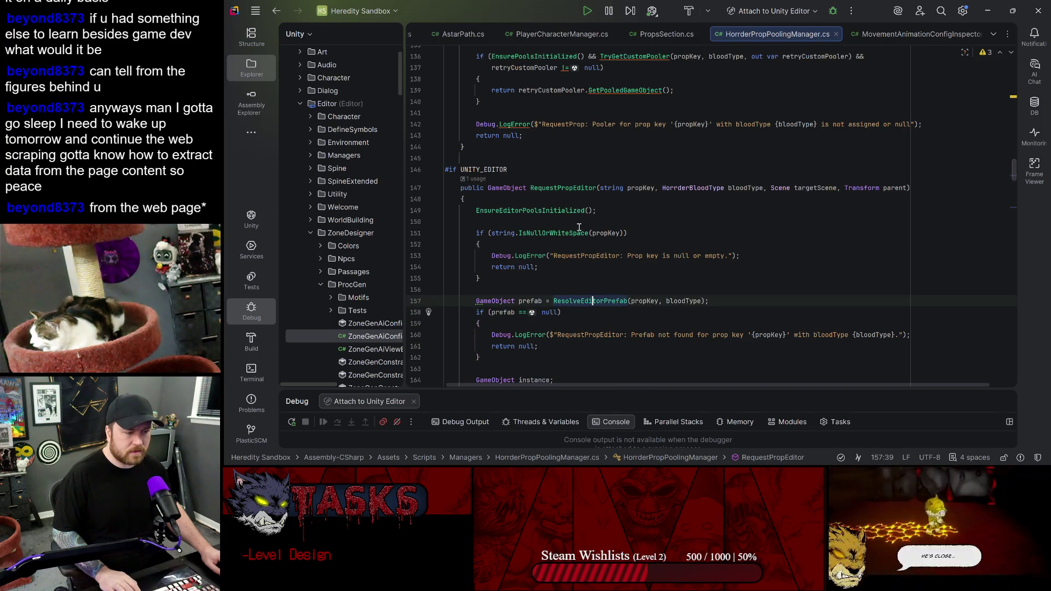
key("F12")
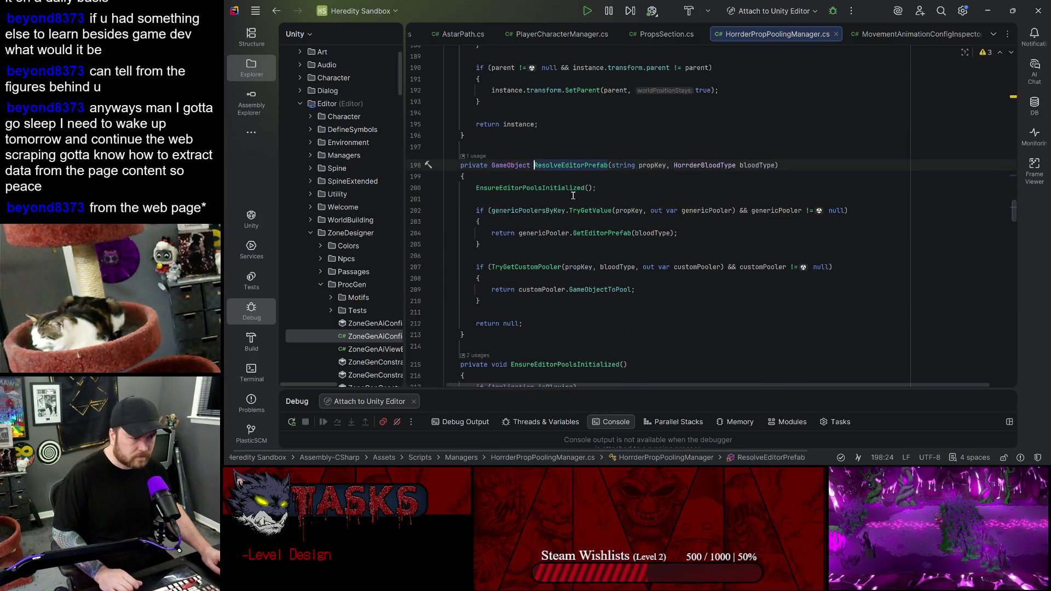
- Follow genericPoolersByKey, TryGetCustomPooler and customPoolersByBloodType, then return to Unity
double_click(528, 211)
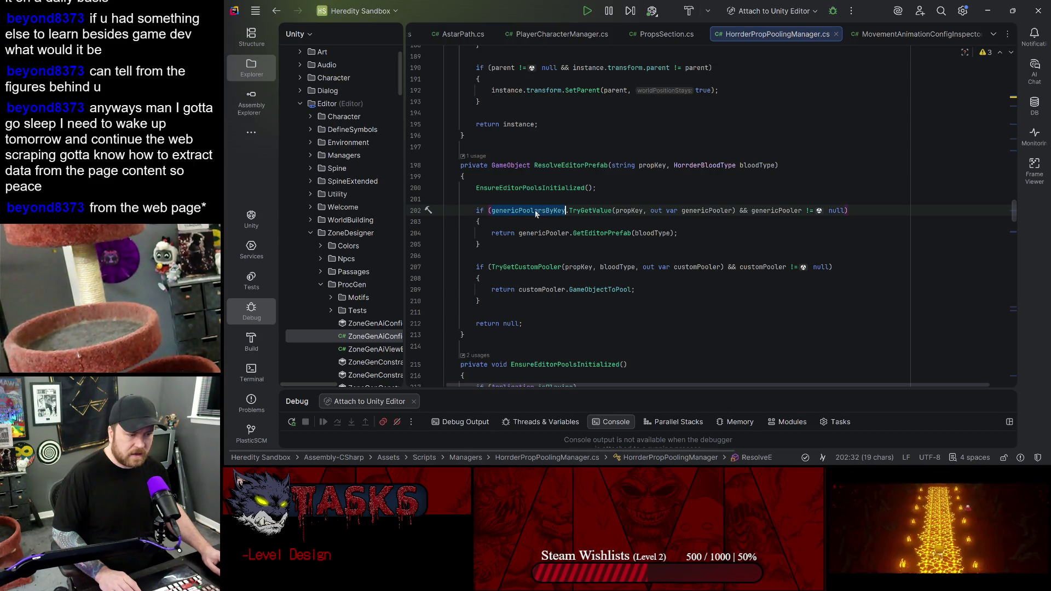
left_click(530, 267)
left_click(514, 267, "ctrl")
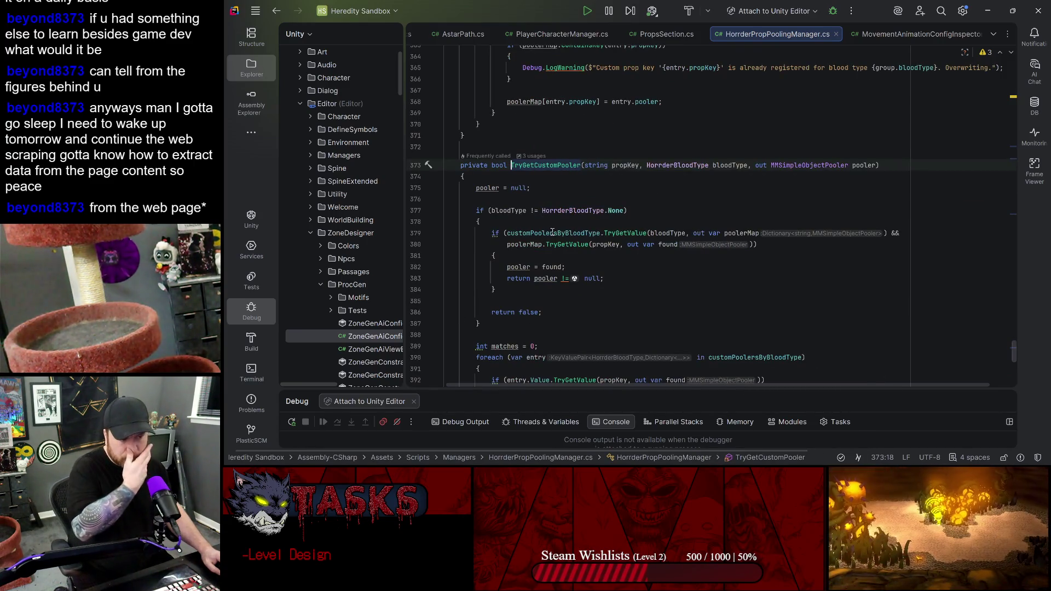
double_click(554, 233)
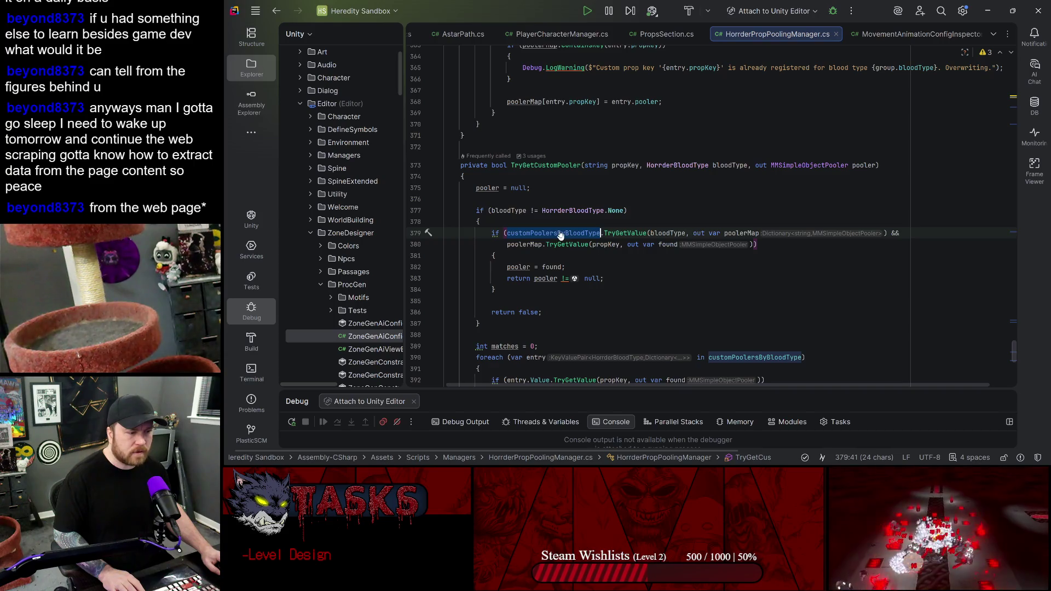
left_click(559, 233, "ctrl")
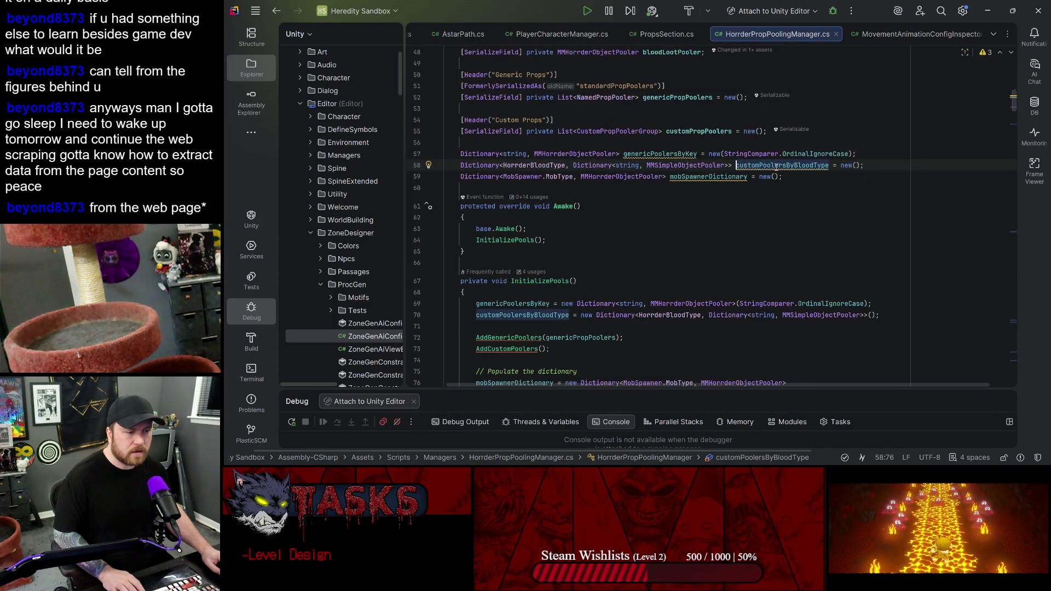
left_click(987, 10)
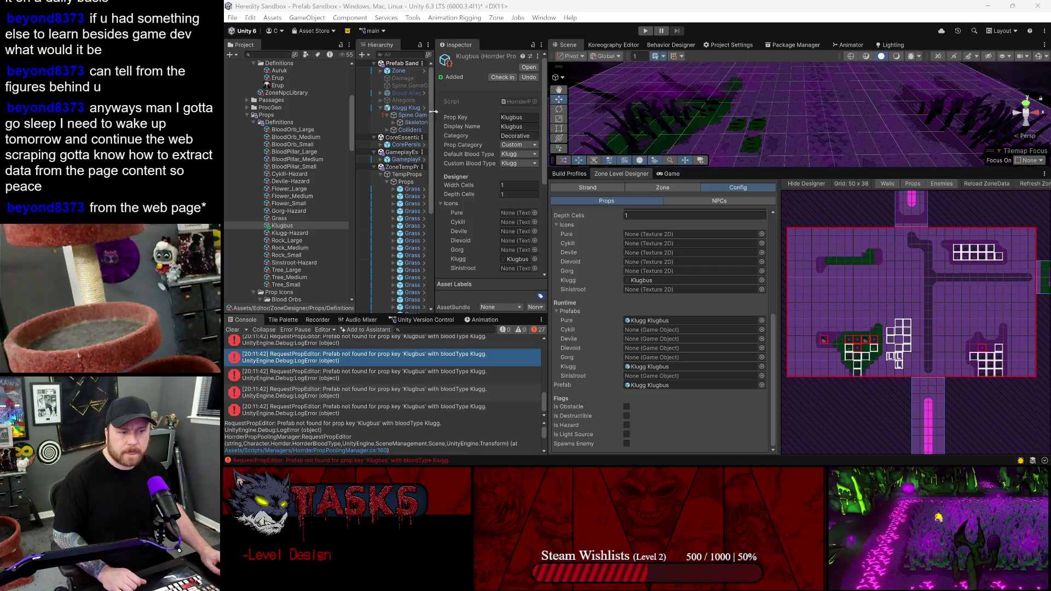
- Widen the Hierarchy and expand GameplayPersistentEssentials, its Object Pool and Managers, then go back to Rider
left_click_drag(433, 111, 454, 111)
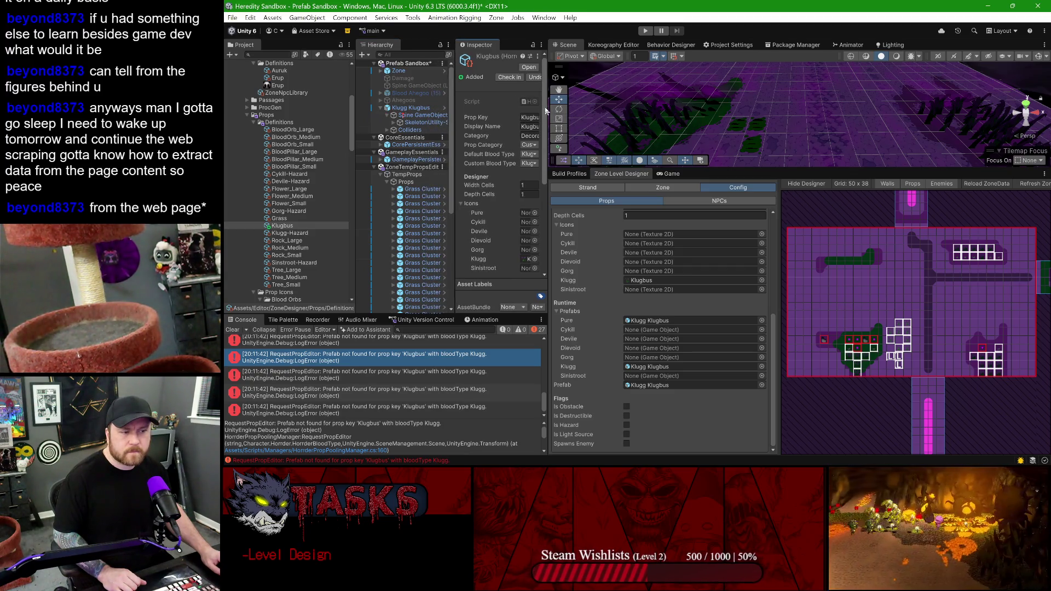
left_click_drag(551, 108, 637, 108)
left_click(416, 160)
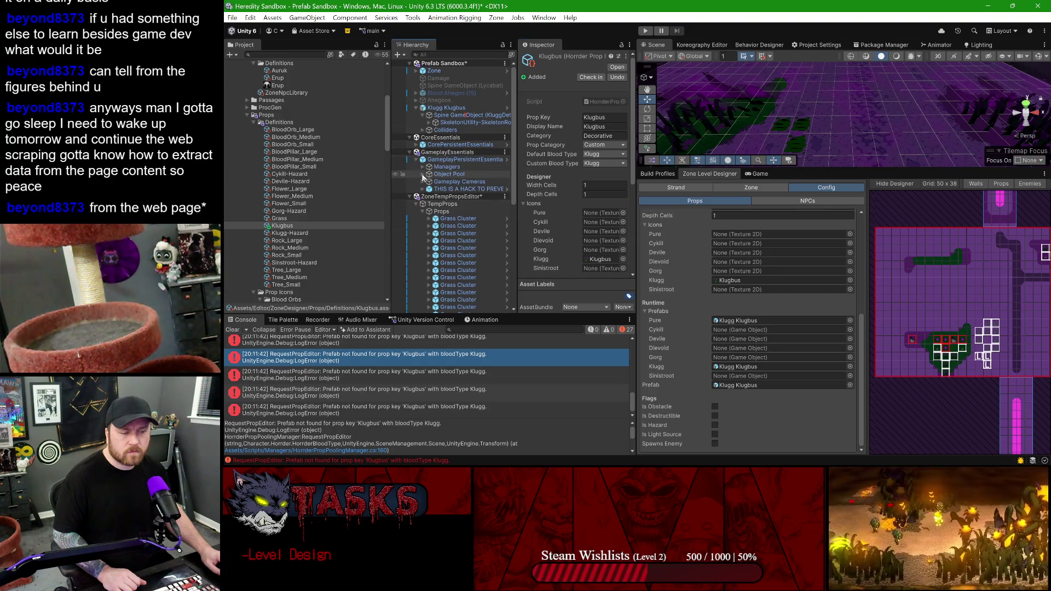
left_click(422, 174)
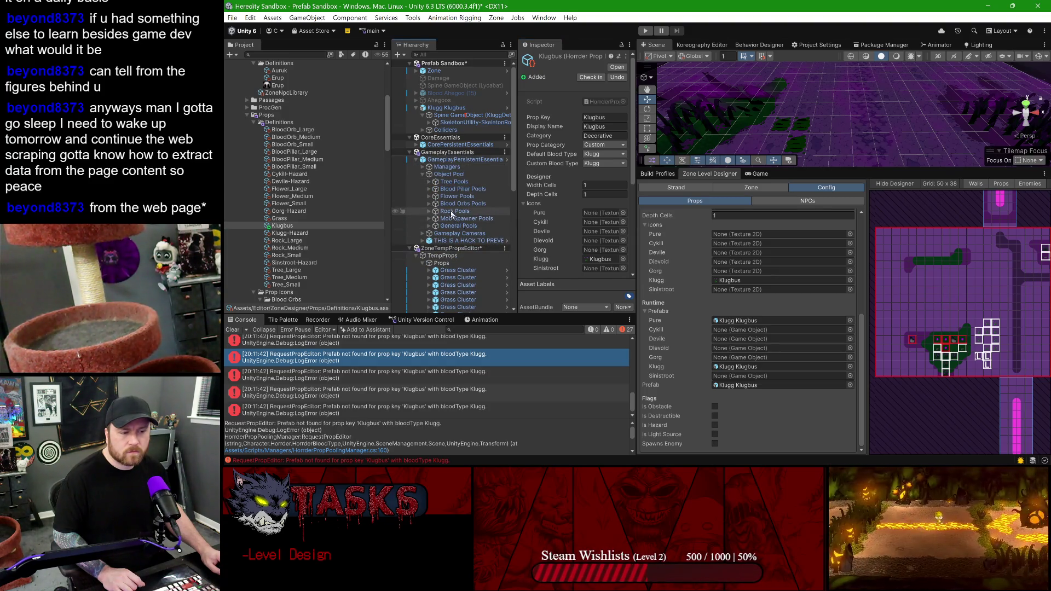
scroll(449, 153, "down", 2)
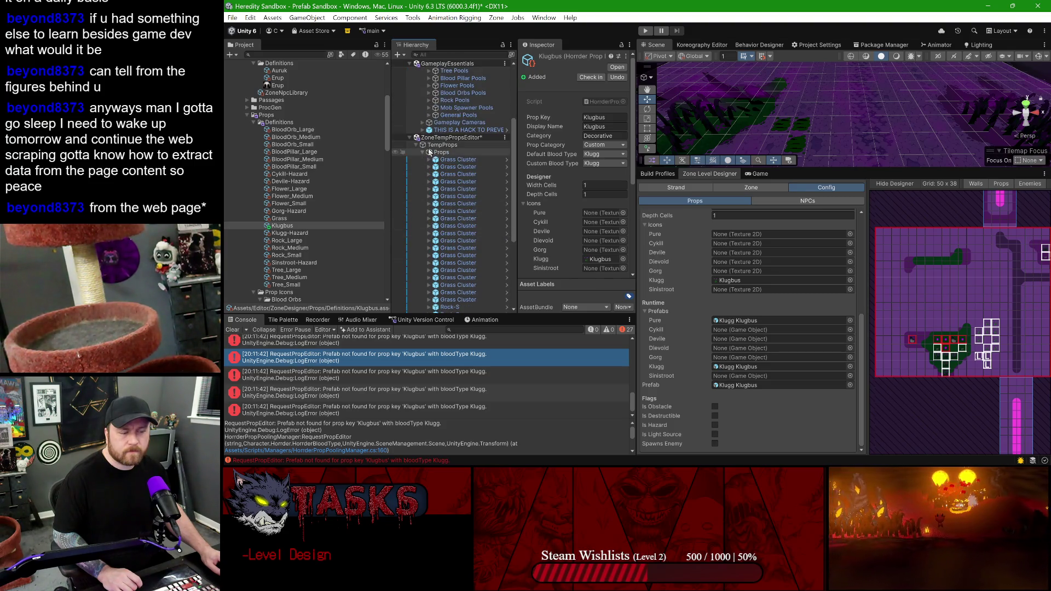
scroll(463, 181, "up", 2)
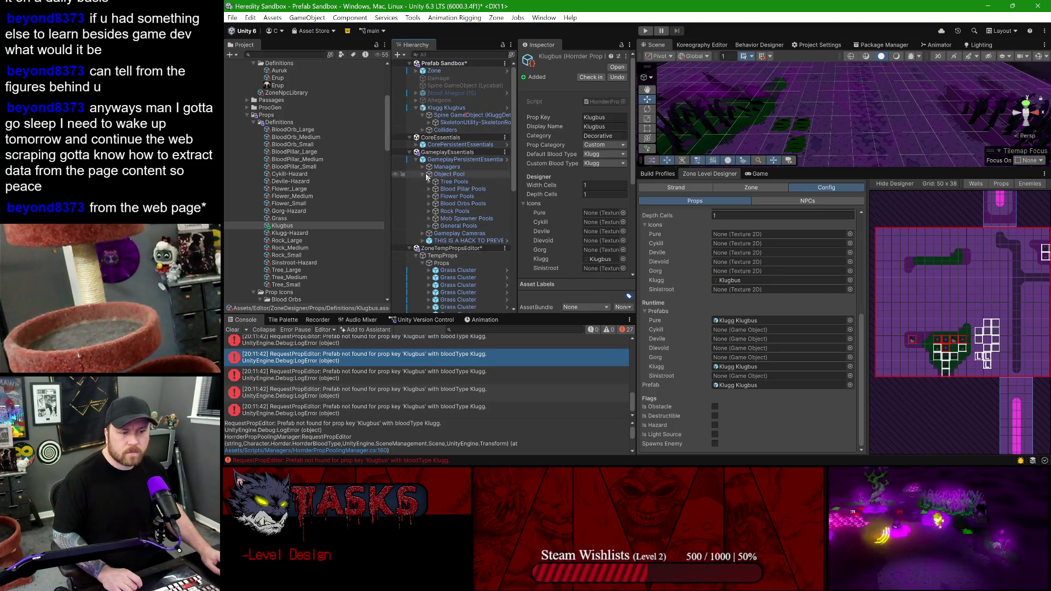
left_click(423, 167)
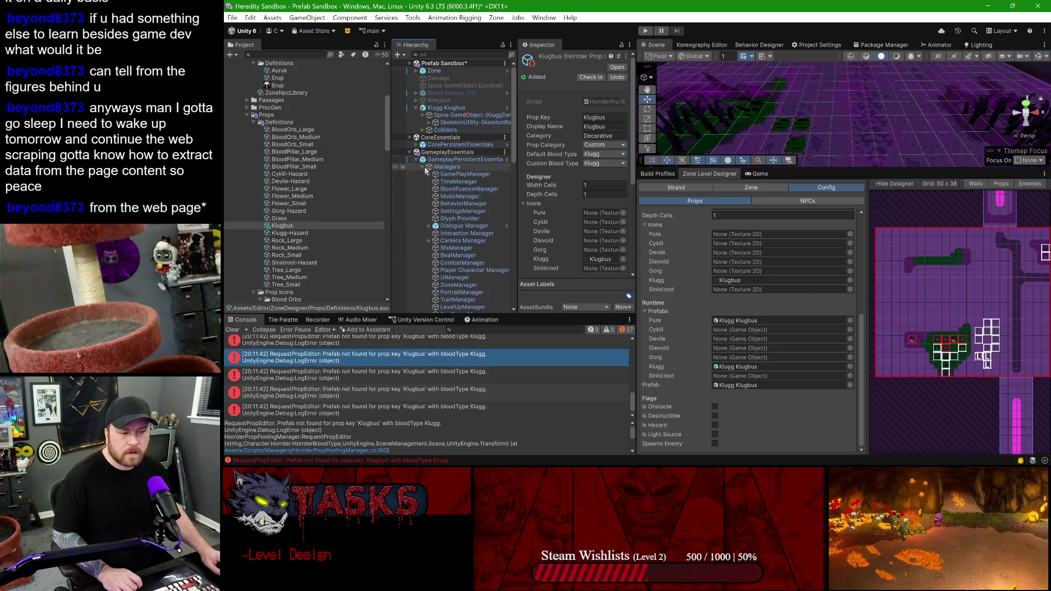
scroll(431, 179, "down", 5)
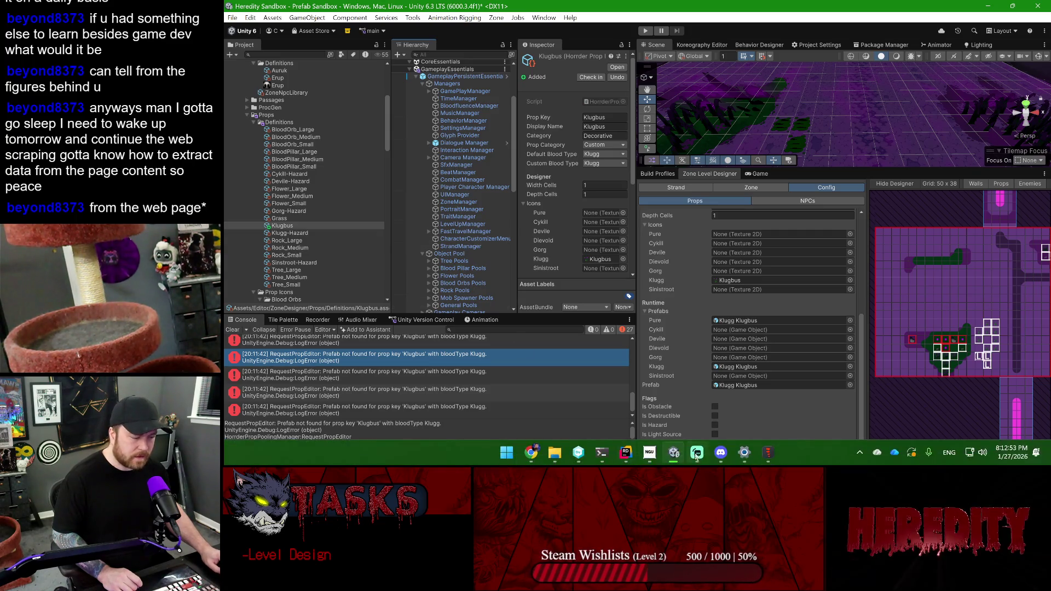
left_click(694, 454)
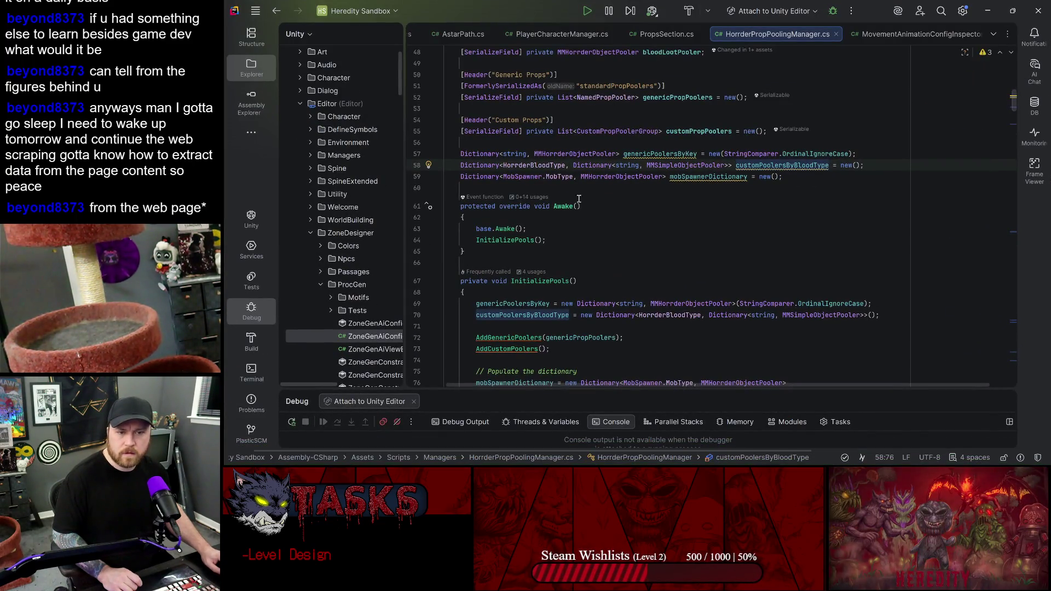
- Copy the HorrderPropPoolingManager class name in Rider and search the Unity Hierarchy for it
double_click(714, 165)
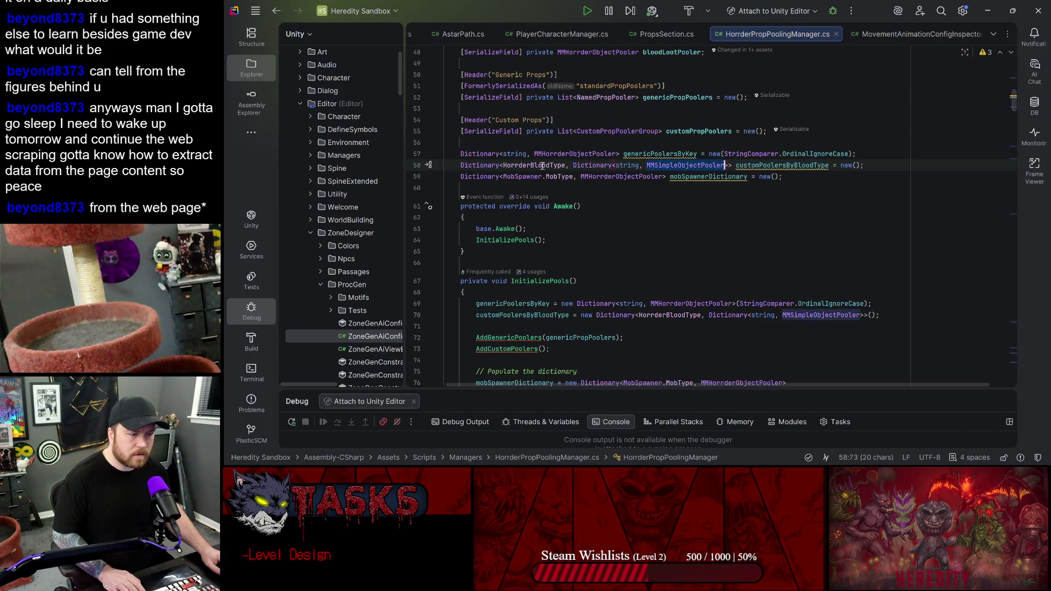
scroll(805, 181, "up", 7)
scroll(805, 180, "up", 6)
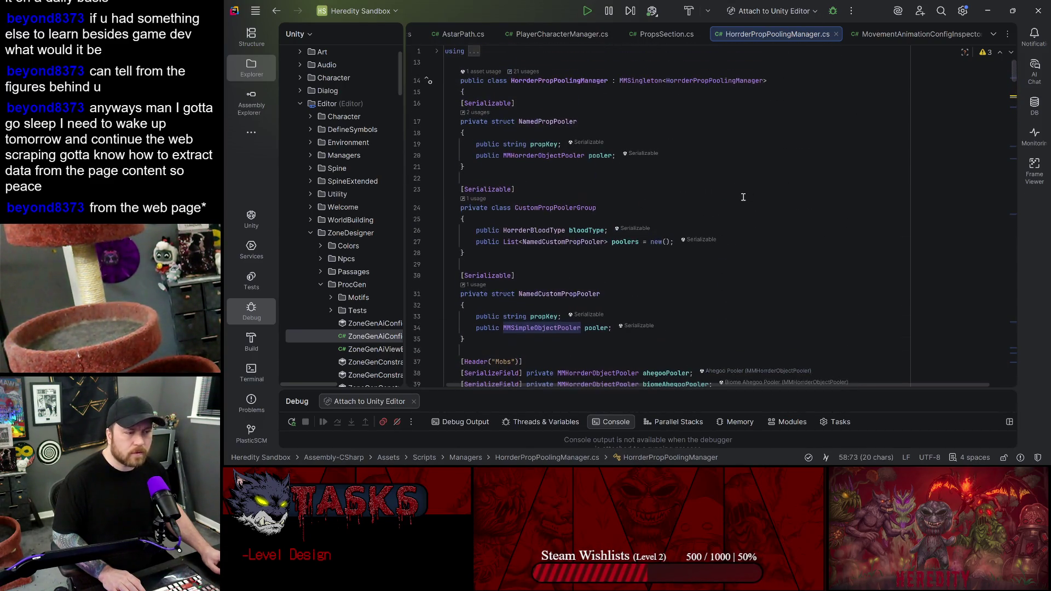
left_click(642, 80)
double_click(558, 80)
key("ctrl+c")
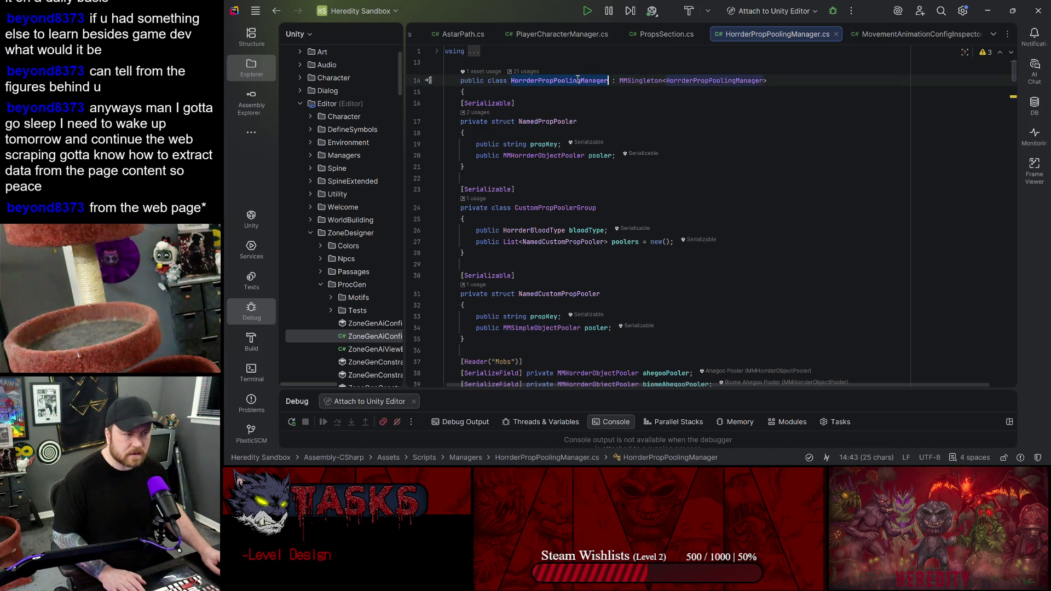
left_click(987, 11)
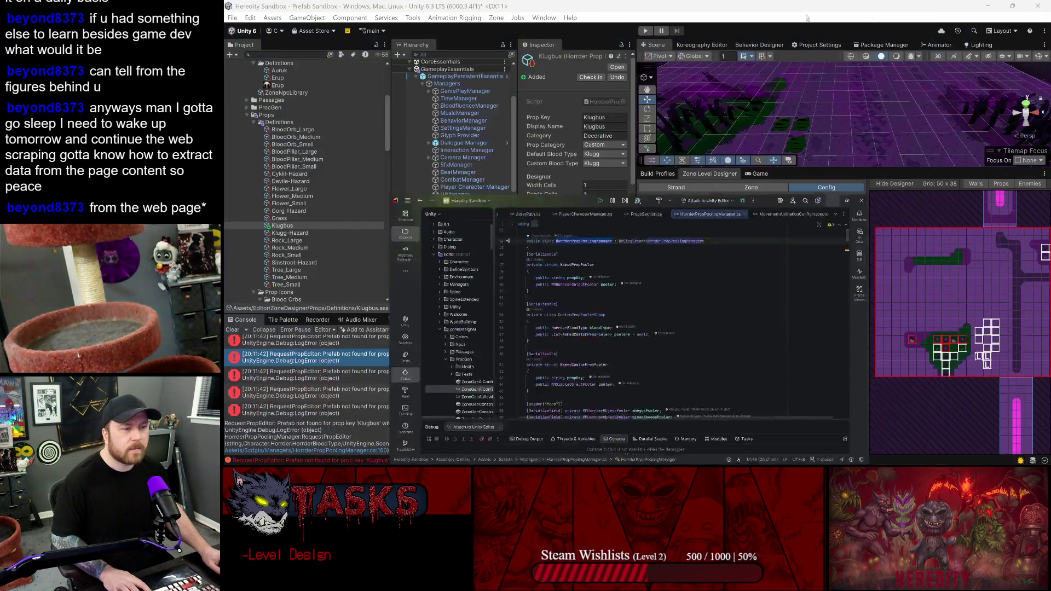
key("ctrl+v")
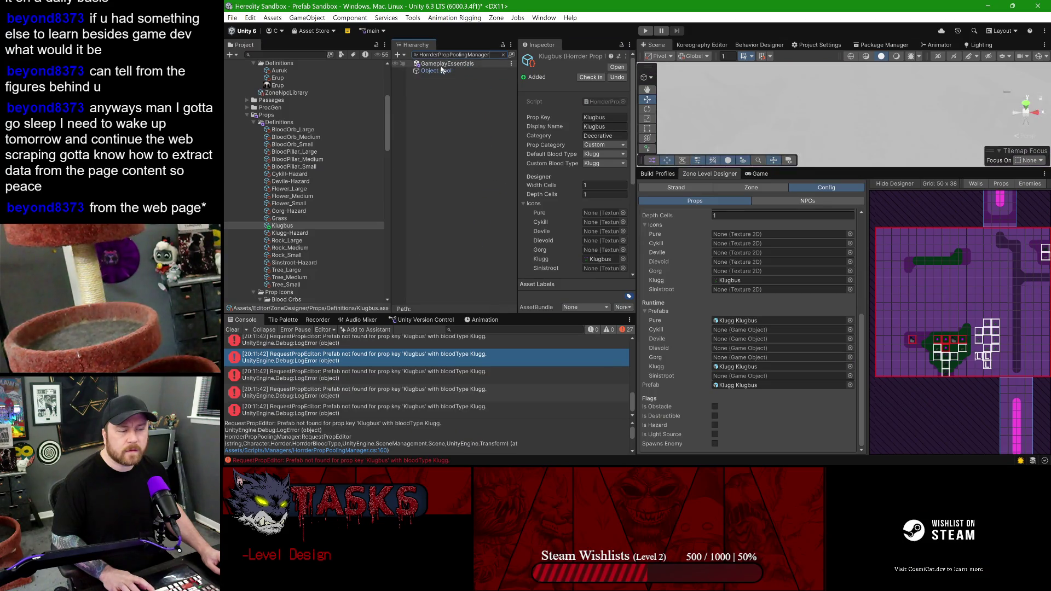
- Select Object Pool, widen the panels and collapse the BloodPillar_Large pooler entry
left_click(437, 71)
left_click_drag(636, 126, 751, 128)
left_click_drag(598, 144, 568, 144)
scroll(620, 171, "down", 10)
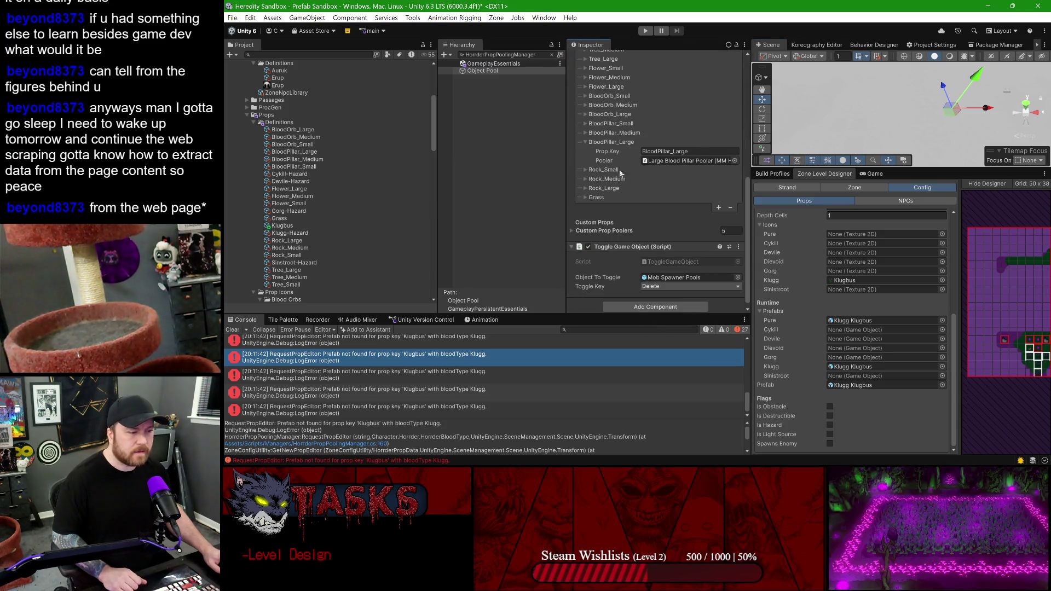
left_click(584, 142)
scroll(590, 144, "up", 5)
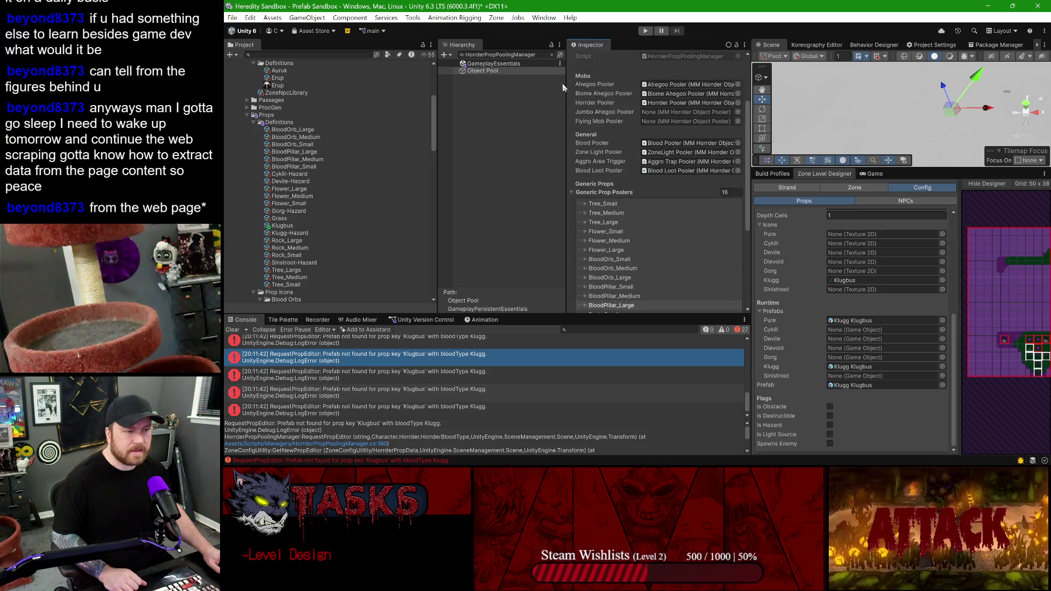
- Clear the Hierarchy search and open the GameplayPersistentEssentials prefab for editing
left_click(552, 55)
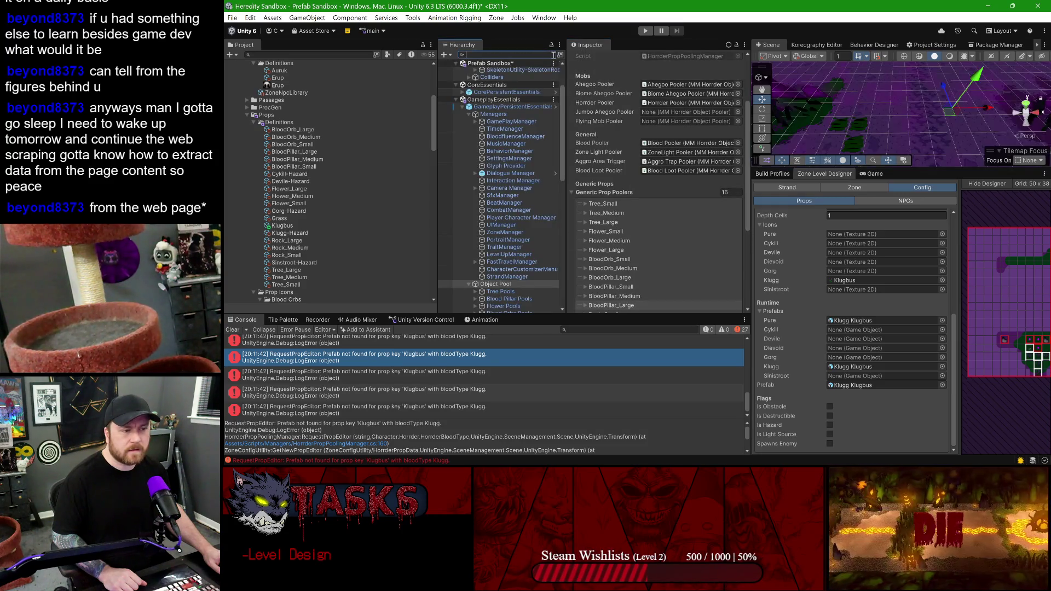
left_click(553, 107)
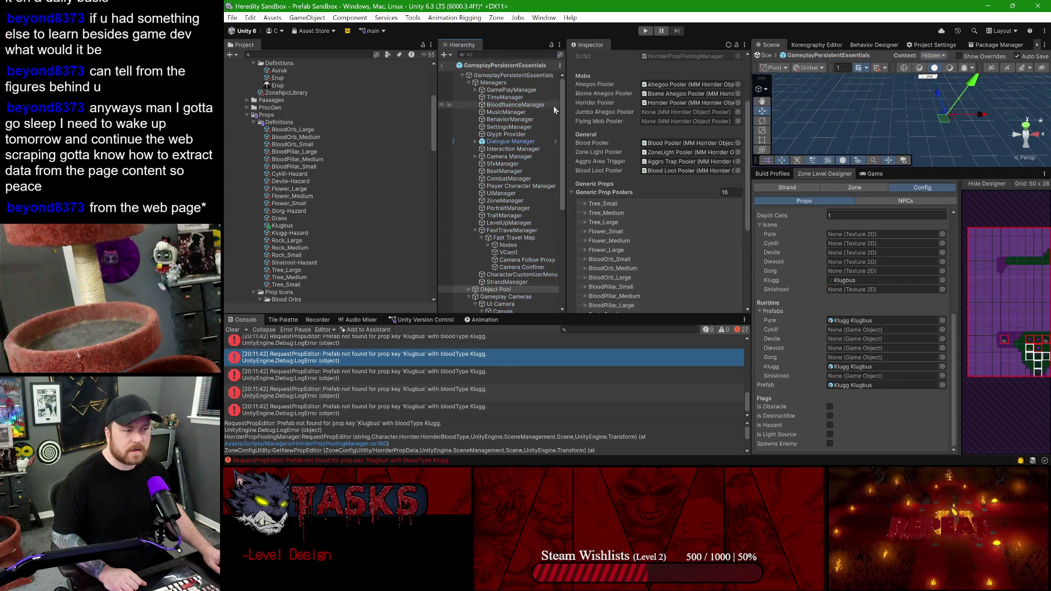
scroll(642, 218, "down", 5)
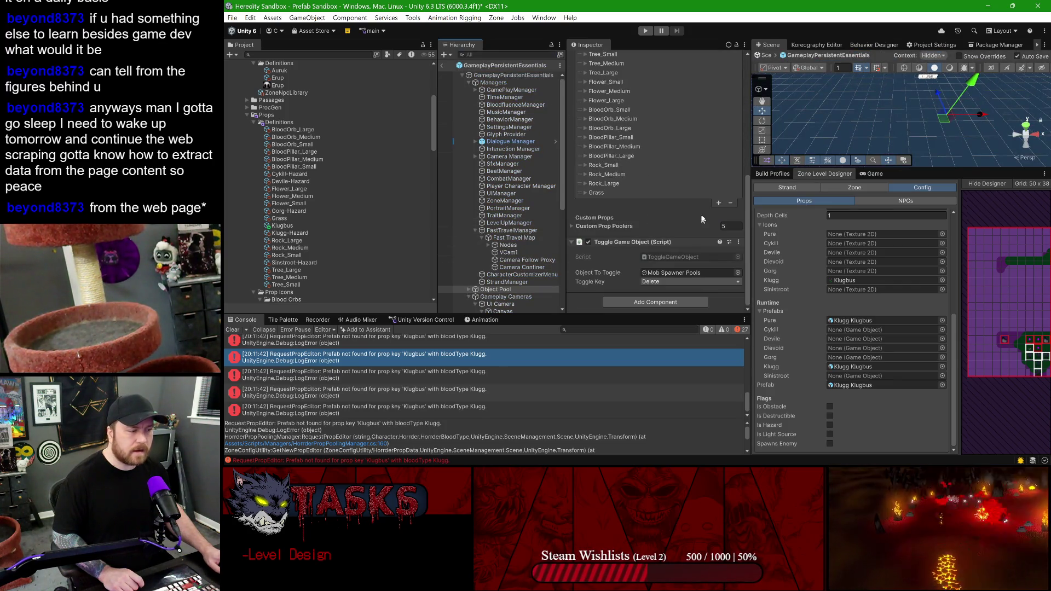
scroll(698, 215, "up", 2)
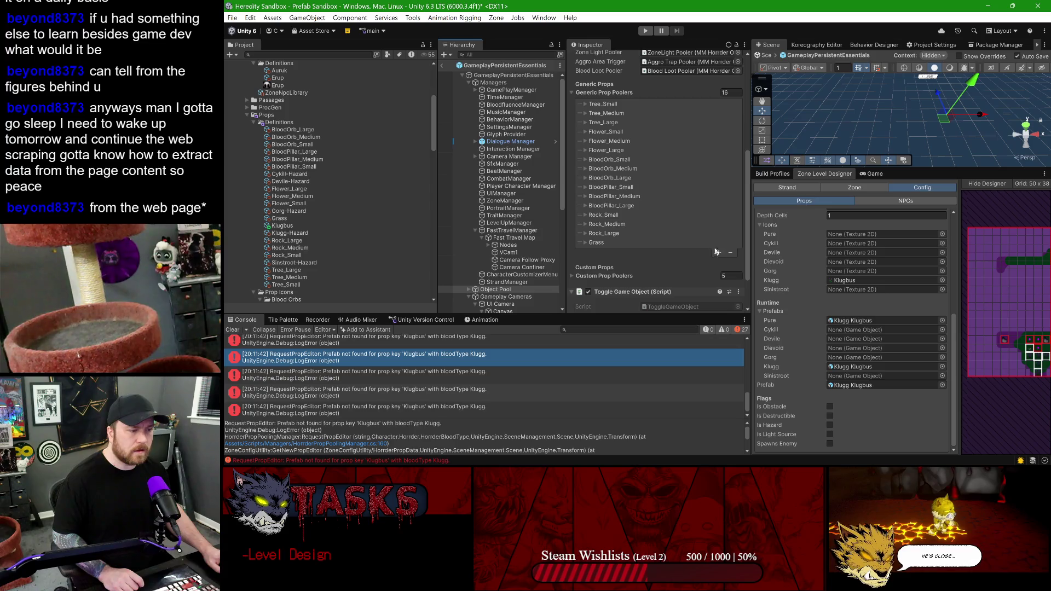
- Expand Custom Prop Poolers and collapse the existing Elements 0 through 4 to review them
left_click(575, 276)
scroll(584, 112, "down", 6)
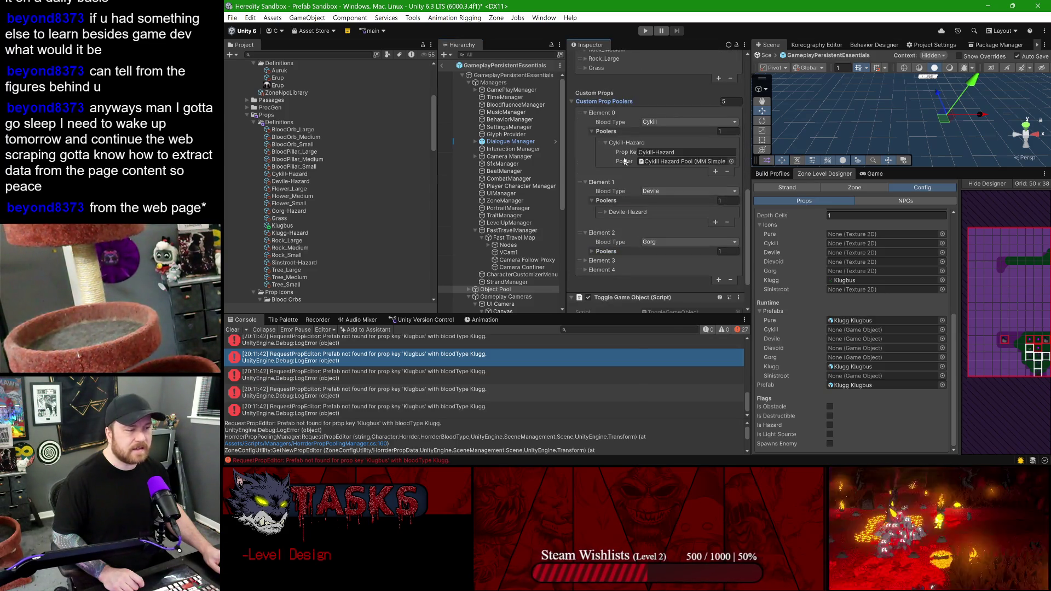
left_click(585, 112)
left_click(585, 121)
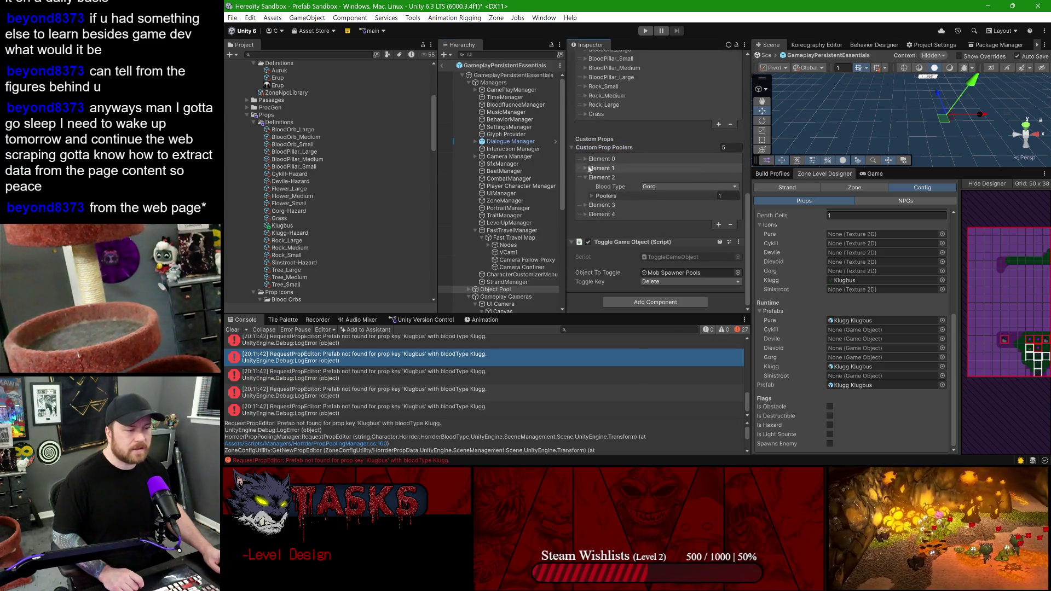
left_click(588, 178)
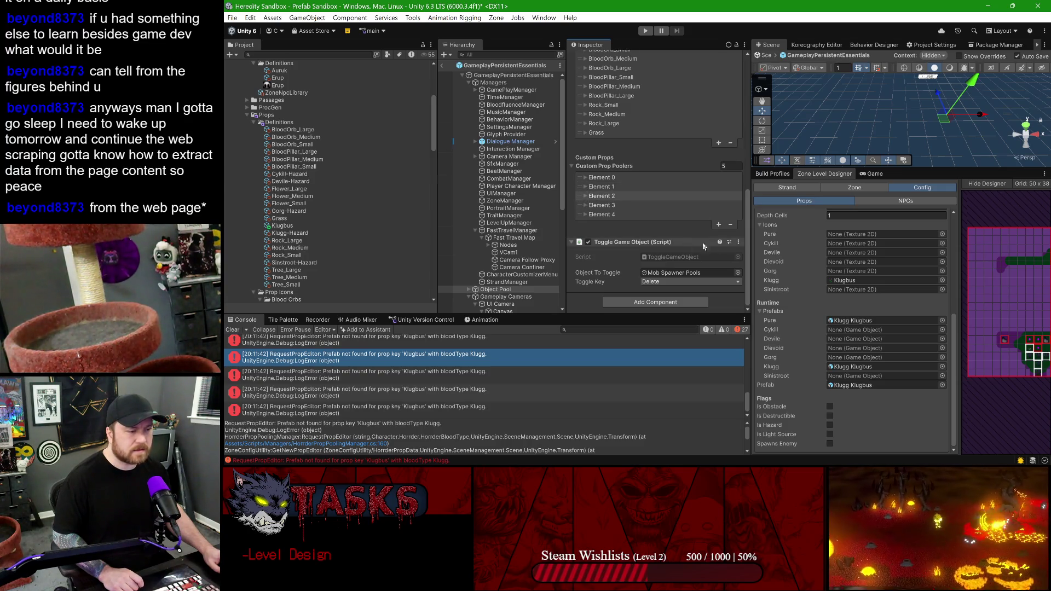
left_click(584, 214)
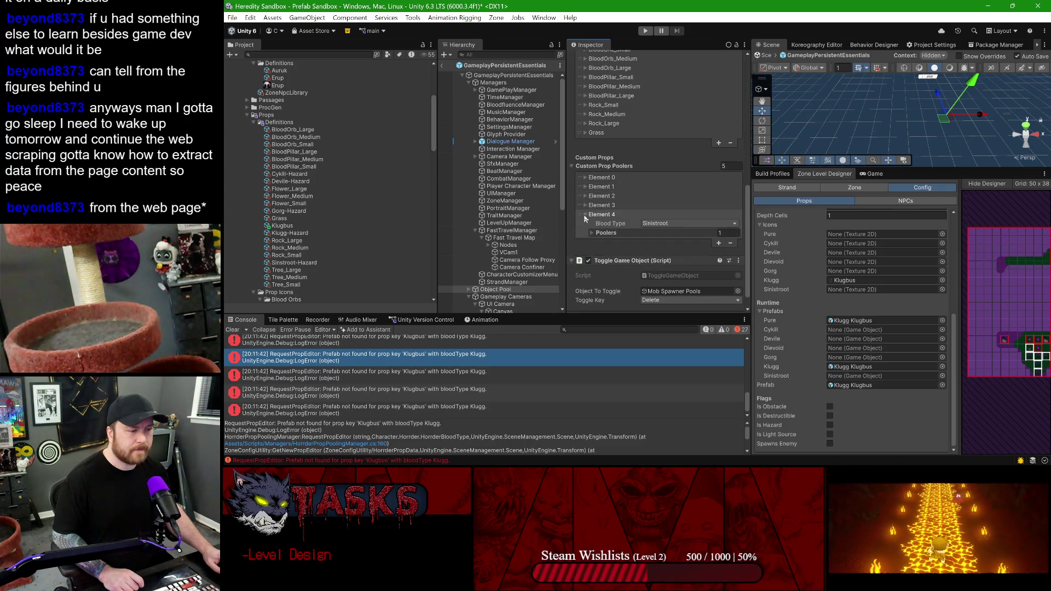
left_click(584, 215)
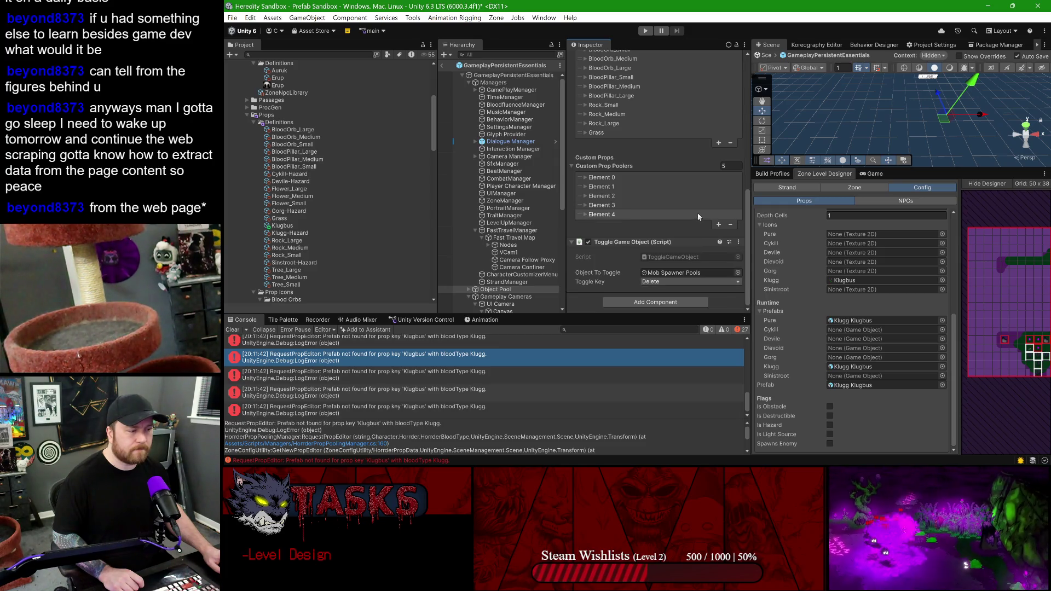
- Add a new custom pooler Element 5 with blood type Klugg
left_click(719, 224)
left_click(585, 224)
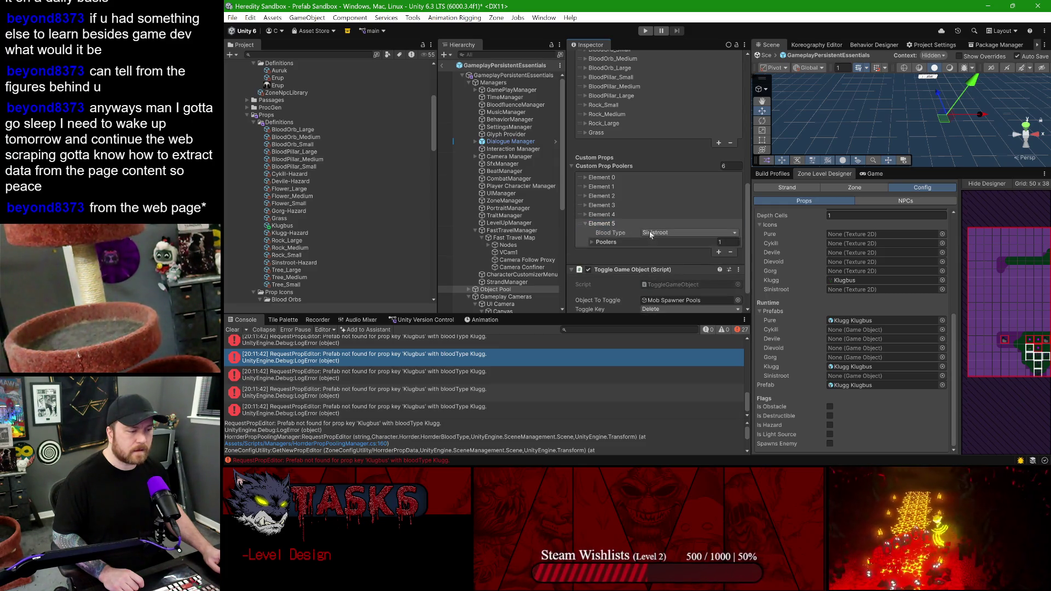
left_click(662, 232)
left_click(667, 316)
left_click(593, 242)
- Assign Klugg Hazard Pool as the new entry's pooler under the Sinstroot-Hazard key
scroll(626, 241, "down", 1)
left_click(605, 229)
left_click(663, 240)
left_click(661, 248)
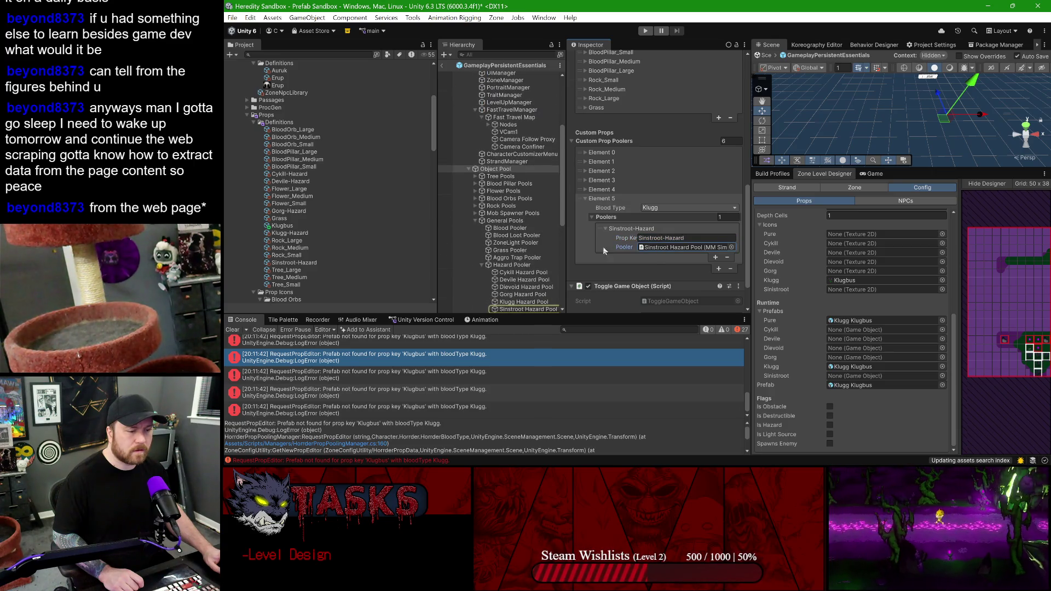
scroll(618, 250, "down", 1)
scroll(521, 240, "down", 2)
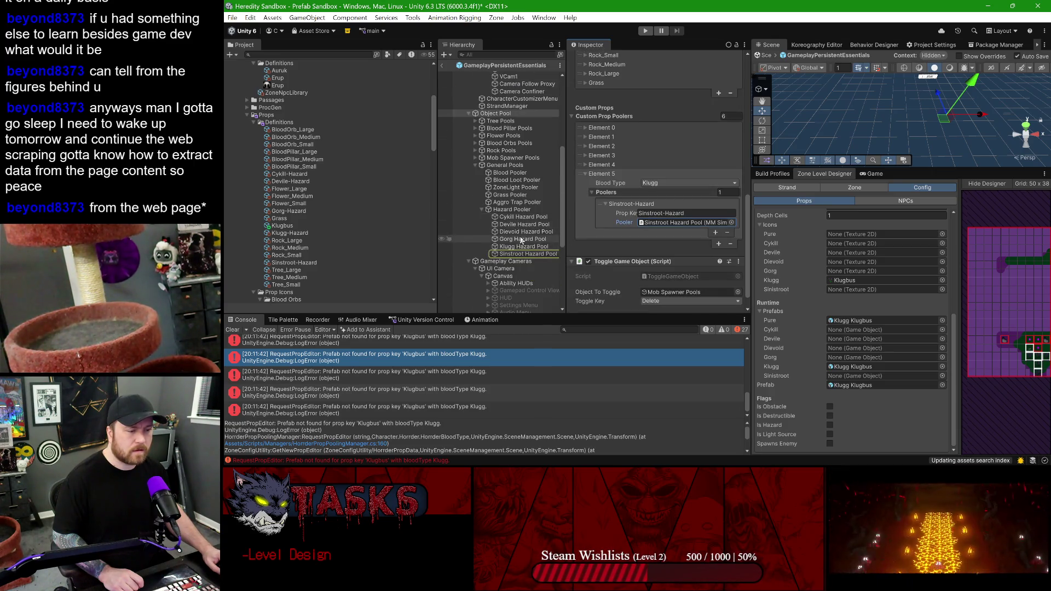
left_click_drag(513, 247, 669, 222)
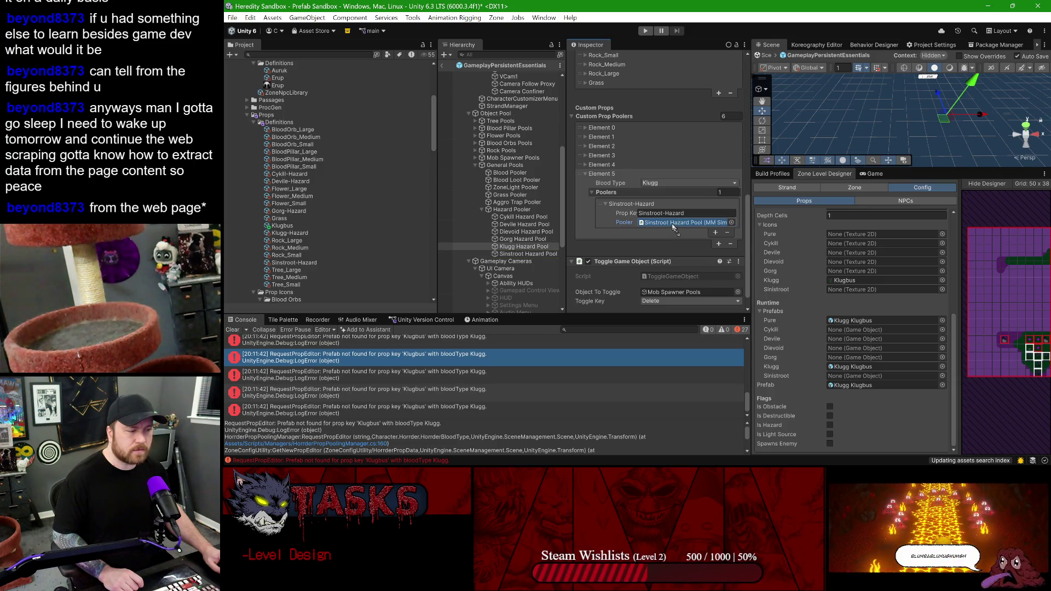
left_click(523, 247)
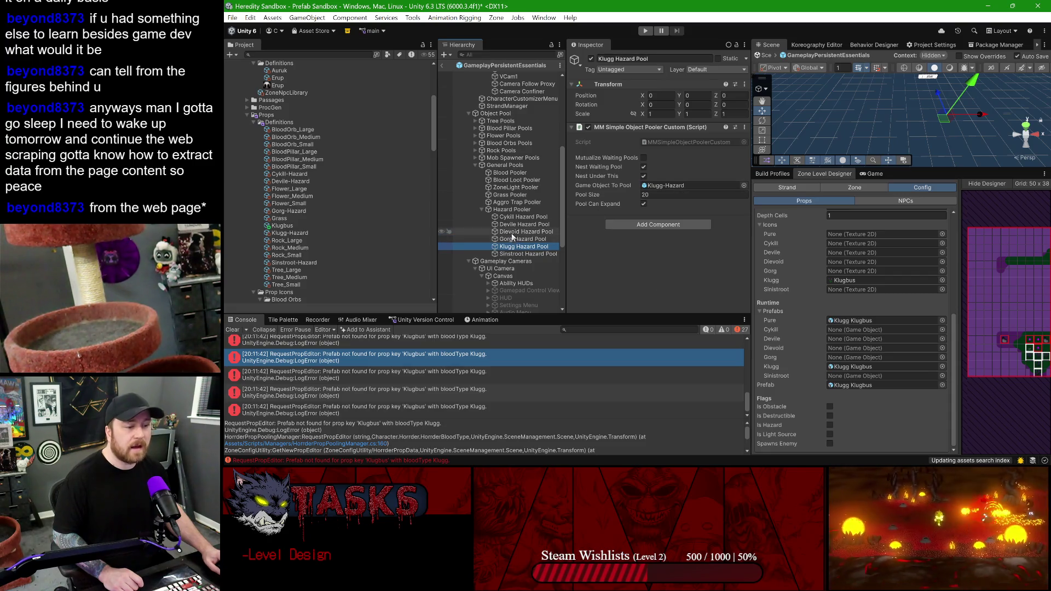
- Check General Pools and Mob Spawner Pools, then clear the Klugbus errors from the Console
left_click(507, 165)
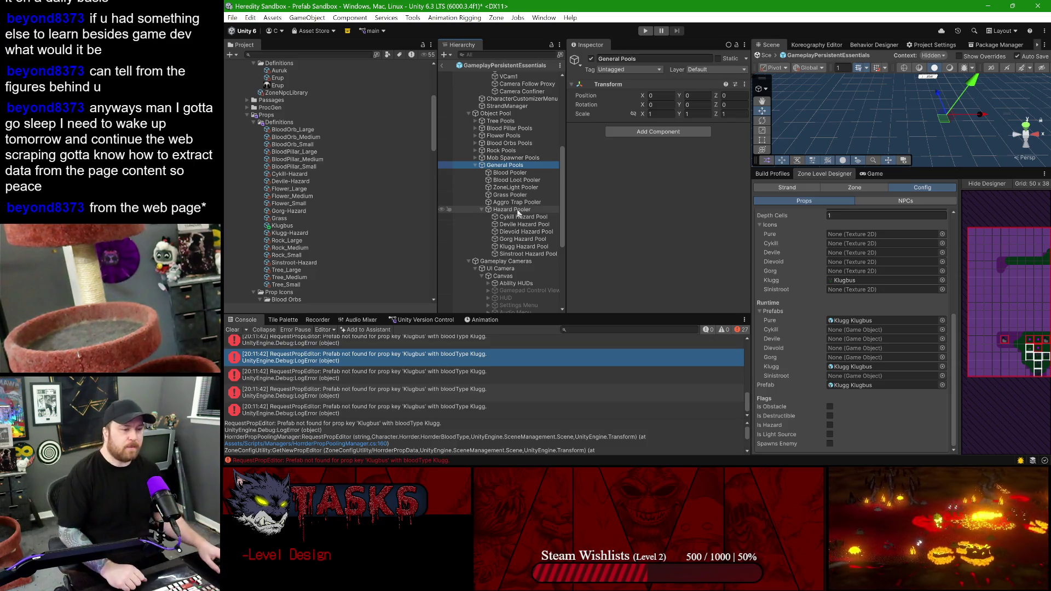
left_click(503, 158)
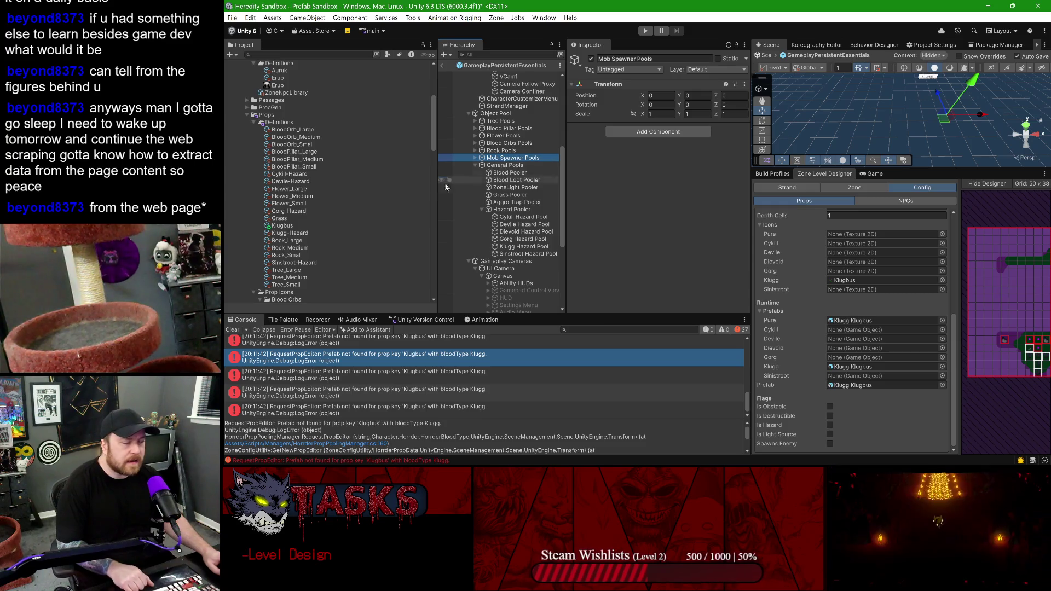
left_click(233, 329)
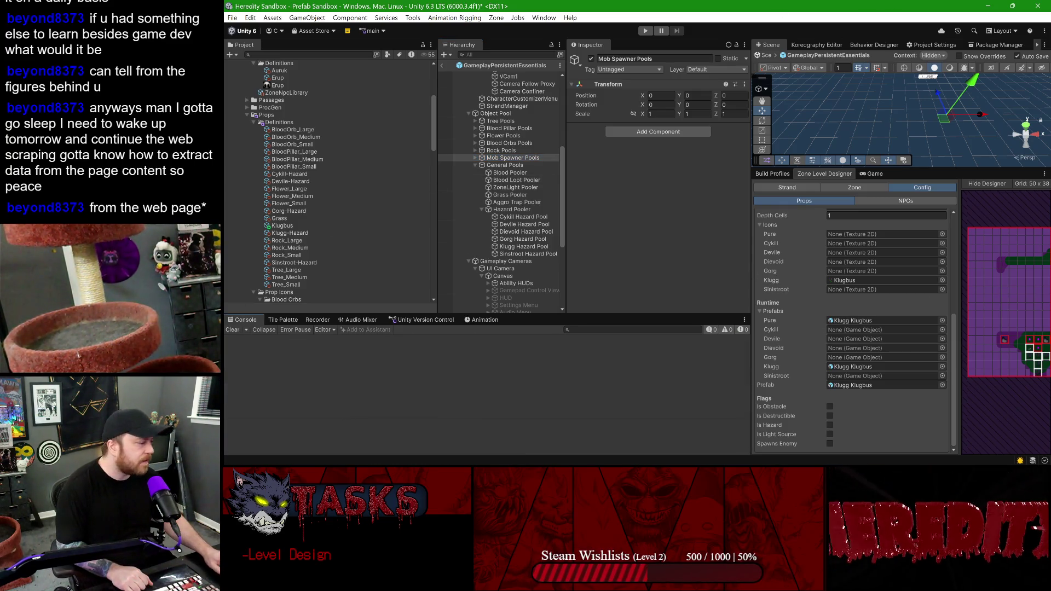
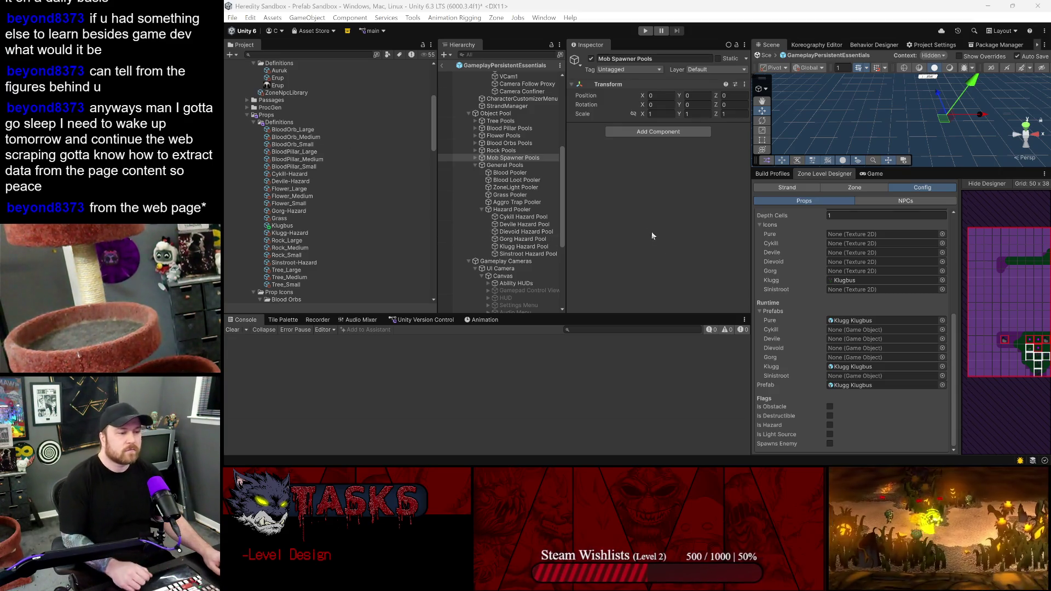
- Step from Cykill Hazard Pool to Devile Hazard Pool (Devile-Hazard, pool size 20) under General Pools
left_click(503, 165)
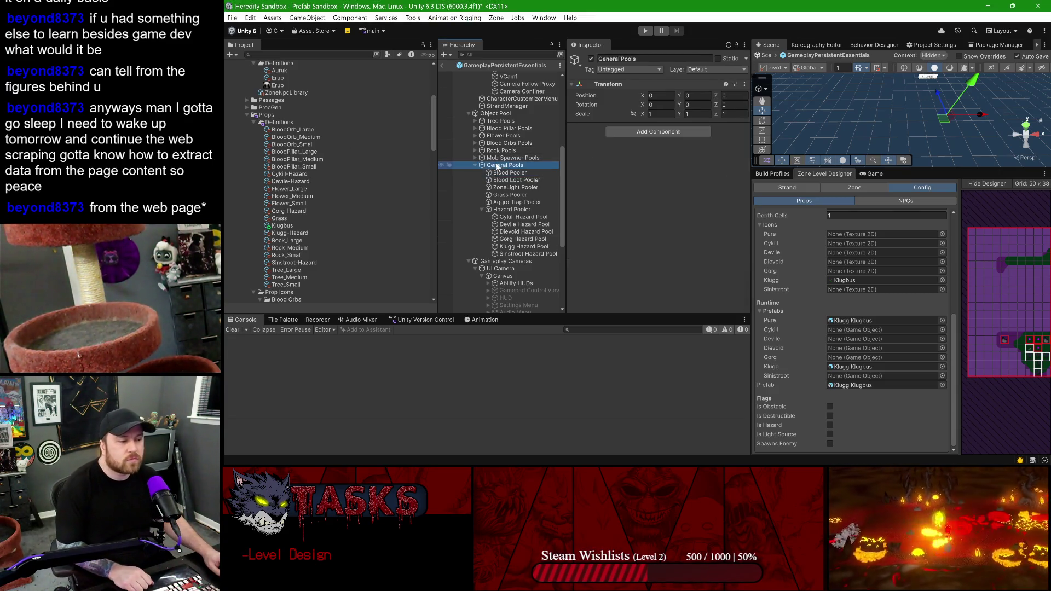
left_click(512, 209)
left_click(523, 217)
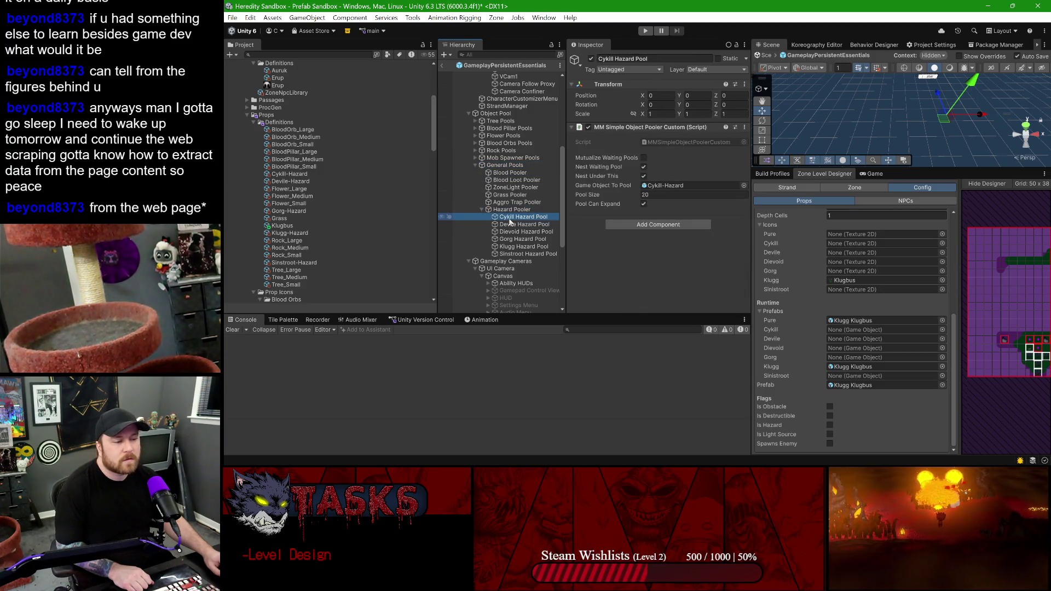
left_click(509, 224)
left_click(513, 217)
left_click(511, 209)
left_click(512, 217)
key("Down")
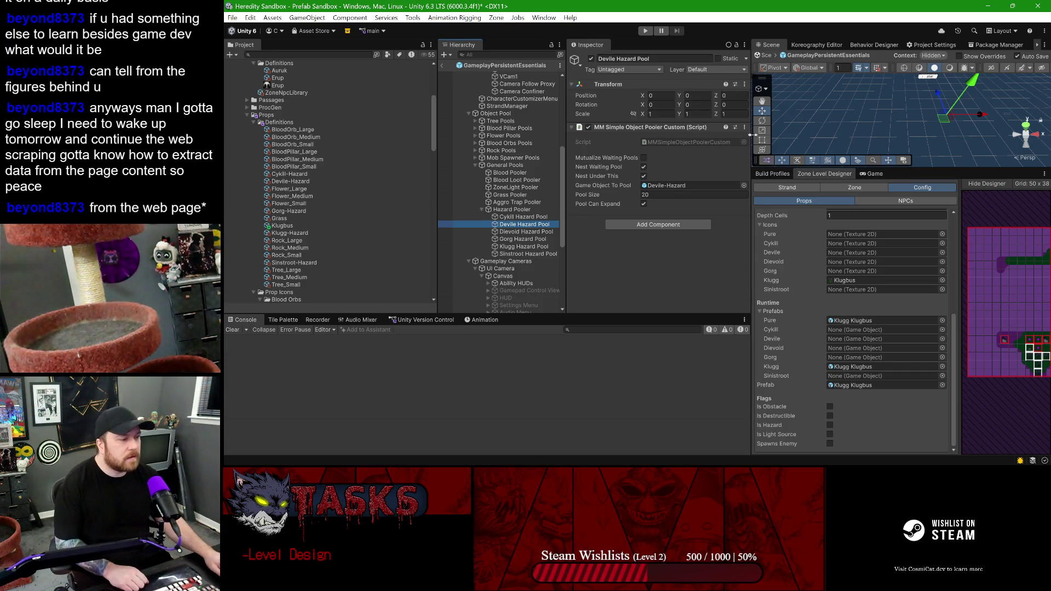
left_click_drag(751, 153, 645, 153)
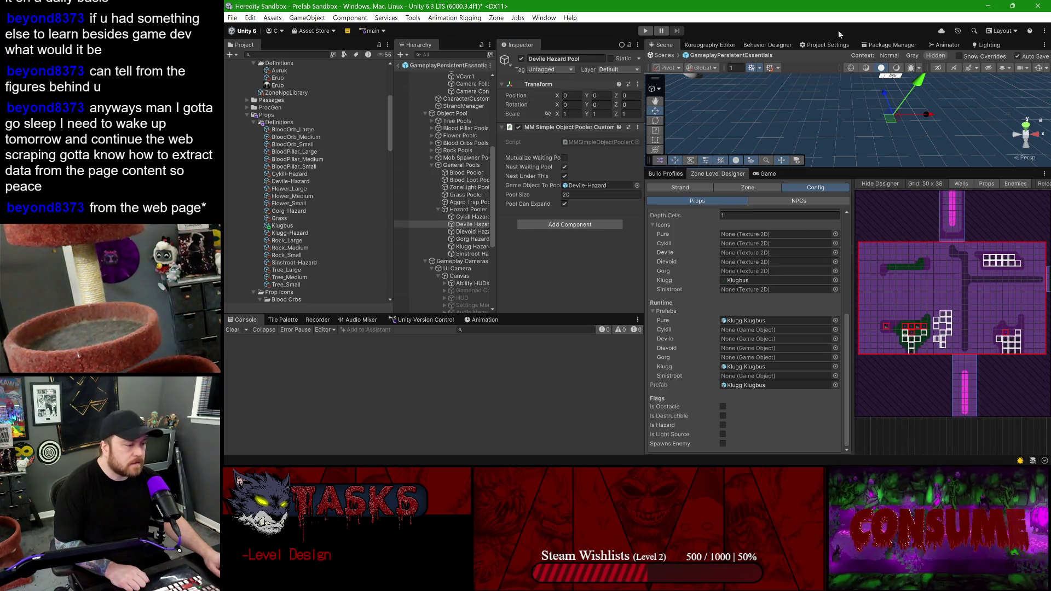
- Enlarge the Scene view and Hierarchy, then show Klugg Hazard Pool's Klugg-Hazard pooler settings
left_click_drag(859, 170, 860, 188)
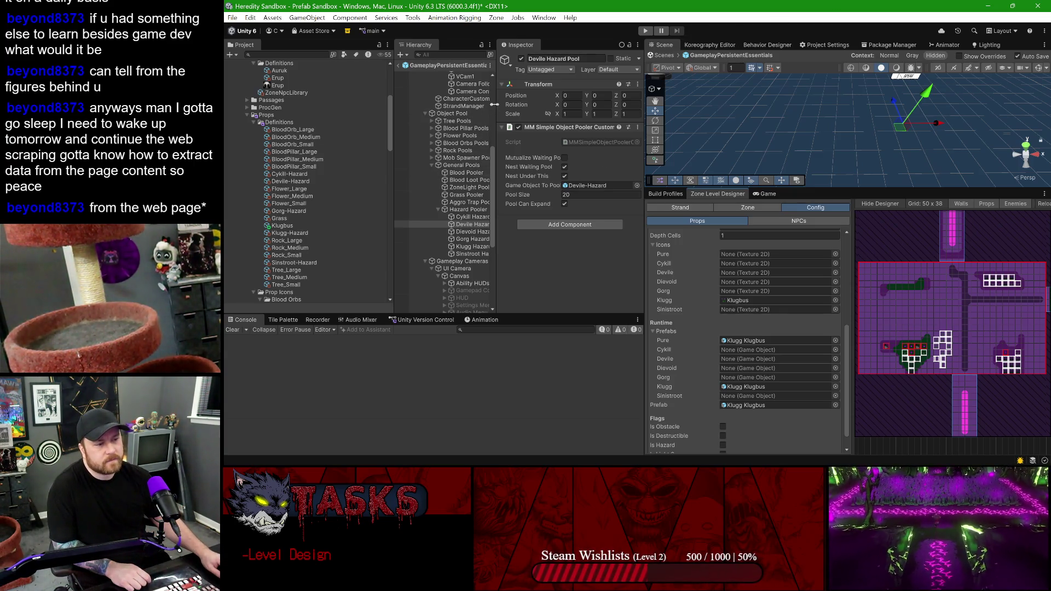
left_click_drag(495, 104, 515, 105)
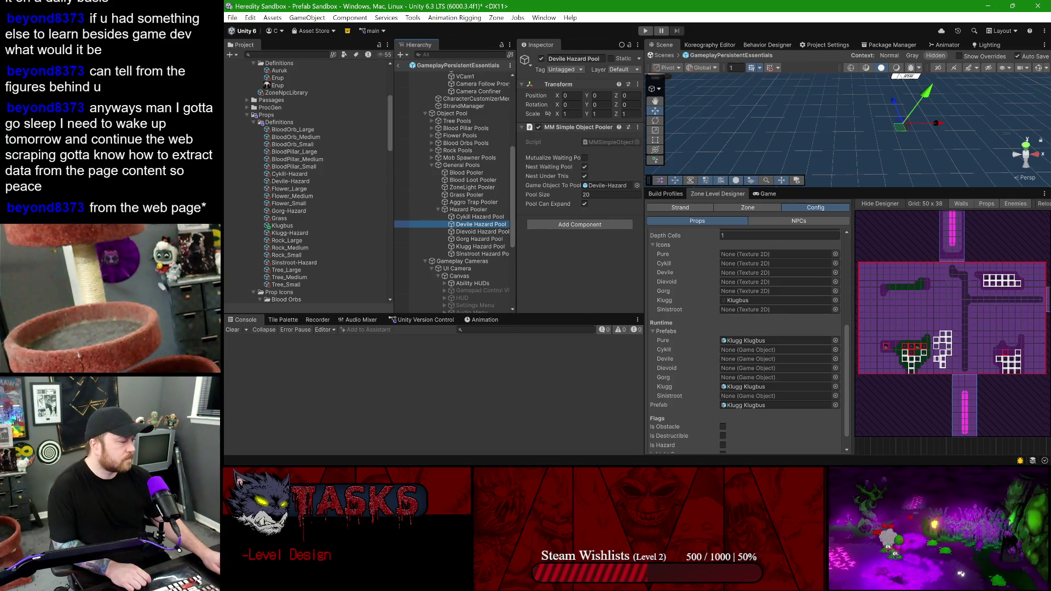
key("alt+Tab")
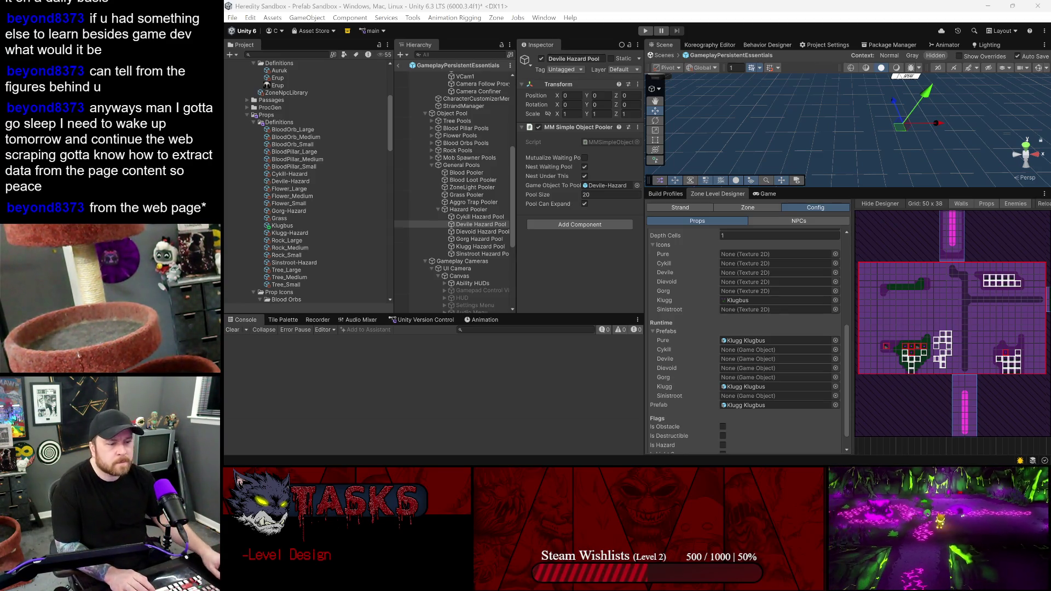
left_click(490, 250)
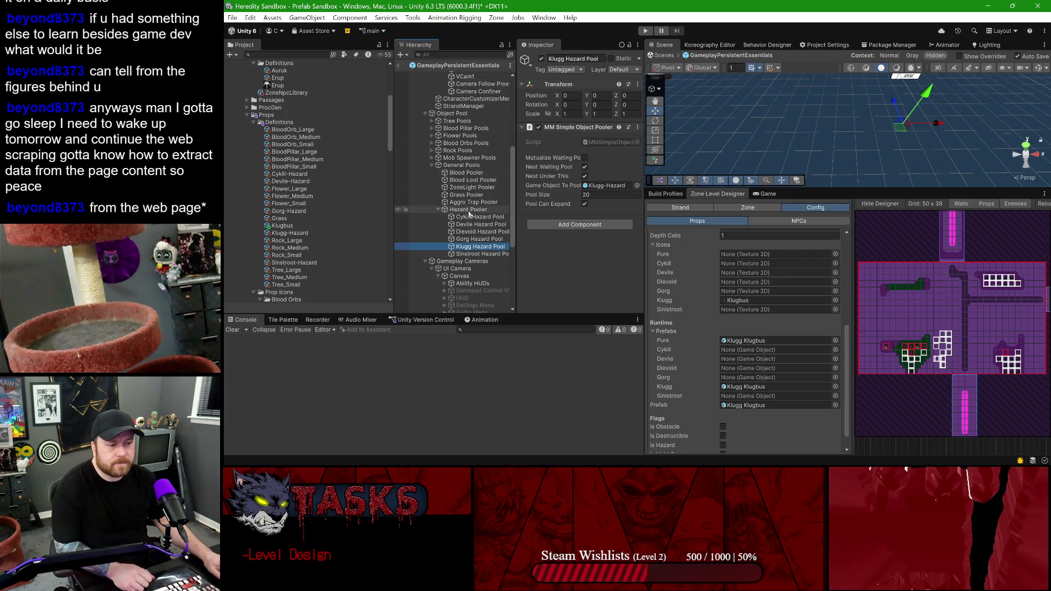
- Create an empty Klugg object under Hazard Pooler and move Klugg Hazard Pool into it
right_click(468, 209)
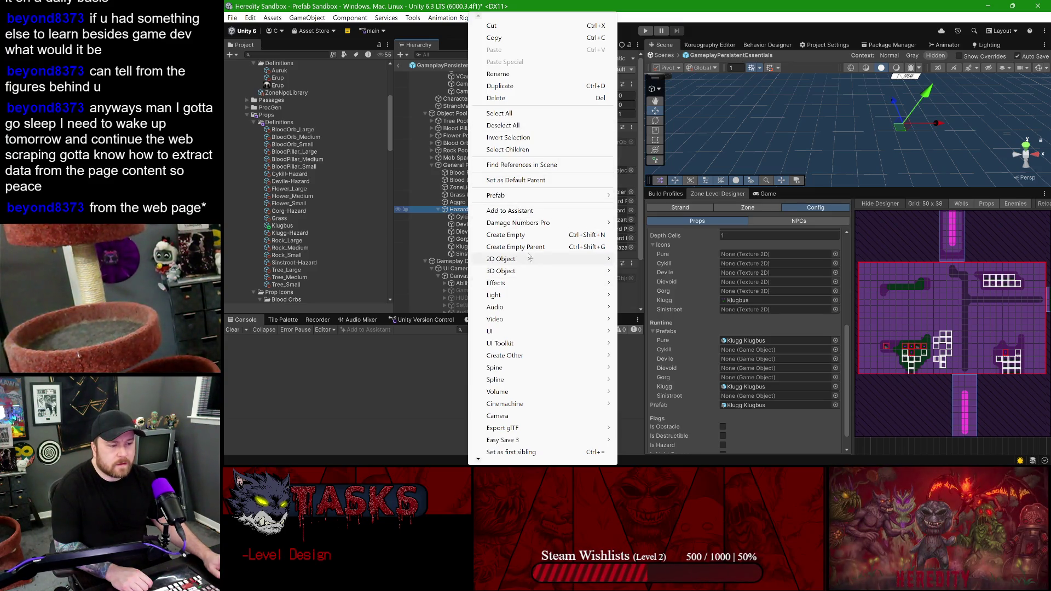
left_click(524, 236)
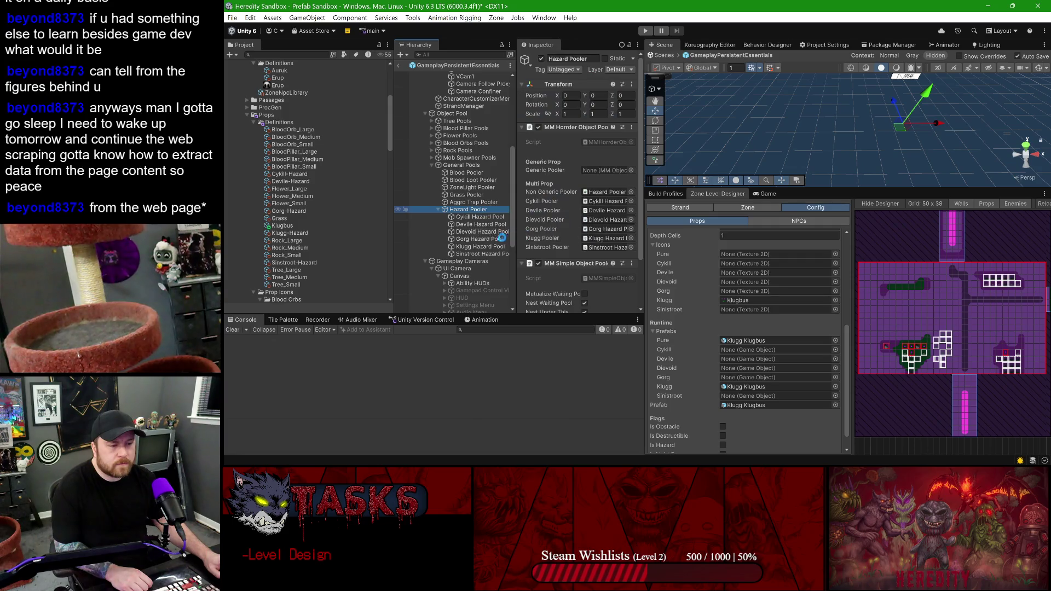
type("Klugg")
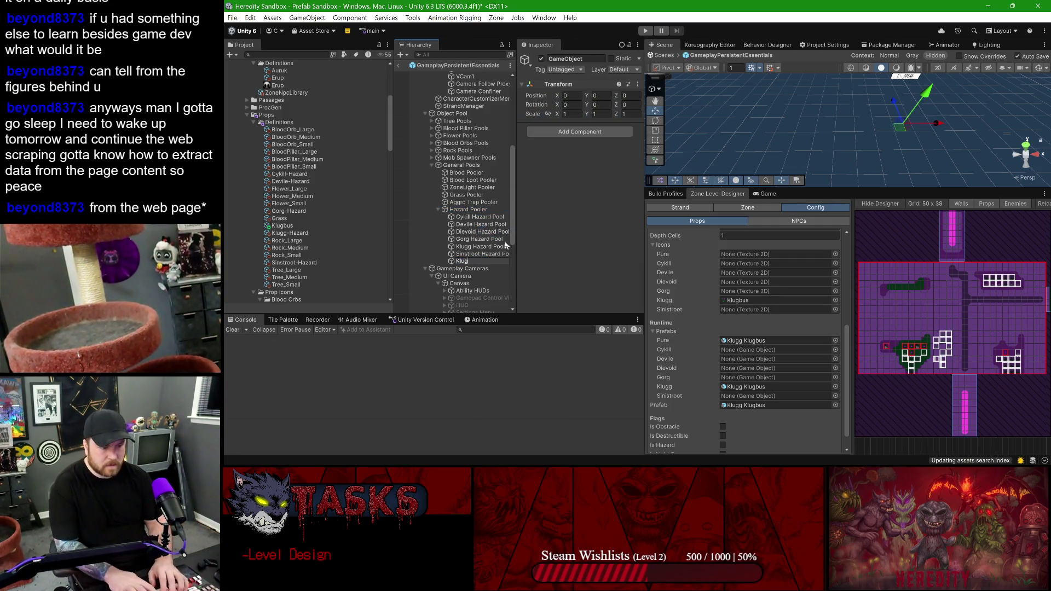
key("Return")
left_click(466, 247)
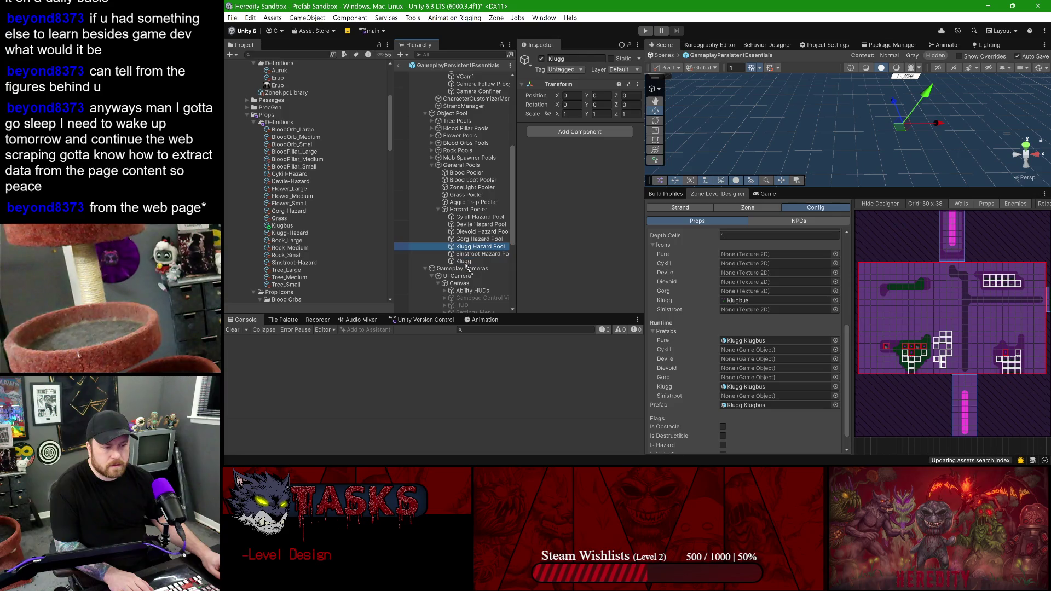
left_click_drag(467, 263, 464, 261)
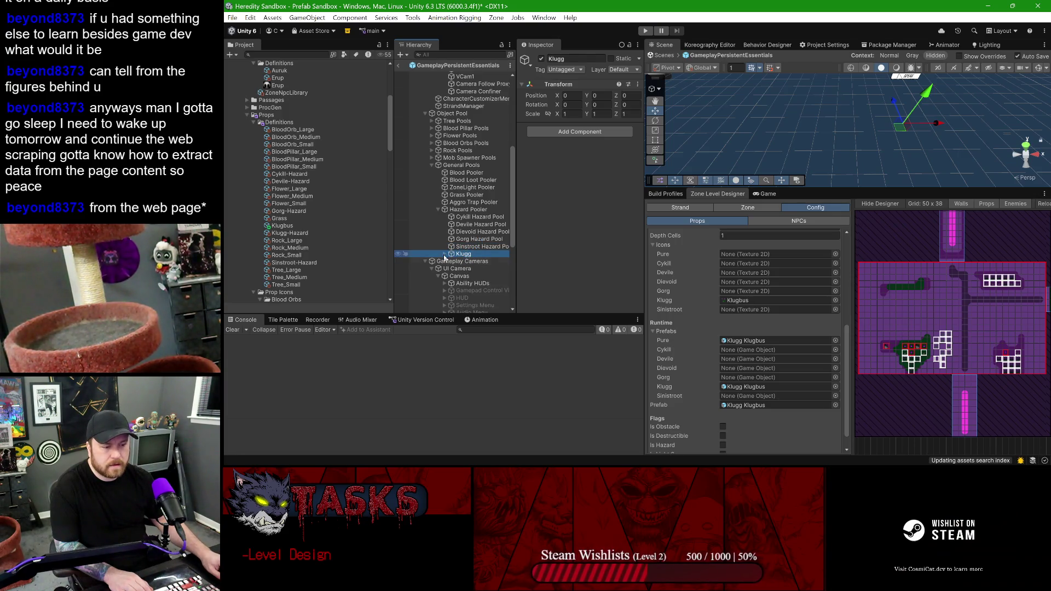
- Duplicate Klugg Hazard Pool and rename the copy to 'Klugg Klugbus Pool'
left_click(465, 261)
key("ctrl+d")
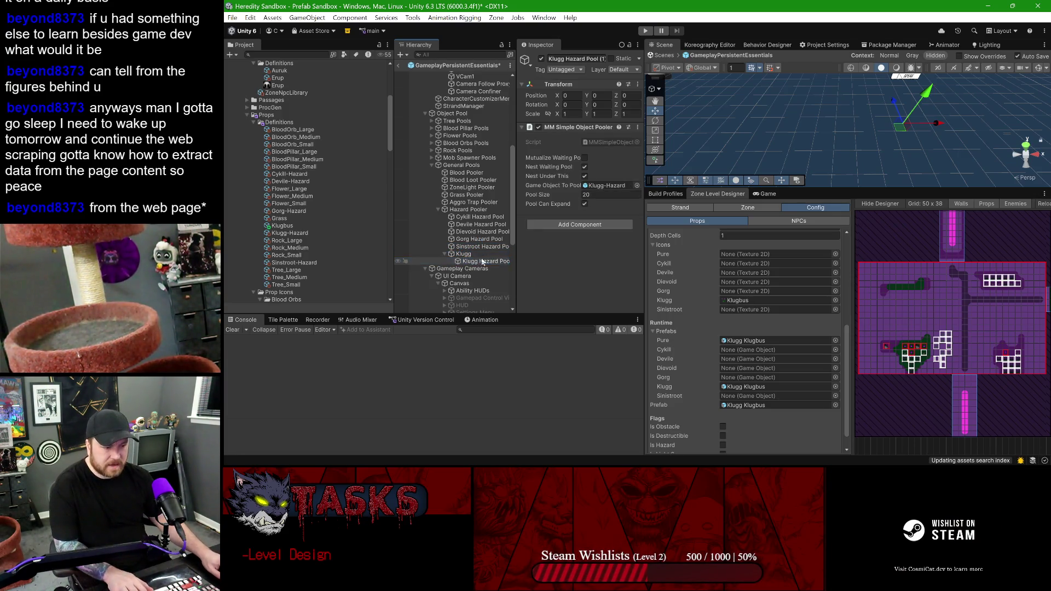
key("F2")
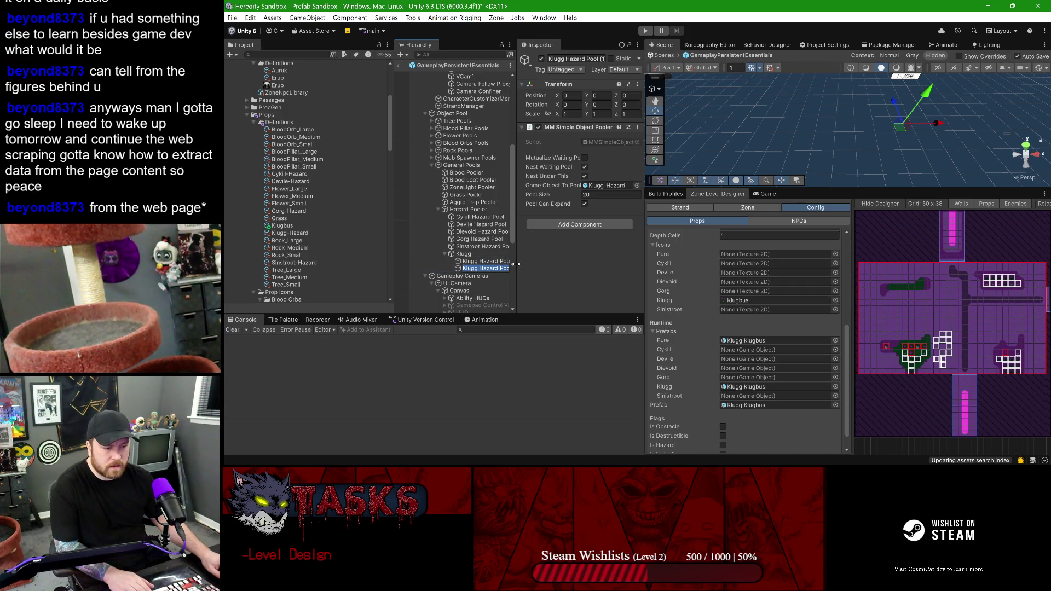
left_click_drag(515, 264, 571, 264)
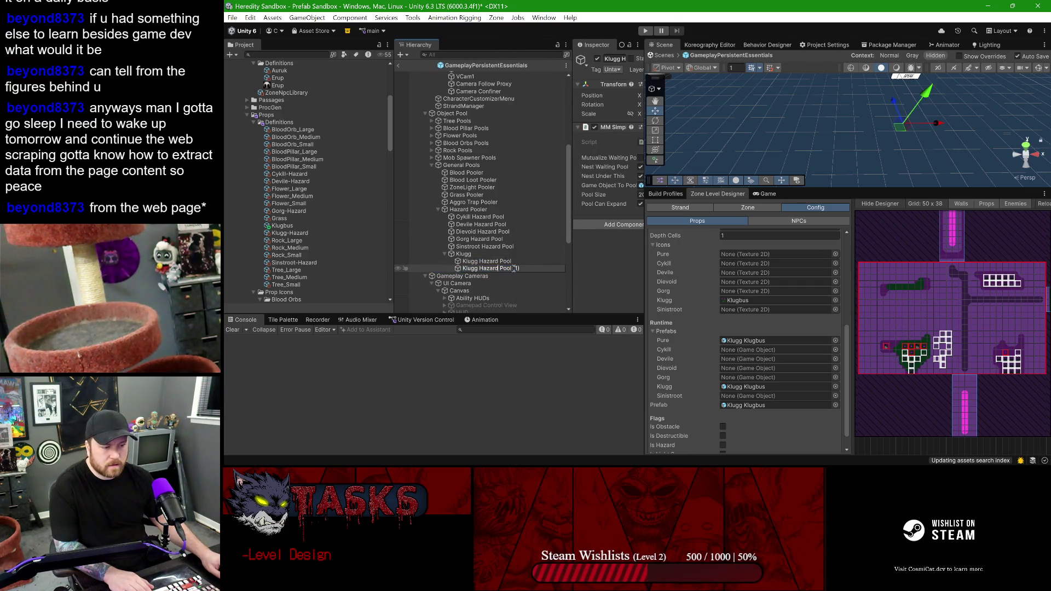
key("BackSpace")
key("BackSpace")
key("BackSpace")
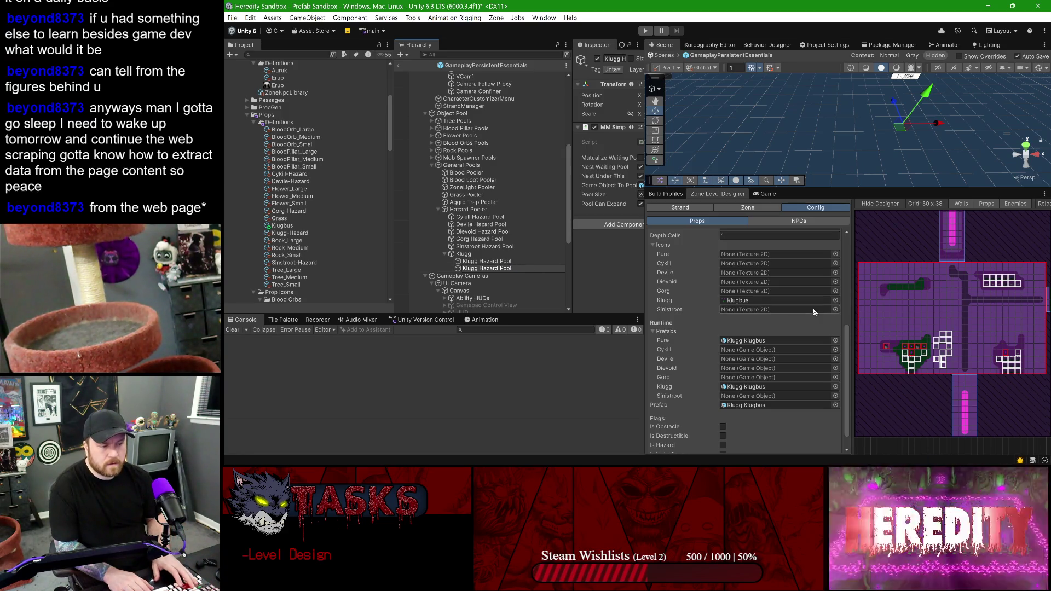
key("ctrl+BackSpace")
type("KLugbus")
key("Return")
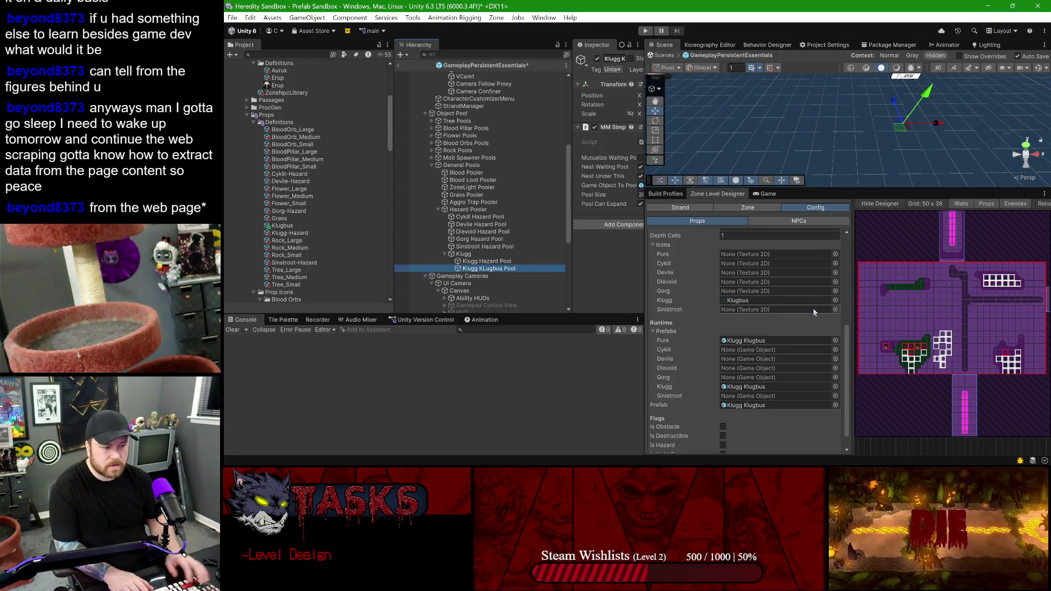
key("F2")
type("Klugg Klugbus Pool")
key("Return")
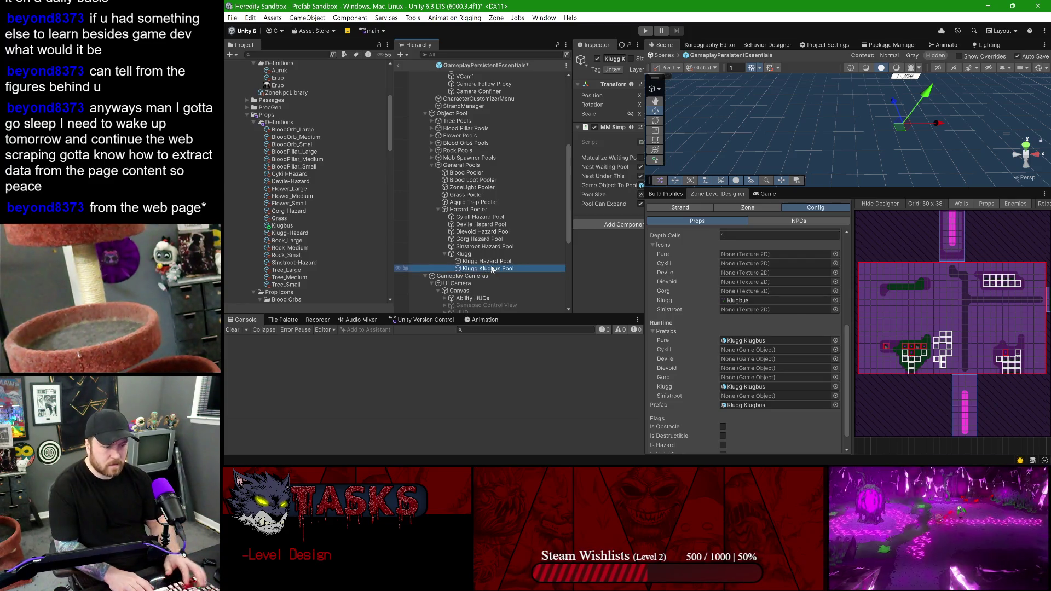
- Widen the Hierarchy and Inspector panels and ping the copy's currently pooled object
left_click_drag(571, 186, 545, 186)
left_click_drag(644, 162, 731, 164)
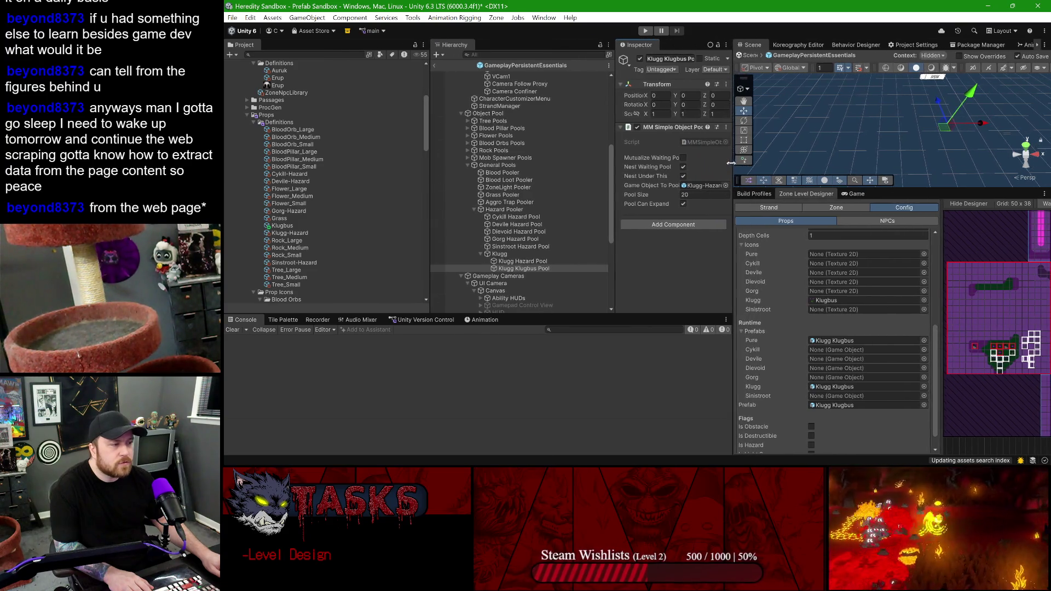
left_click(702, 186)
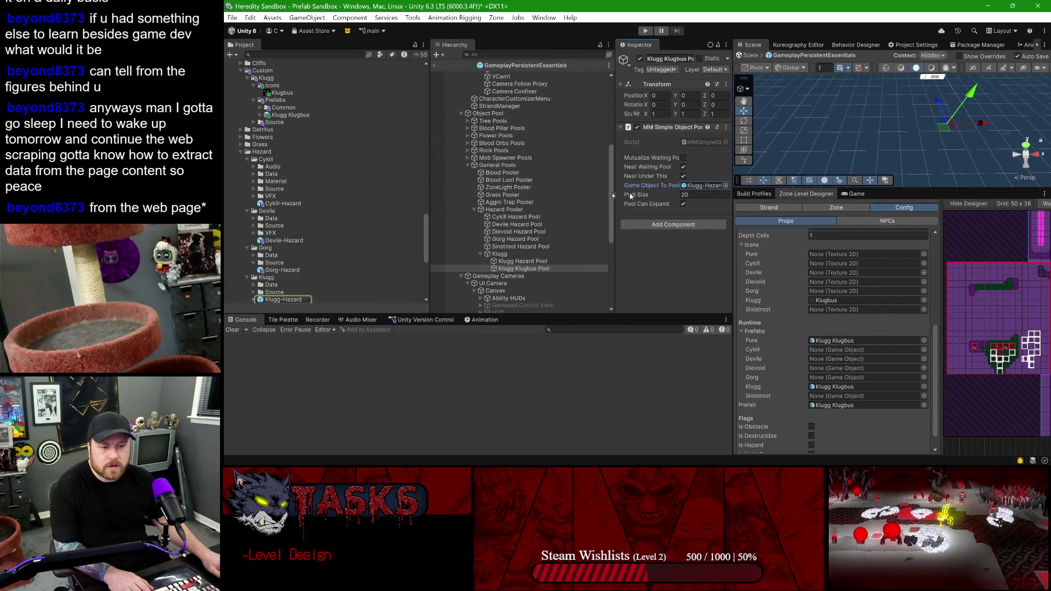
- Set Klugg Klugbus Pool's Game Object To Pool to the Klugg Klugbus prefab
left_click_drag(289, 115, 702, 186)
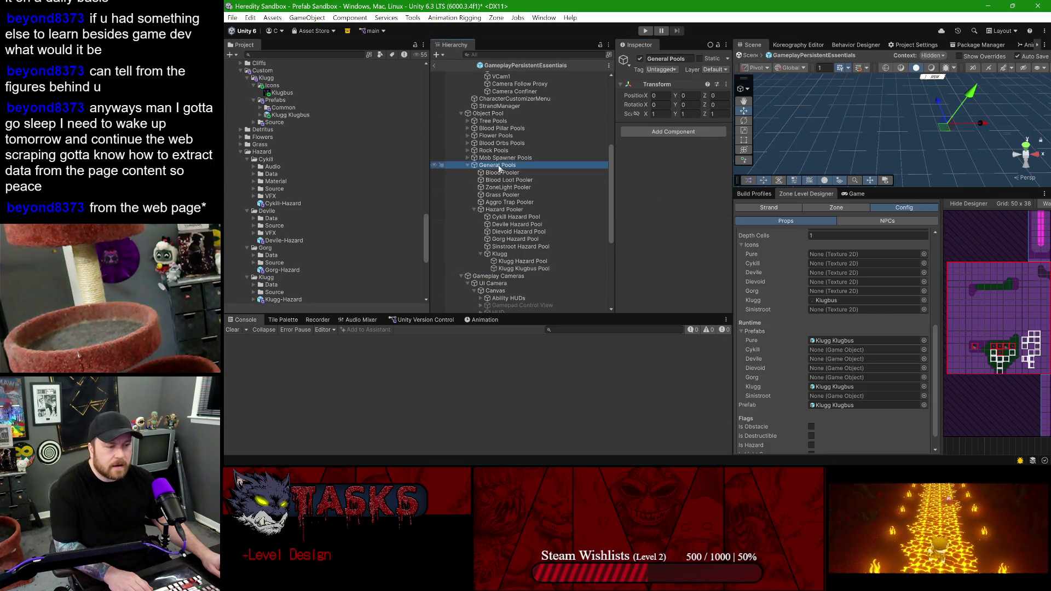
left_click(488, 113)
left_click_drag(619, 212, 576, 208)
scroll(657, 230, "down", 10)
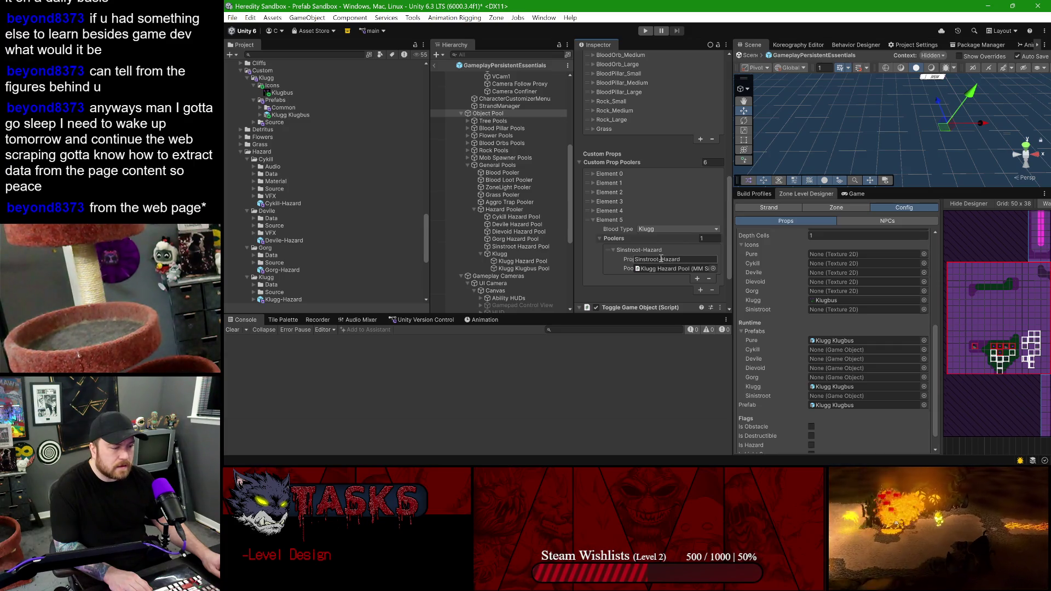
- Enter 'Klugbus' as the prop key in the Object Pool's Klugg custom prop pooler entry
left_click(661, 259)
type("KLugg")
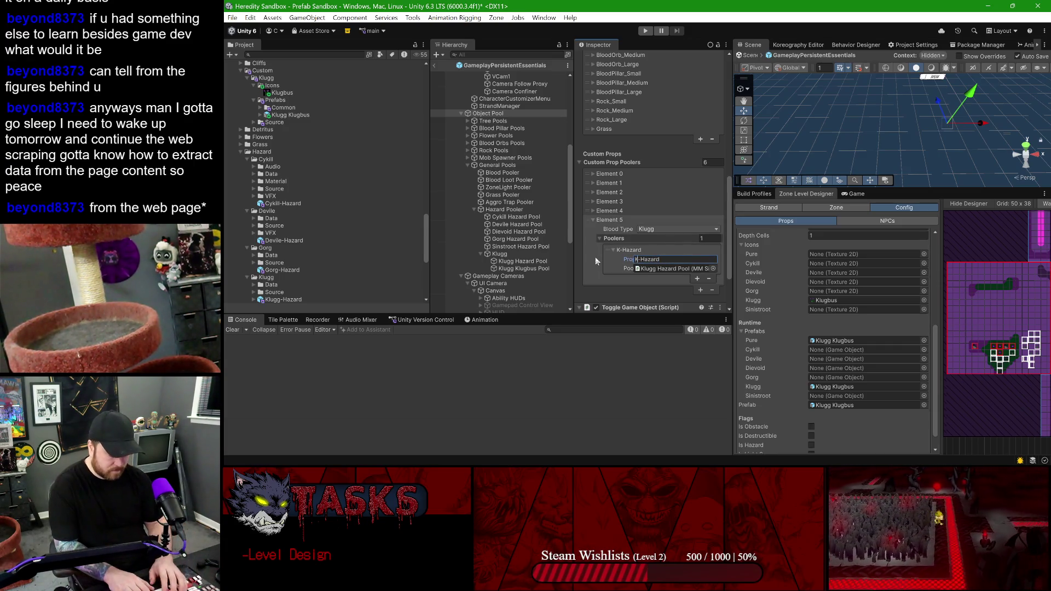
key("BackSpace")
key("BackSpace")
key("BackSpace")
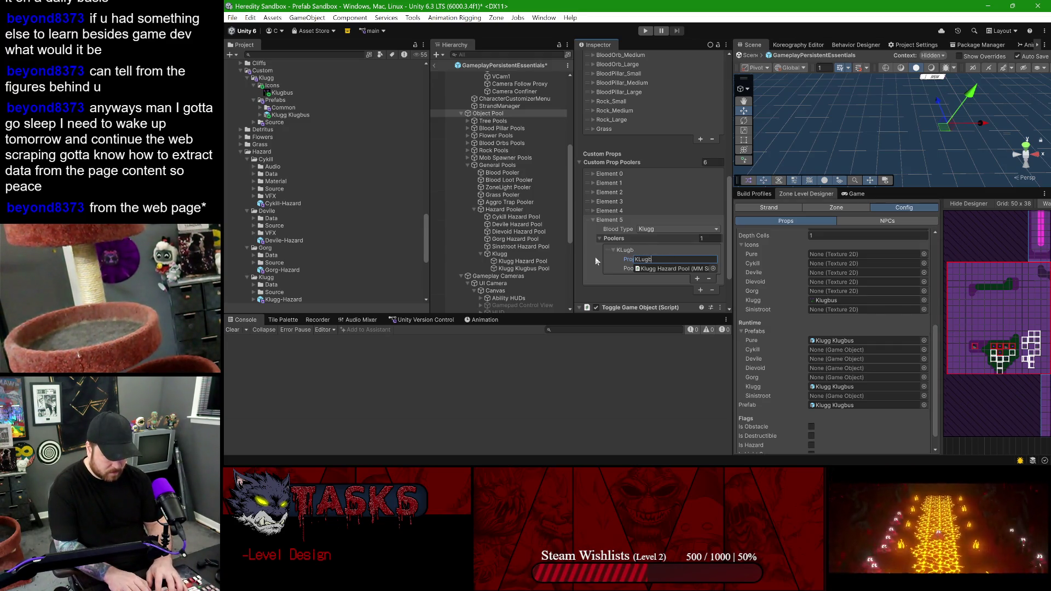
type("ugbus")
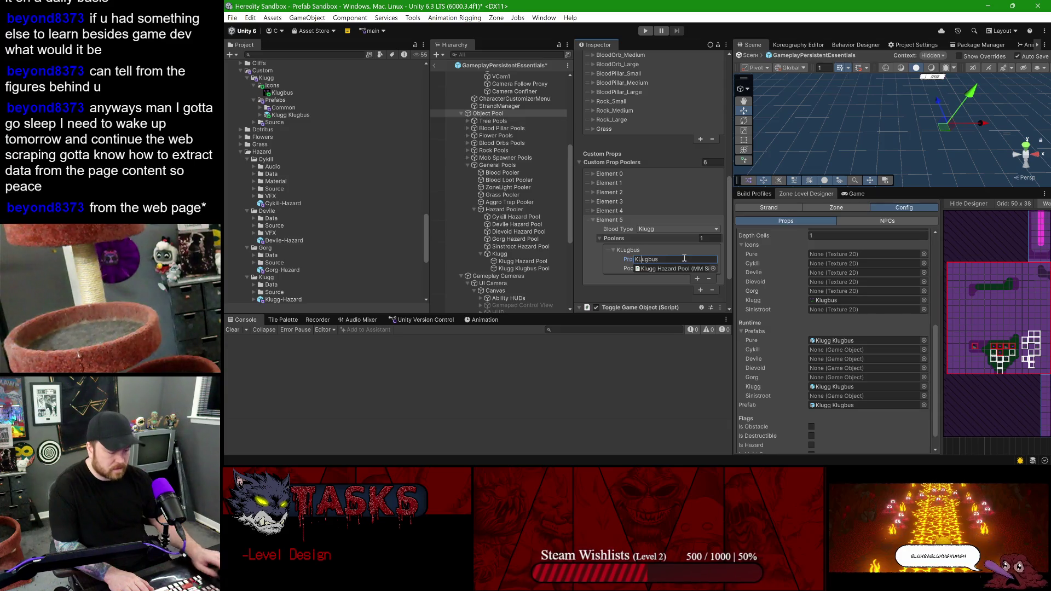
key("BackSpace")
type("l")
left_click_drag(572, 199, 521, 199)
left_click(631, 261)
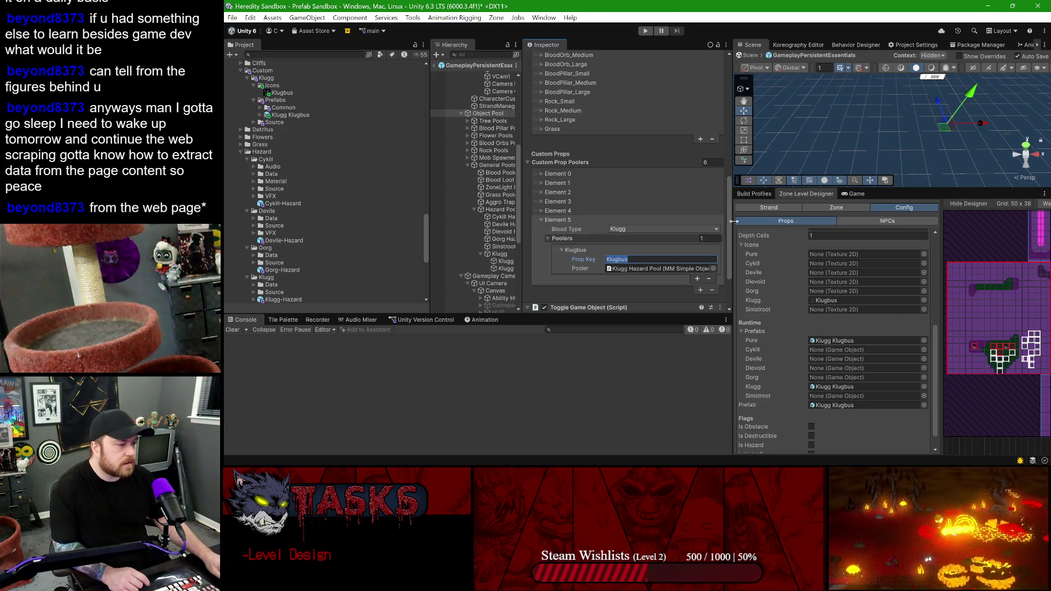
left_click_drag(733, 221, 633, 221)
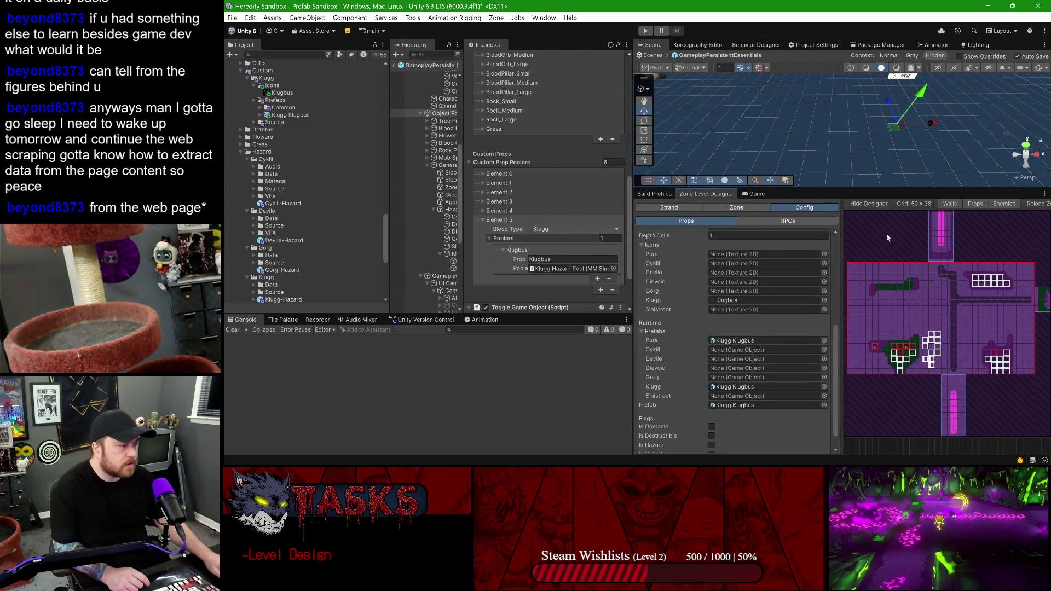
- Exit prefab editing, widen the level designer, and read the Klugbus error's stack trace
left_click(393, 66)
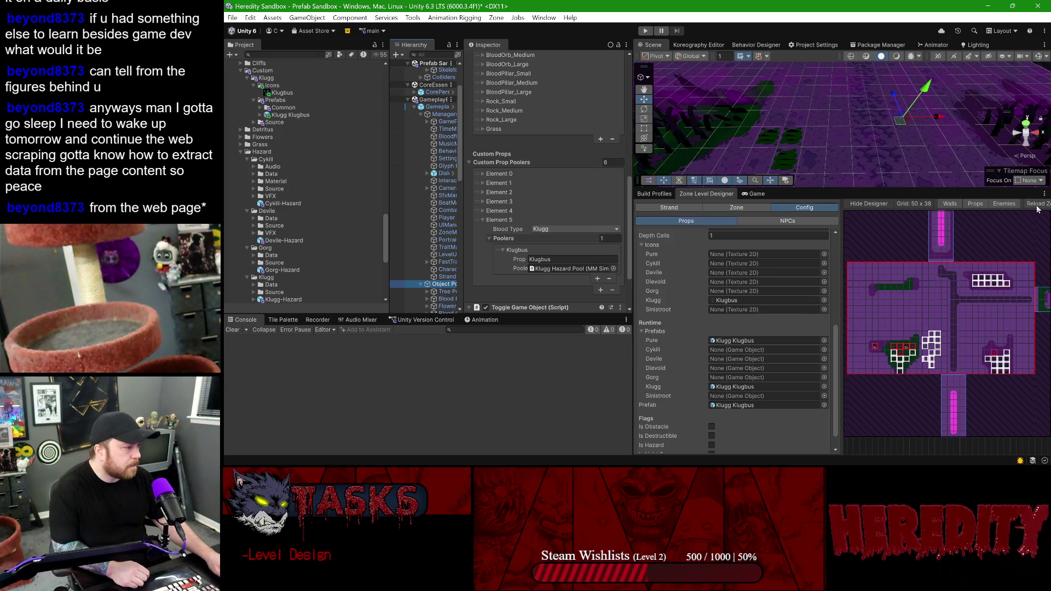
left_click_drag(843, 234, 800, 235)
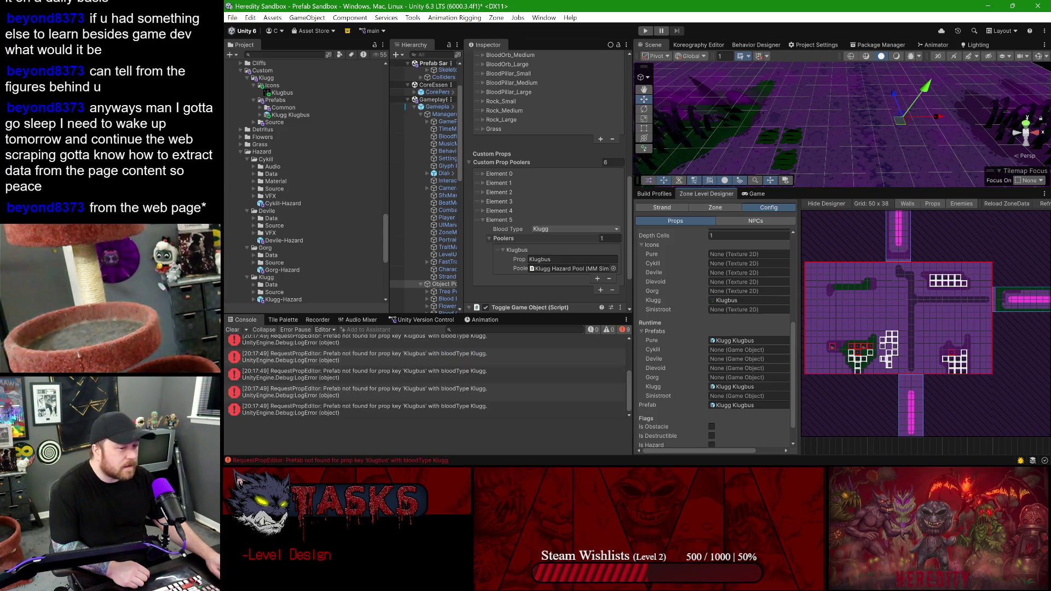
left_click(327, 362)
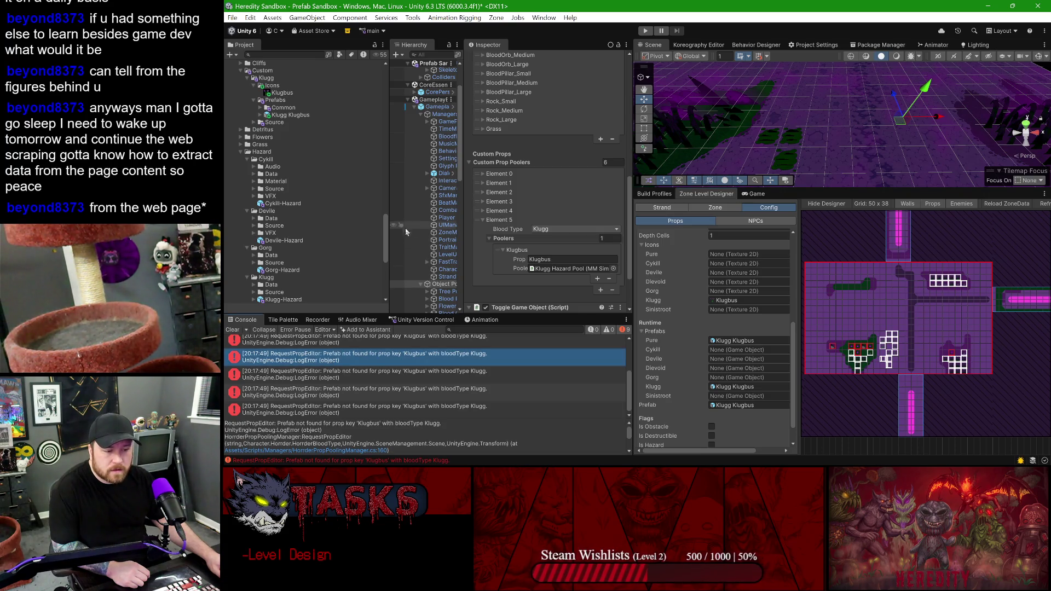
left_click_drag(390, 210, 290, 210)
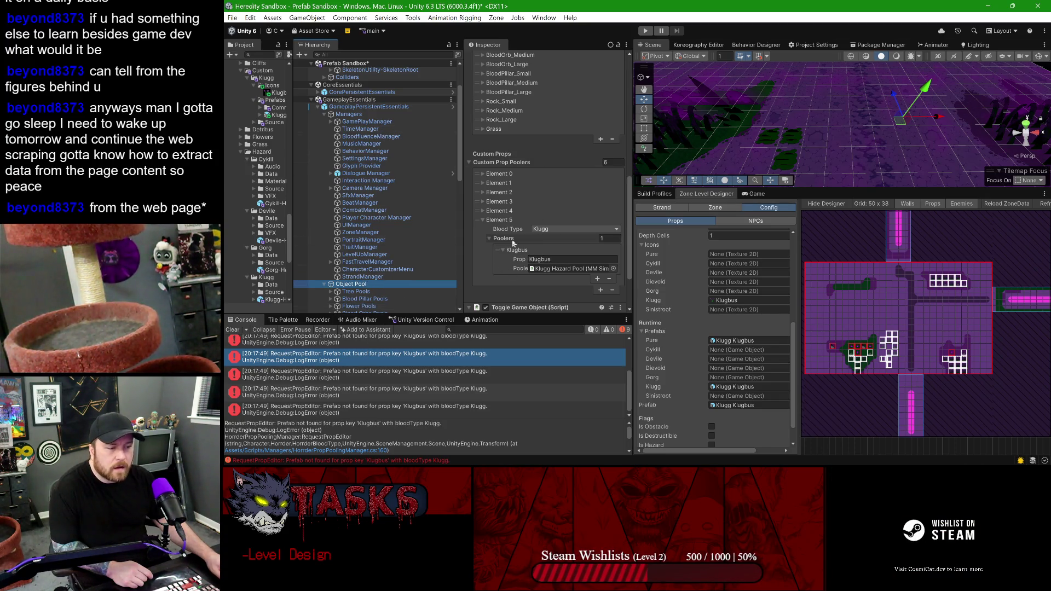
- In the GameplayPersistentEssentials prefab, assign Klugg Klugbus Pool to Element 5's Klugbus pooler
left_click(482, 219)
left_click(482, 220)
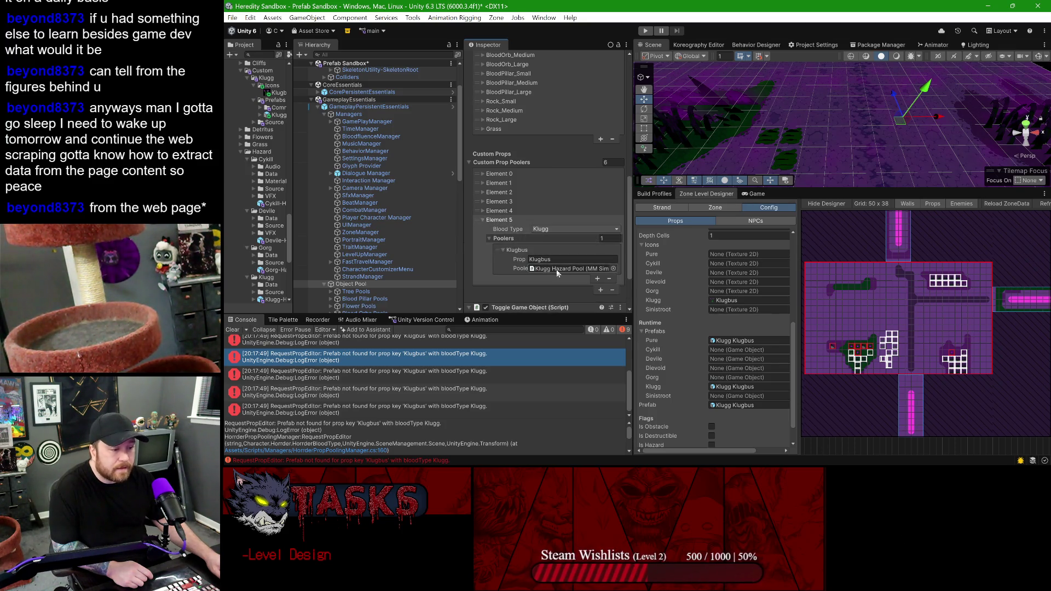
left_click(531, 271)
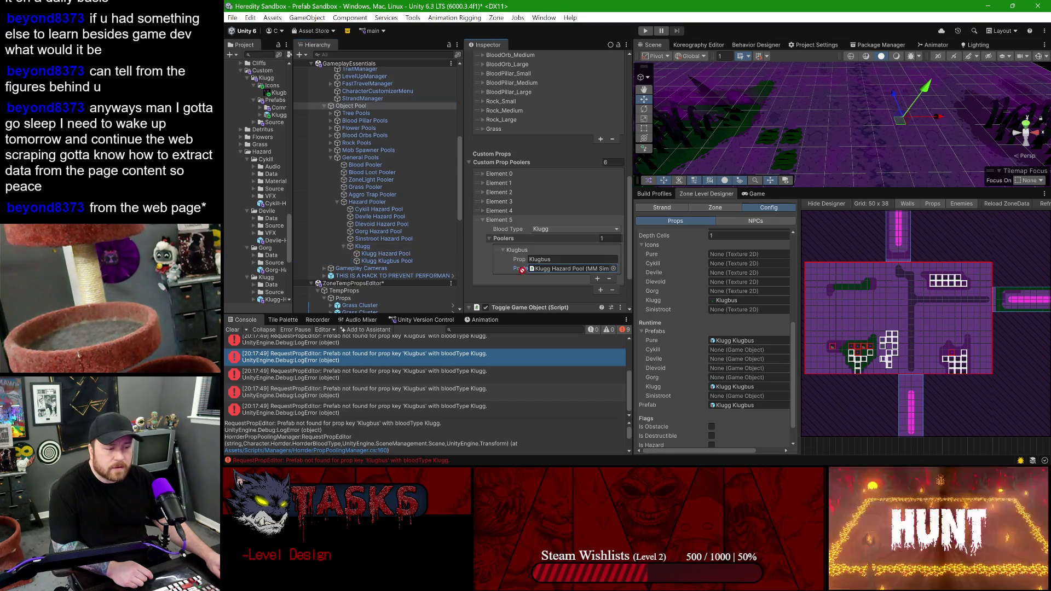
right_click(551, 271)
left_click(547, 298)
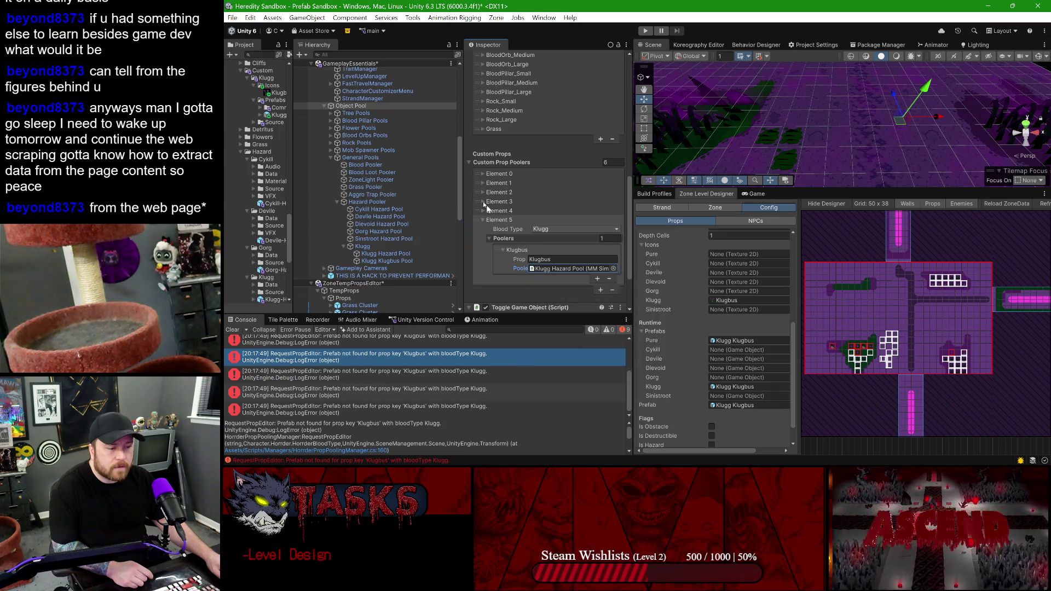
scroll(419, 146, "up", 2)
left_click(451, 97)
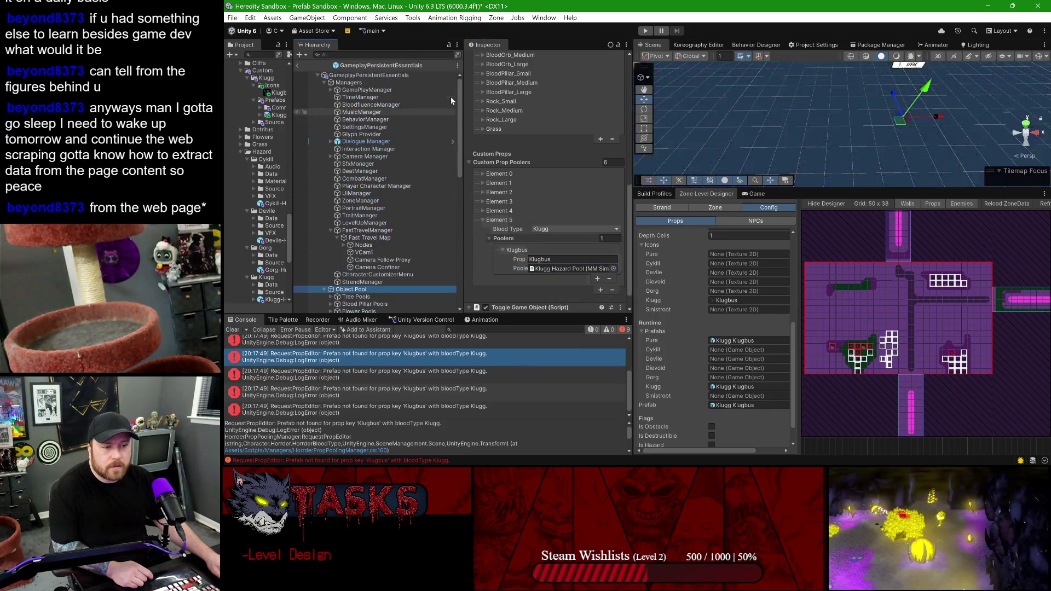
scroll(366, 283, "down", 5)
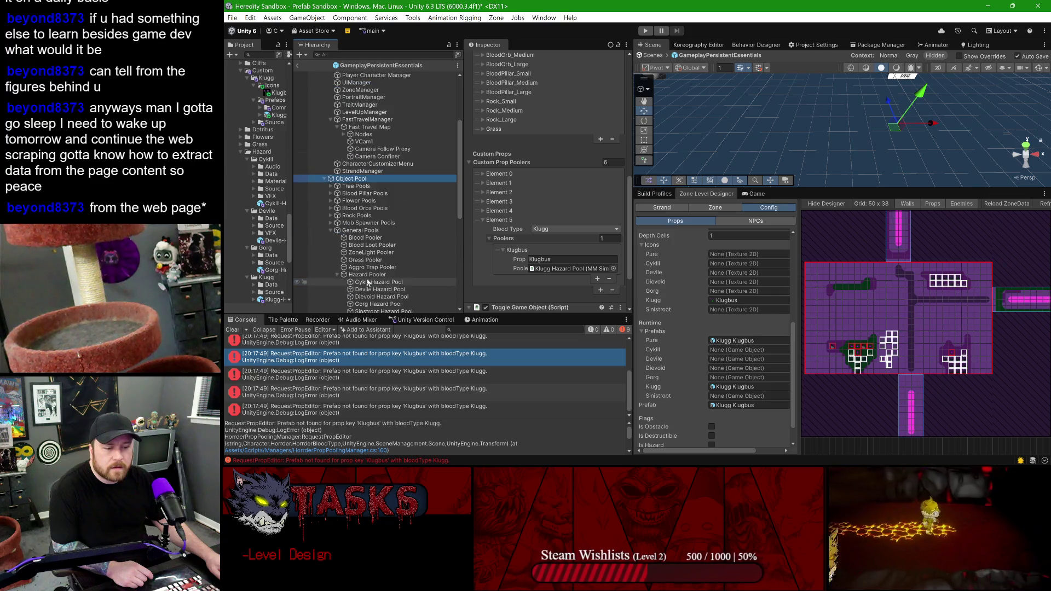
scroll(367, 283, "down", 4)
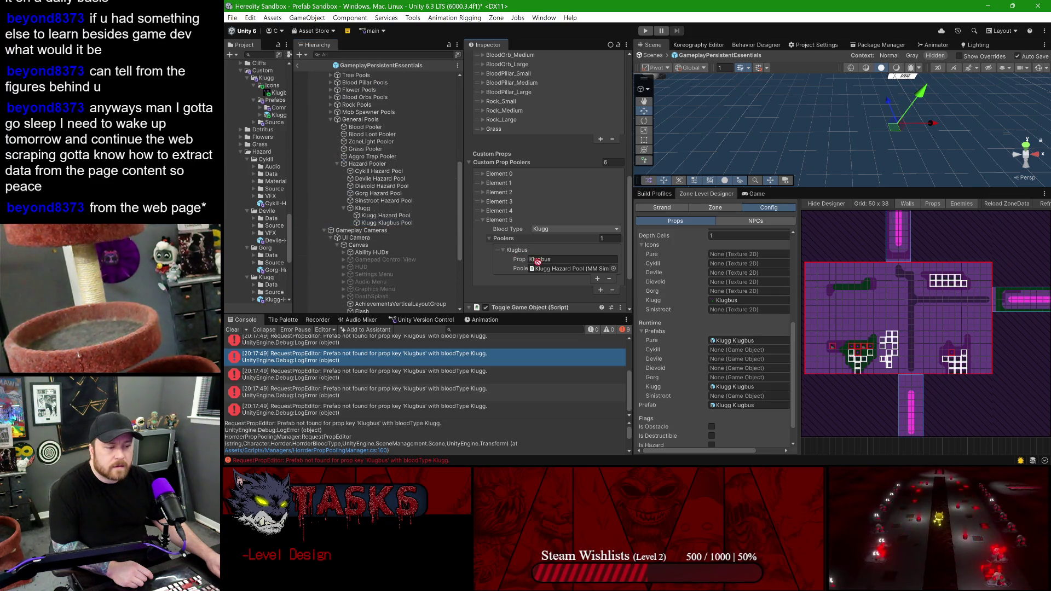
key("Return")
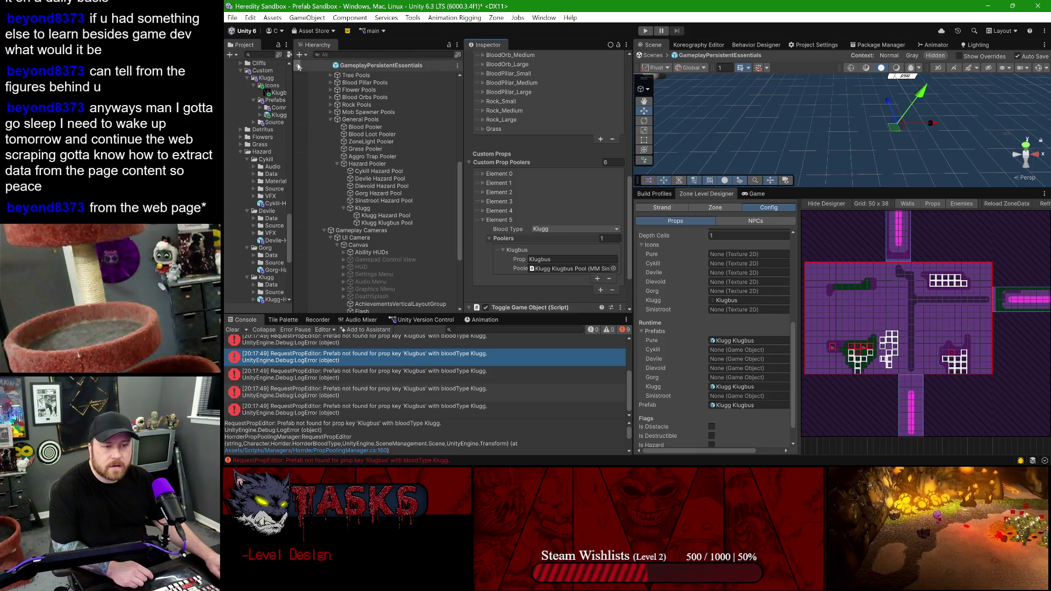
- Return to the Prefab Sandbox scene, clear the Console, and inspect the new Klugbus error
left_click(298, 66)
left_click(232, 330)
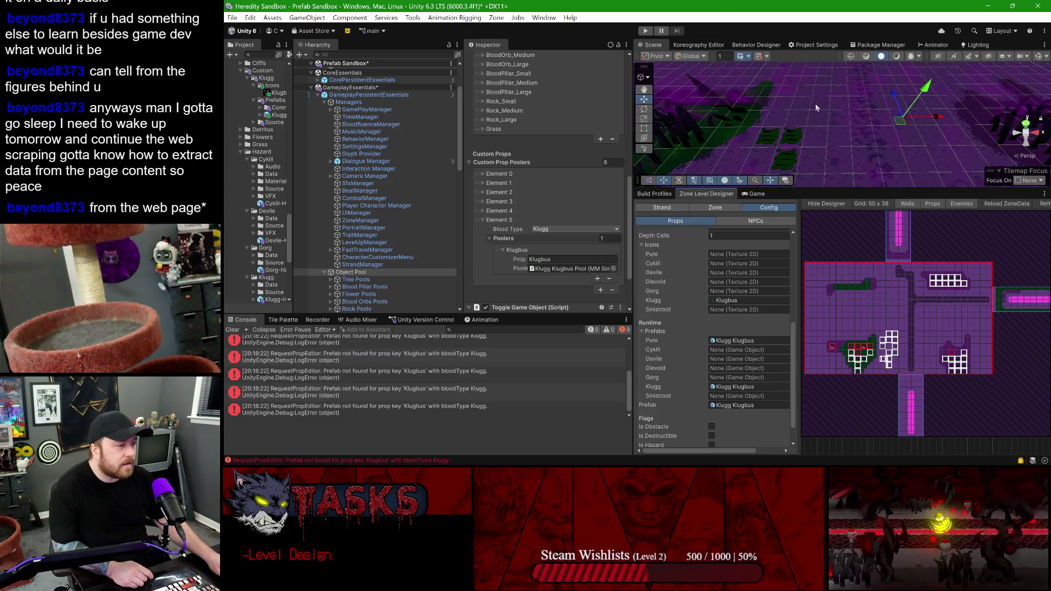
left_click(326, 375)
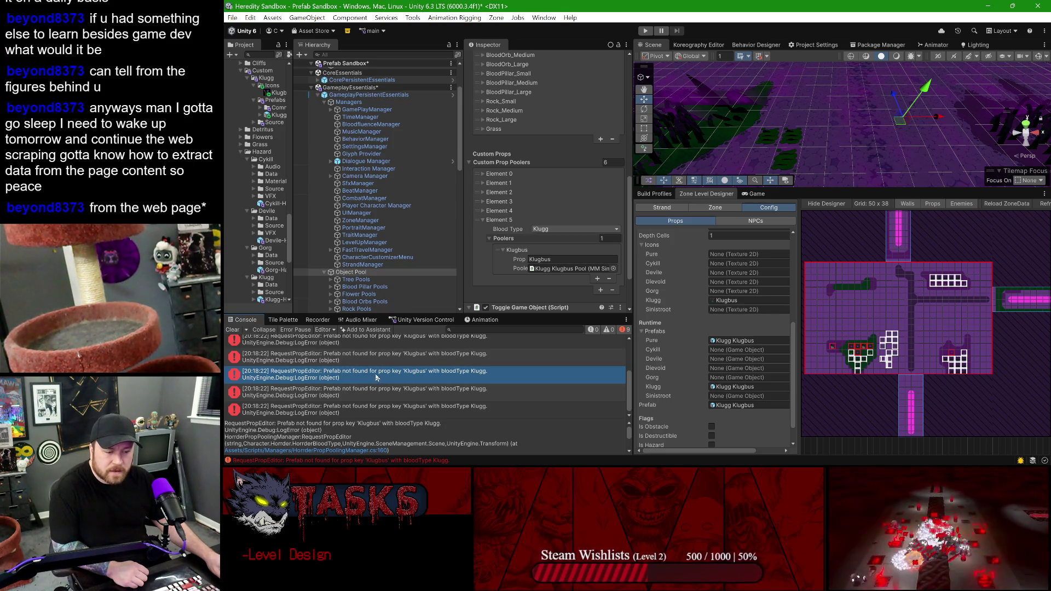
- Re-expand Element 5 and ping the pool referenced by its Klugbus entry
left_click(553, 262)
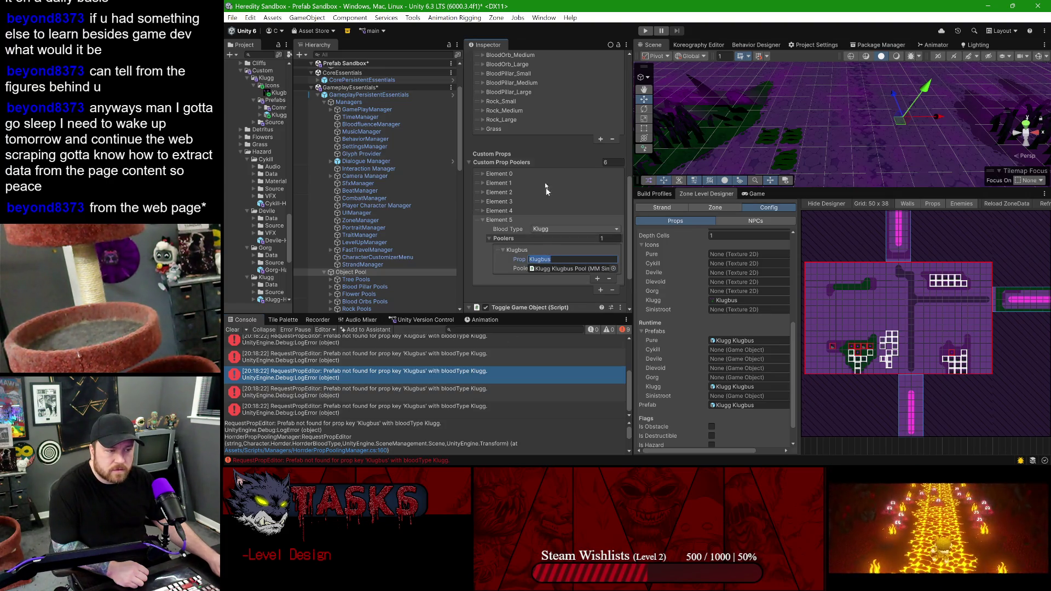
scroll(550, 187, "up", 2)
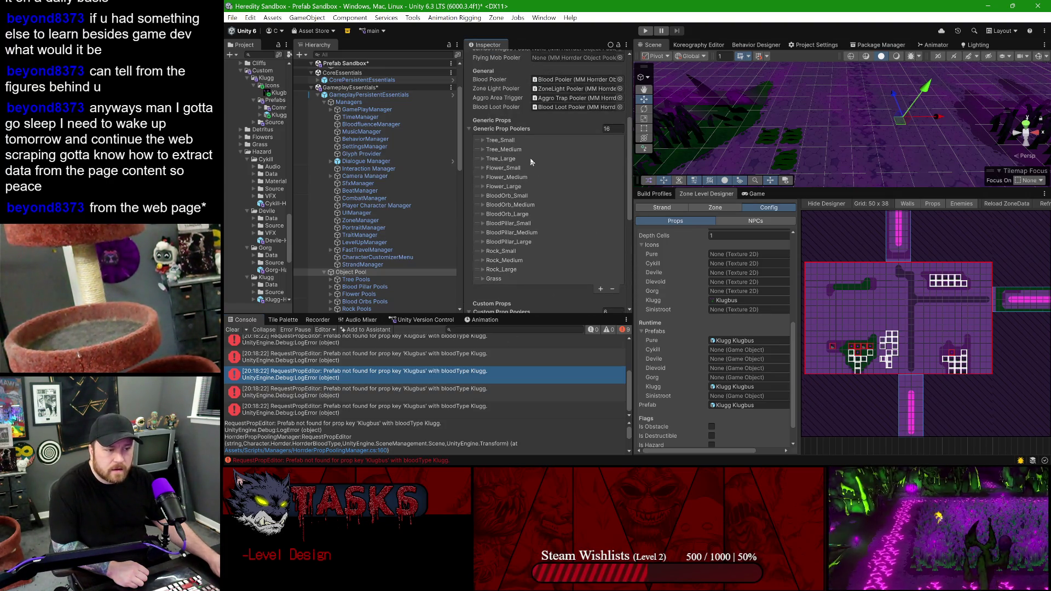
scroll(490, 222, "down", 2)
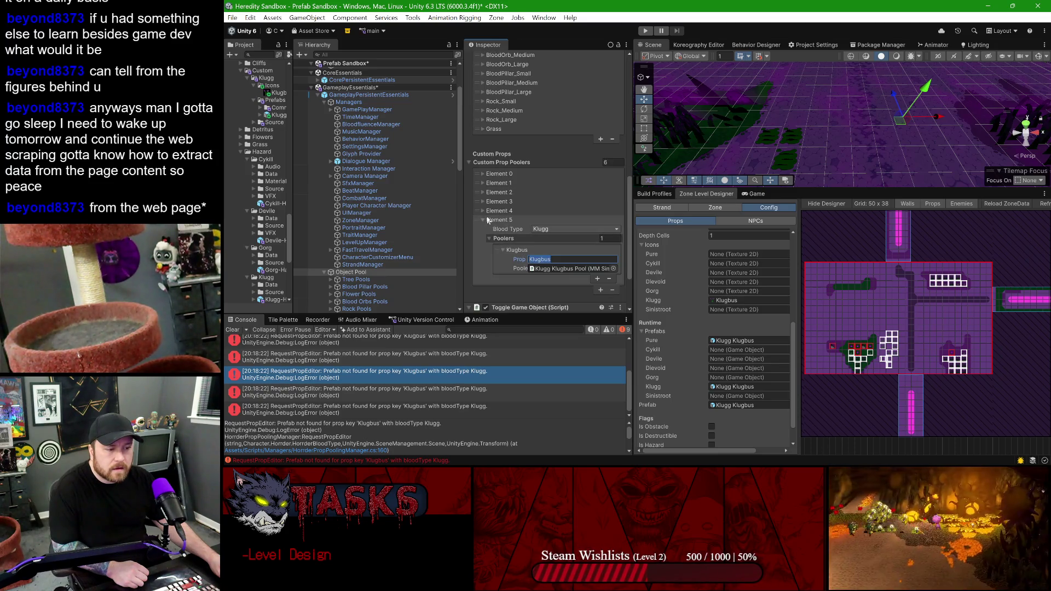
left_click(483, 219)
left_click(483, 219)
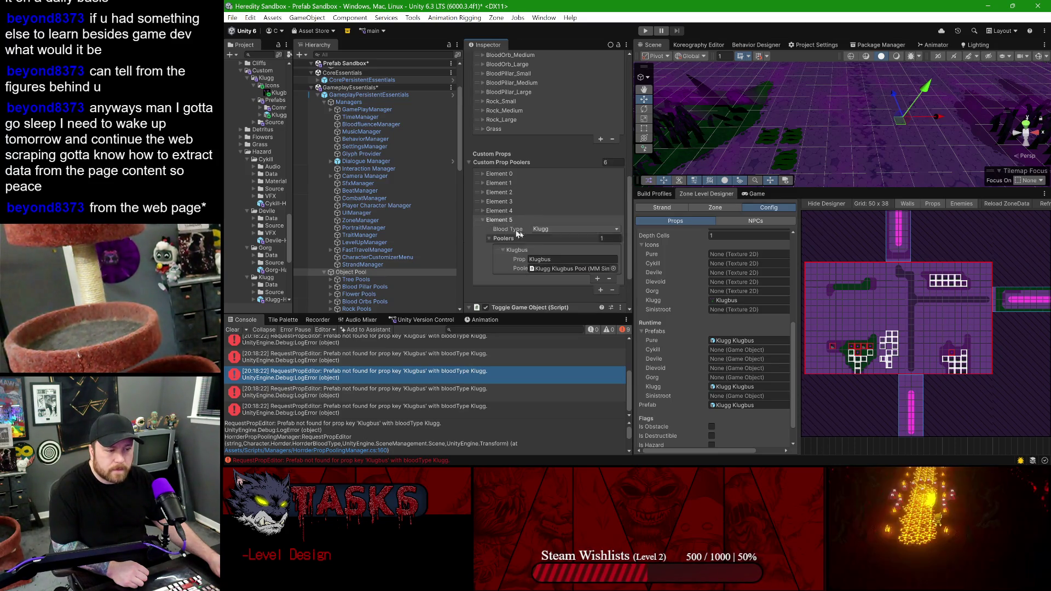
left_click(546, 268)
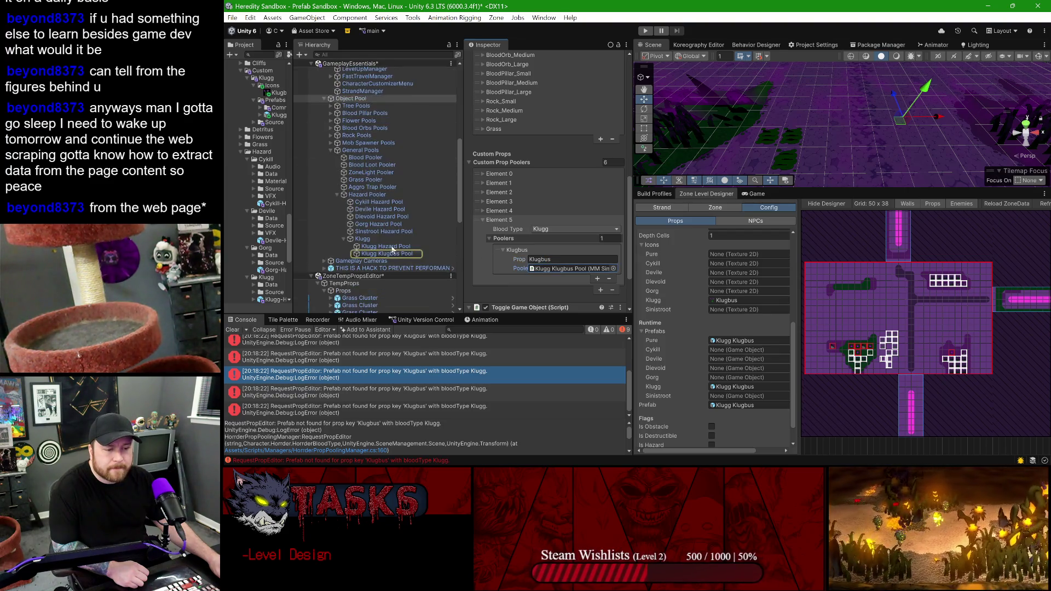
left_click(435, 253)
left_click_drag(386, 247, 379, 258)
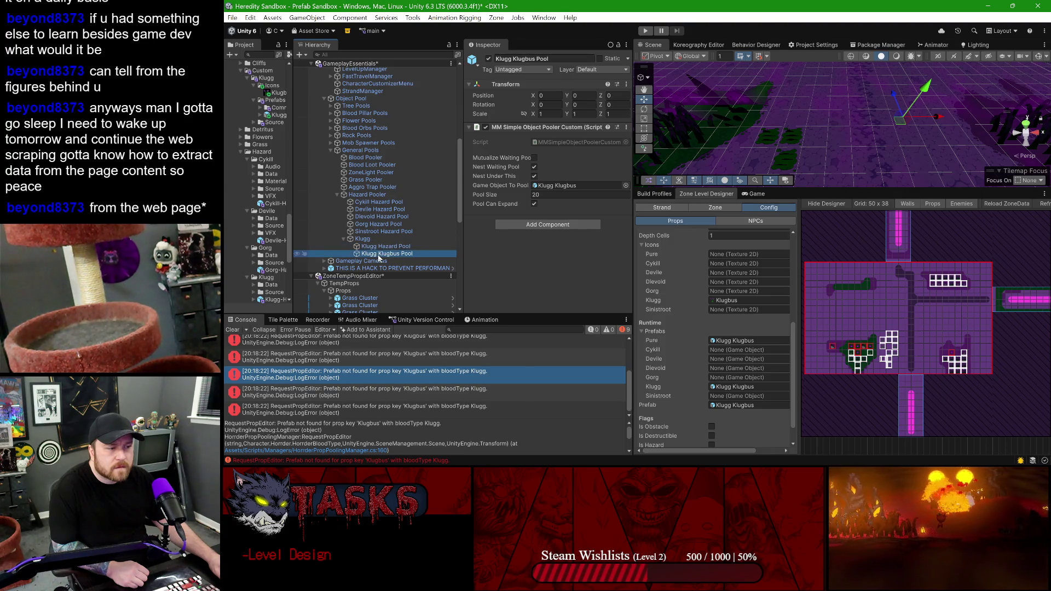
left_click(376, 247)
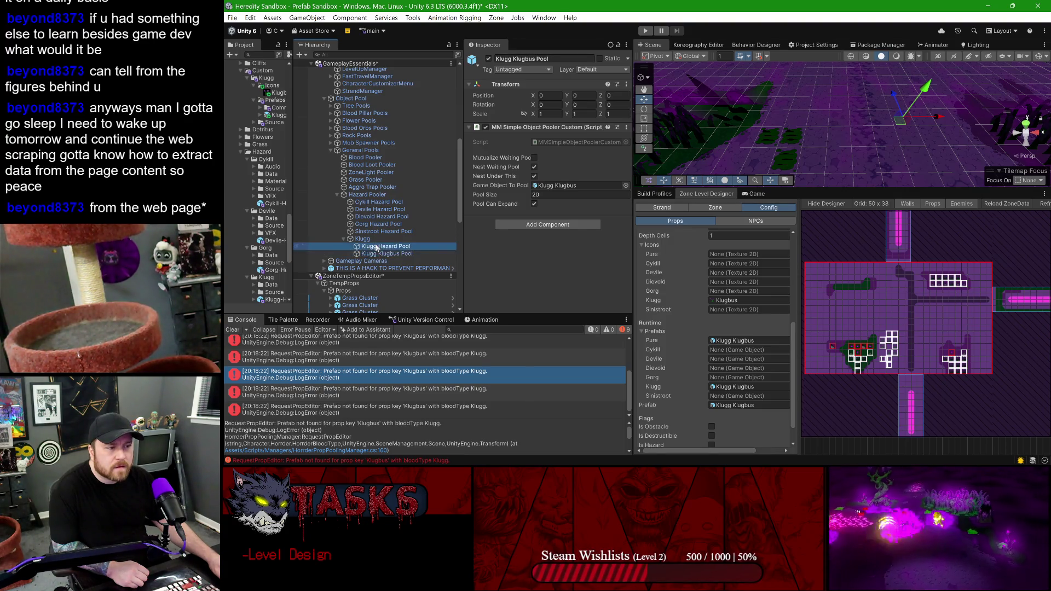
left_click(383, 253)
left_click(362, 239)
left_click(350, 195)
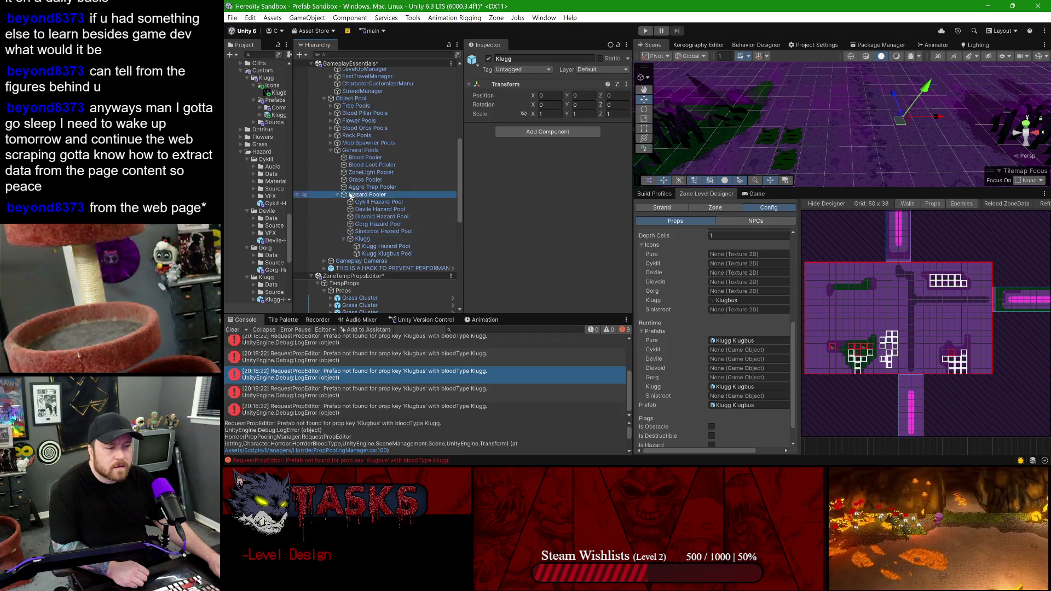
scroll(572, 241, "down", 3)
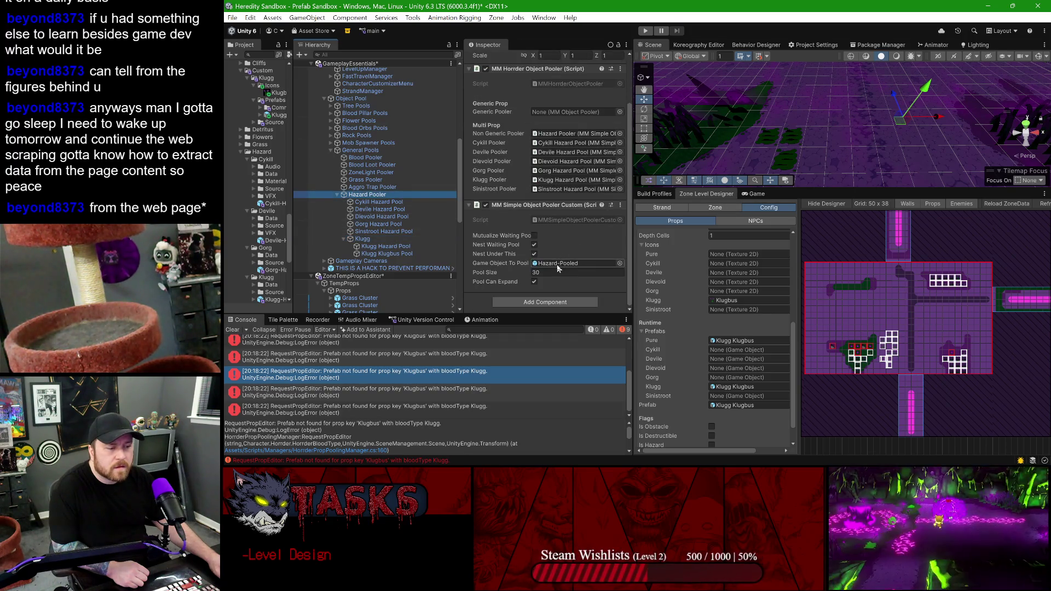
left_click(365, 239)
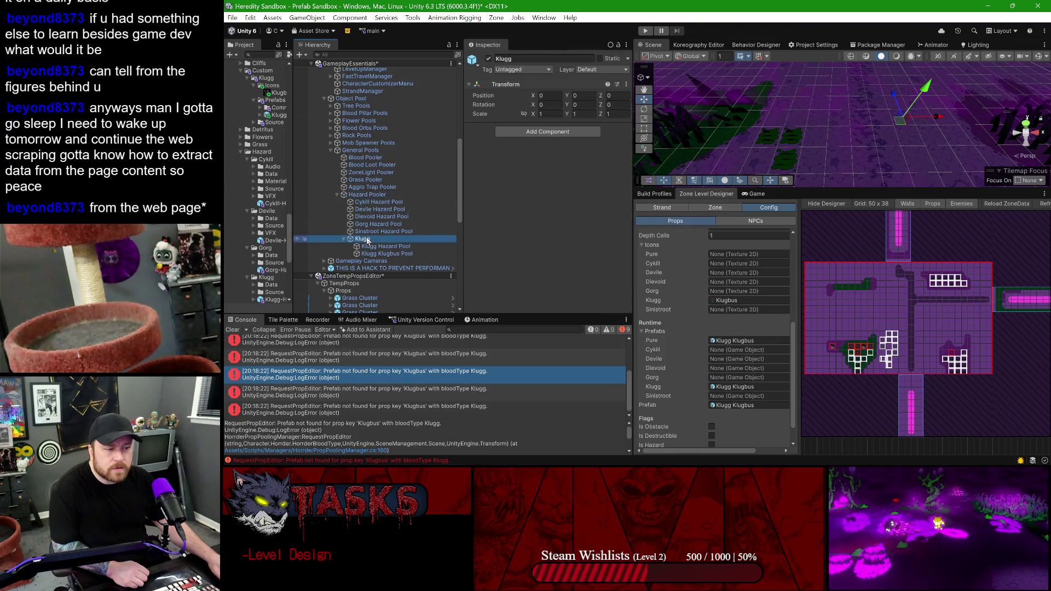
left_click(383, 194)
scroll(546, 236, "down", 3)
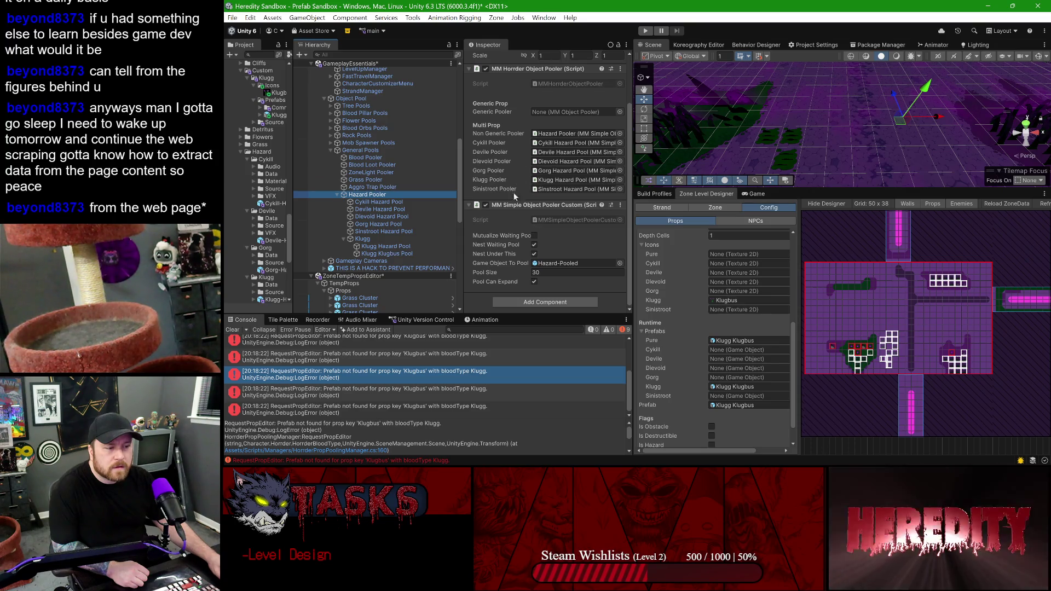
left_click(563, 136)
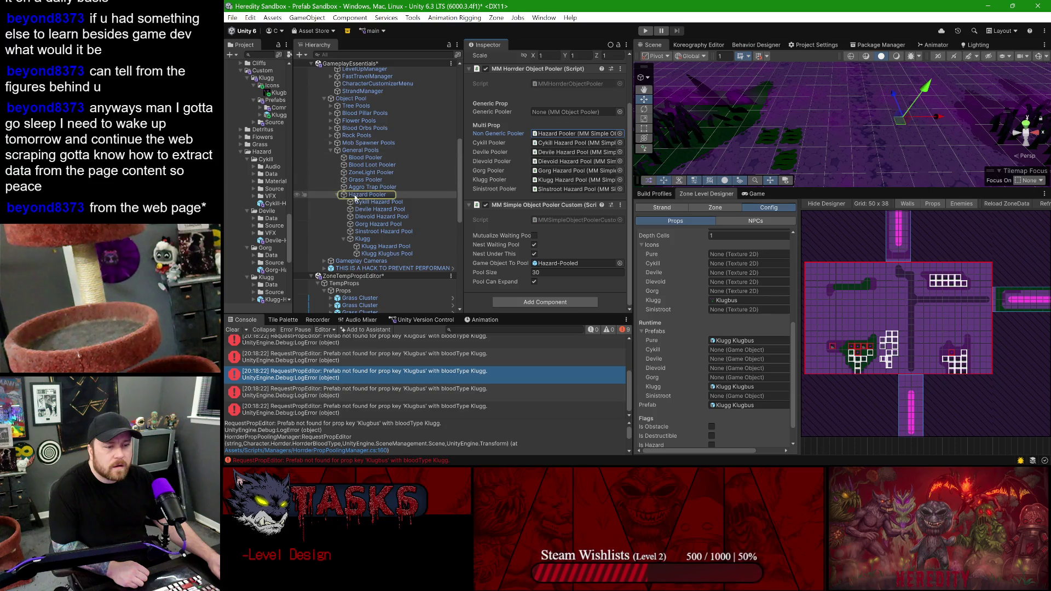
left_click(360, 150)
left_click(353, 99)
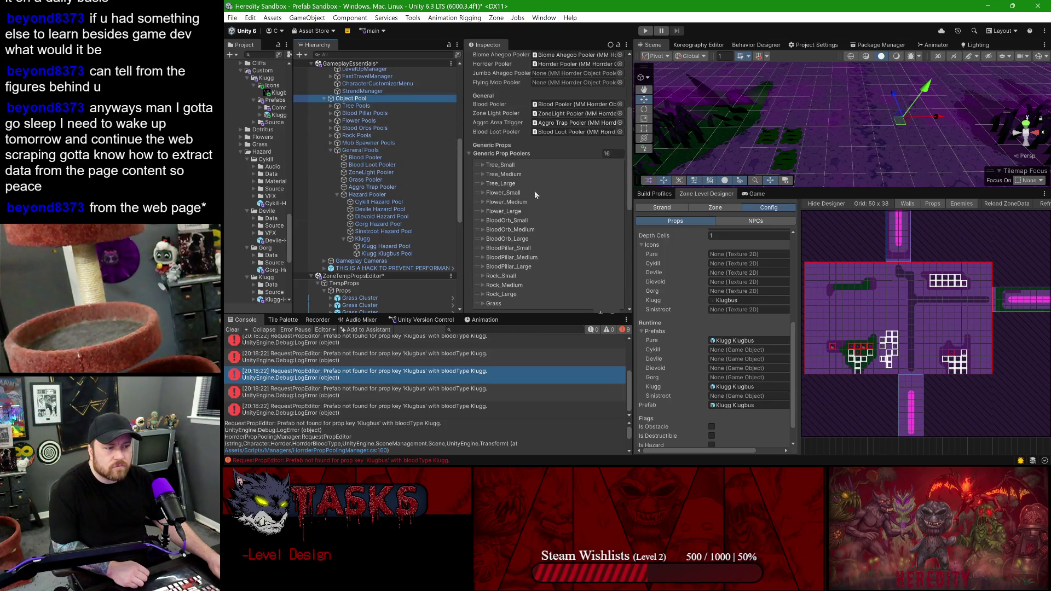
scroll(535, 193, "up", 3)
scroll(506, 225, "up", 2)
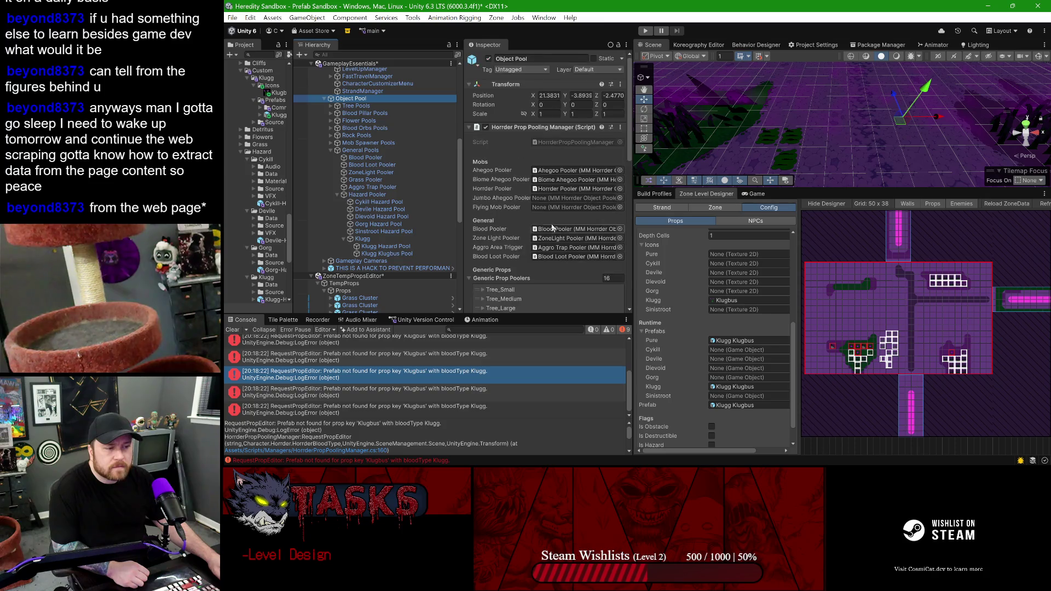
- Check Elements 4 and 5 of the custom prop poolers, listing Element 5's poolers
scroll(494, 187, "down", 5)
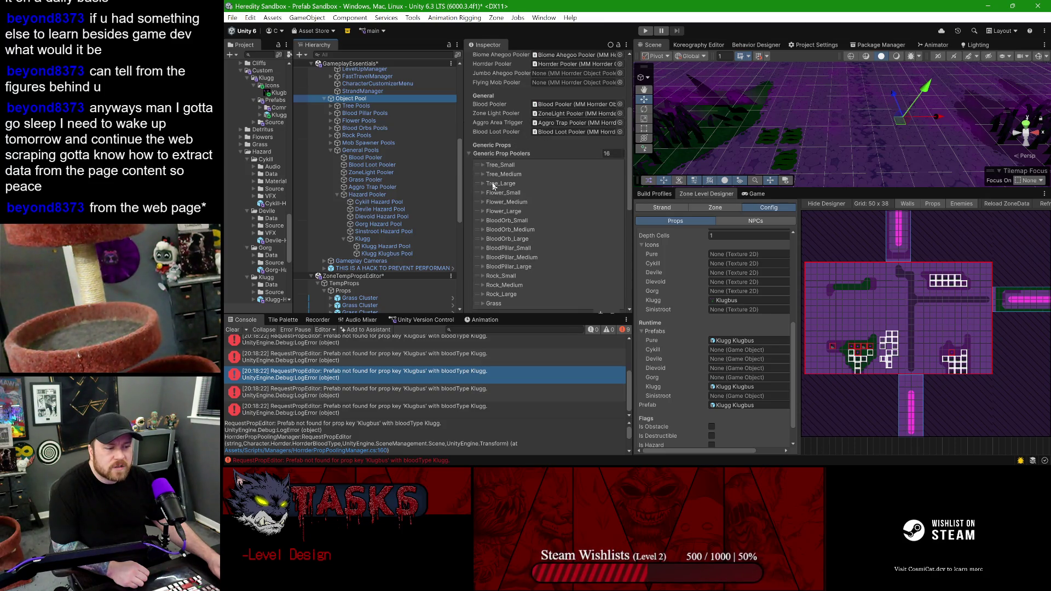
scroll(499, 199, "down", 4)
scroll(500, 208, "down", 3)
scroll(506, 236, "down", 3)
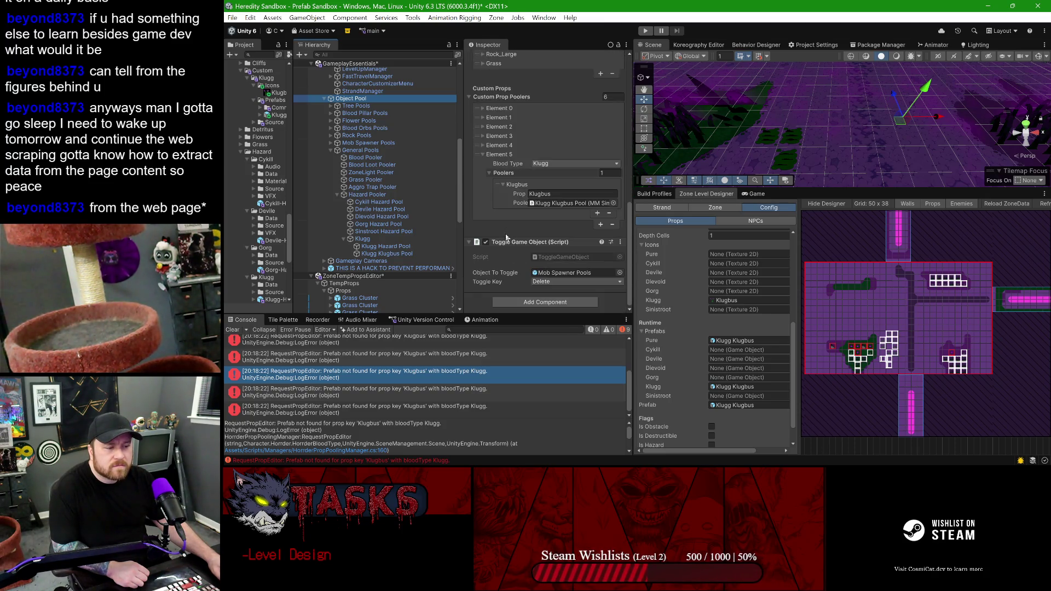
left_click(483, 153)
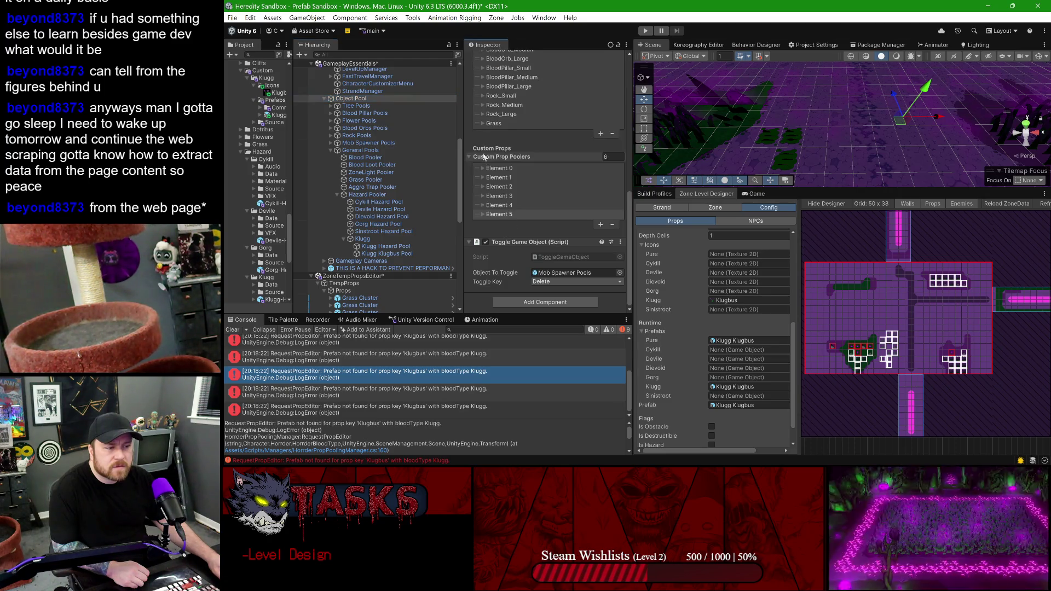
left_click(482, 206)
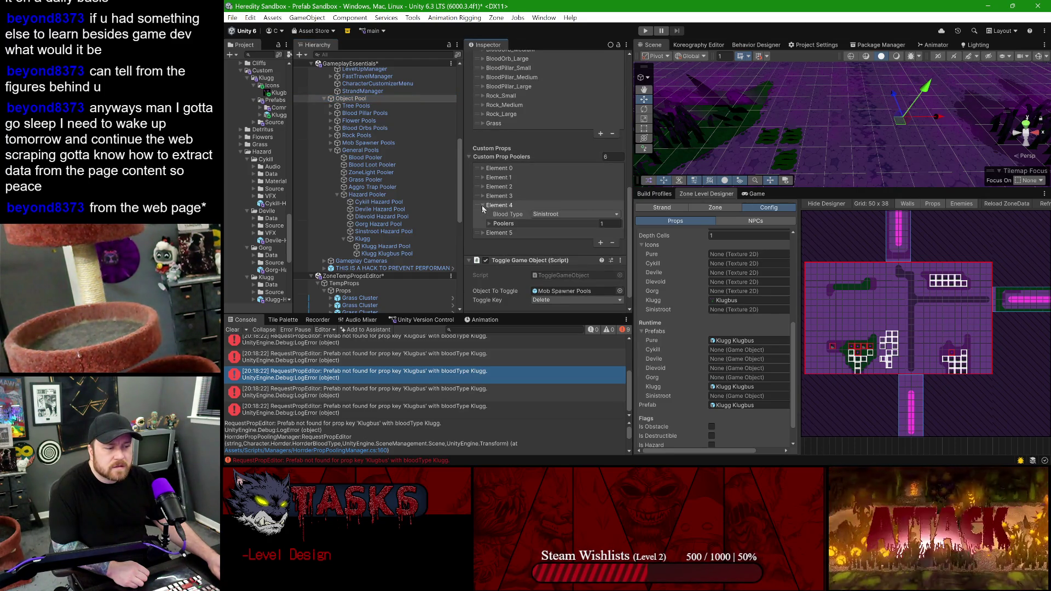
left_click(481, 205)
left_click(482, 214)
left_click(499, 234)
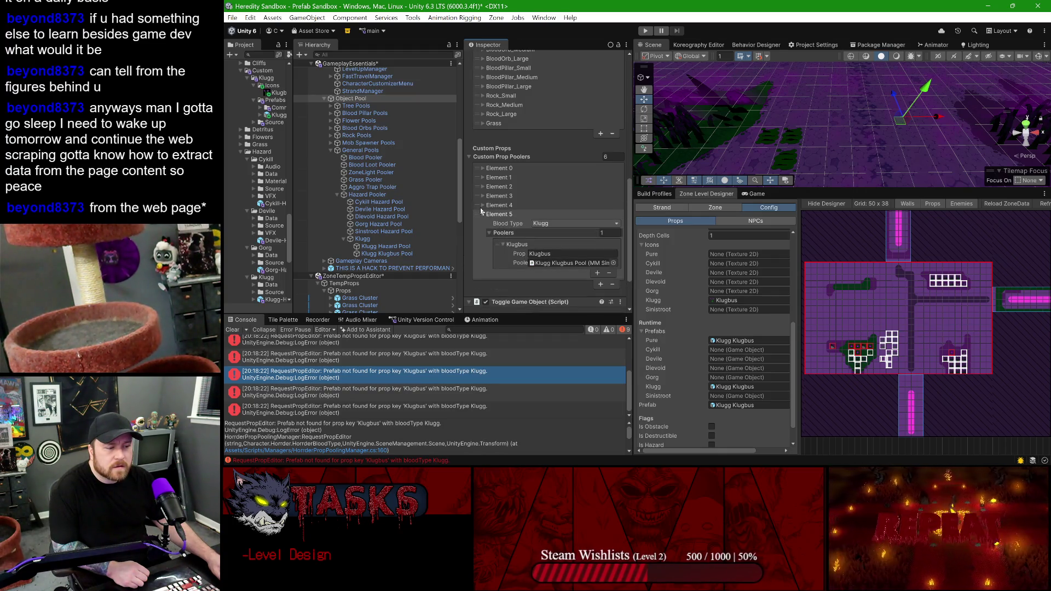
- Expand Element 3's Klugg poolers to show the Klugg-Hazard prop key and assigned pool
left_click(481, 168)
left_click(482, 168)
left_click(483, 177)
left_click(482, 177)
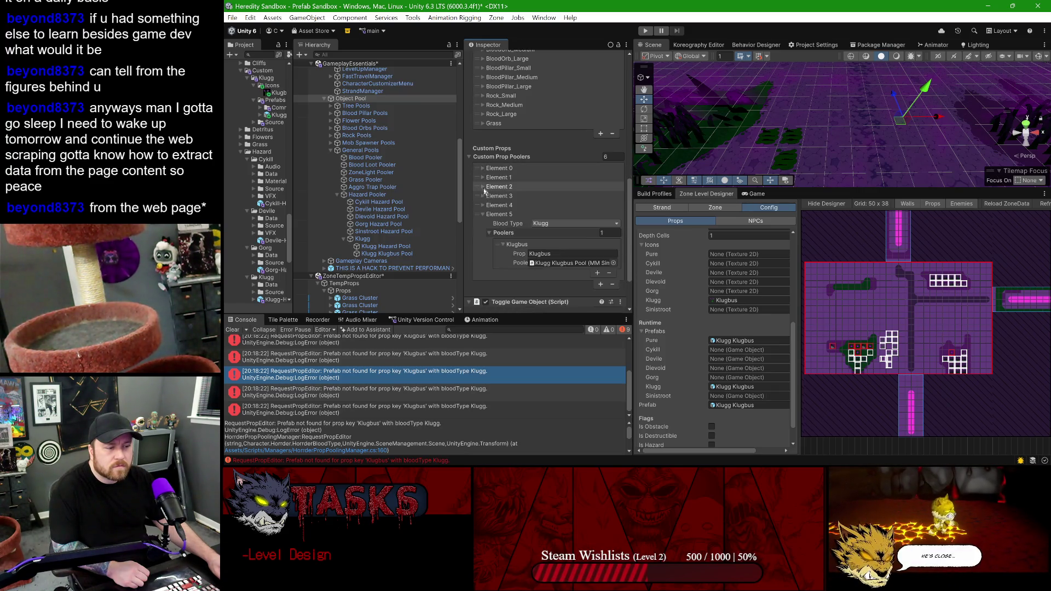
left_click(484, 196)
left_click(490, 214)
scroll(524, 202, "down", 3)
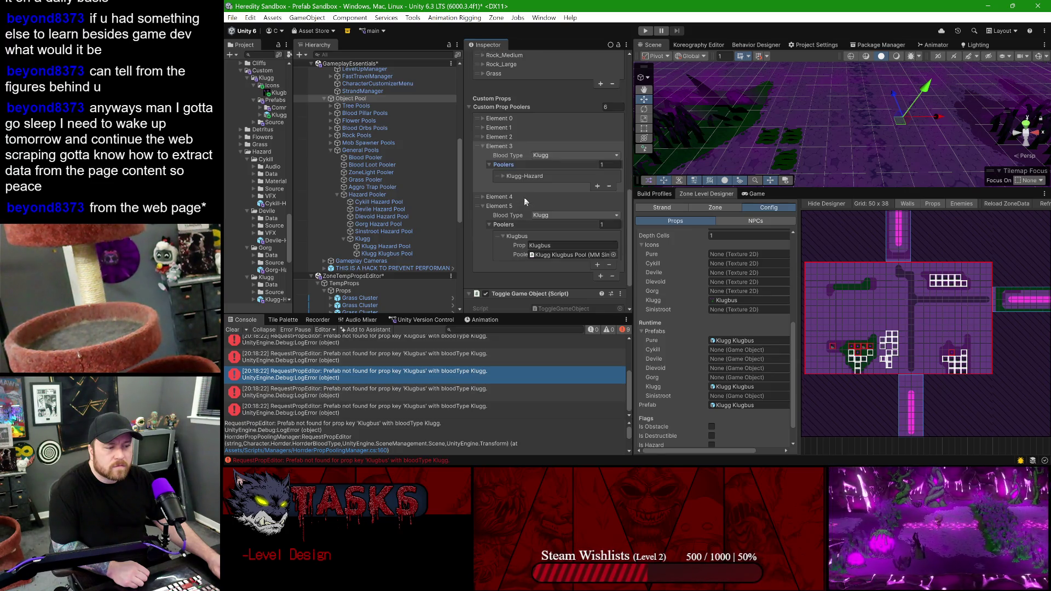
left_click(502, 177)
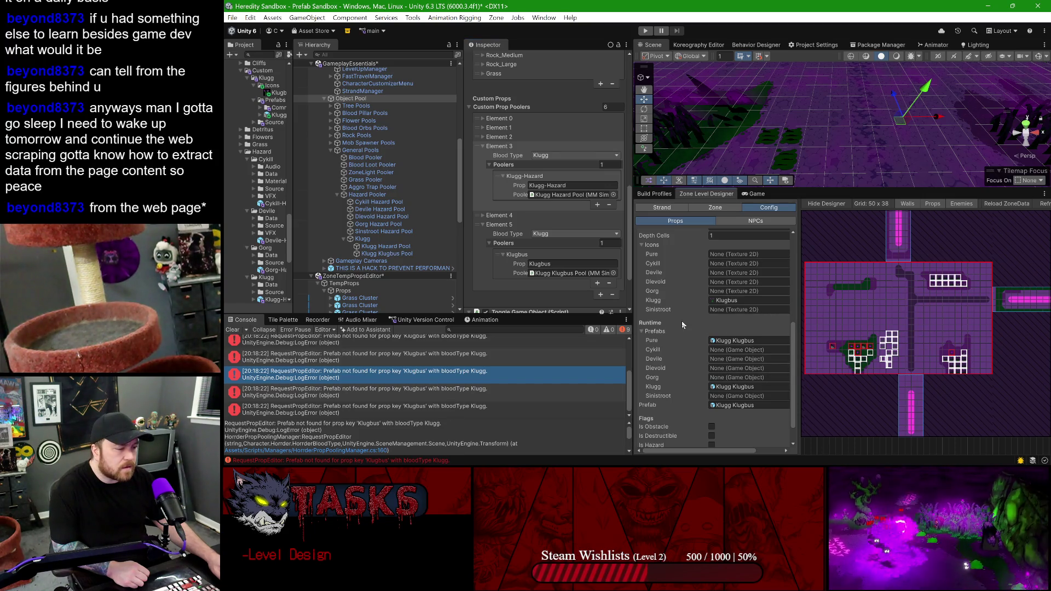
scroll(738, 335, "up", 5)
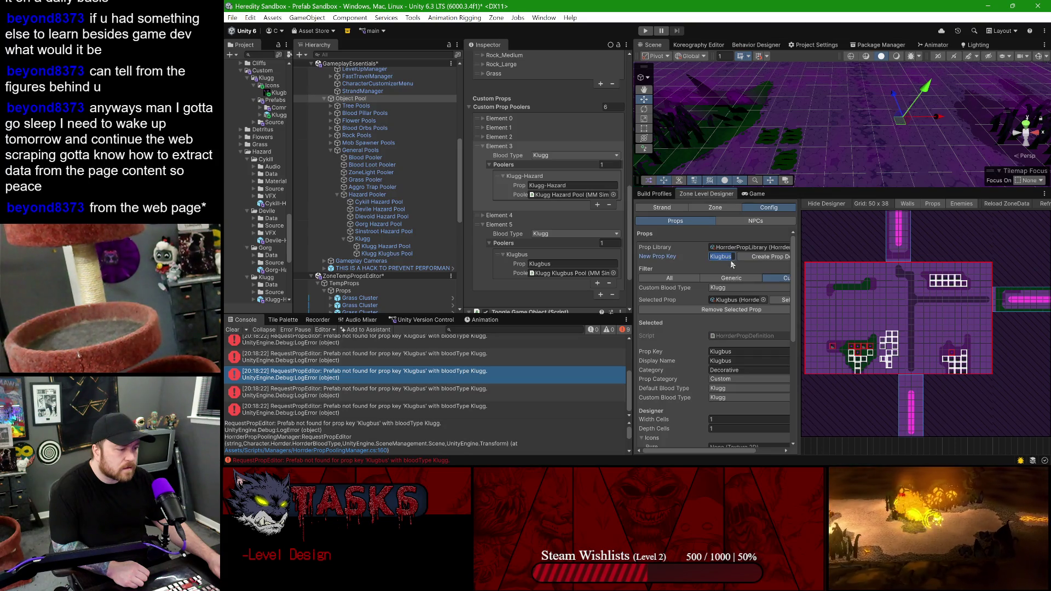
- Widen the Zone Level Designer, clear the Console, and select the Grass Pooler
left_click_drag(630, 255, 581, 254)
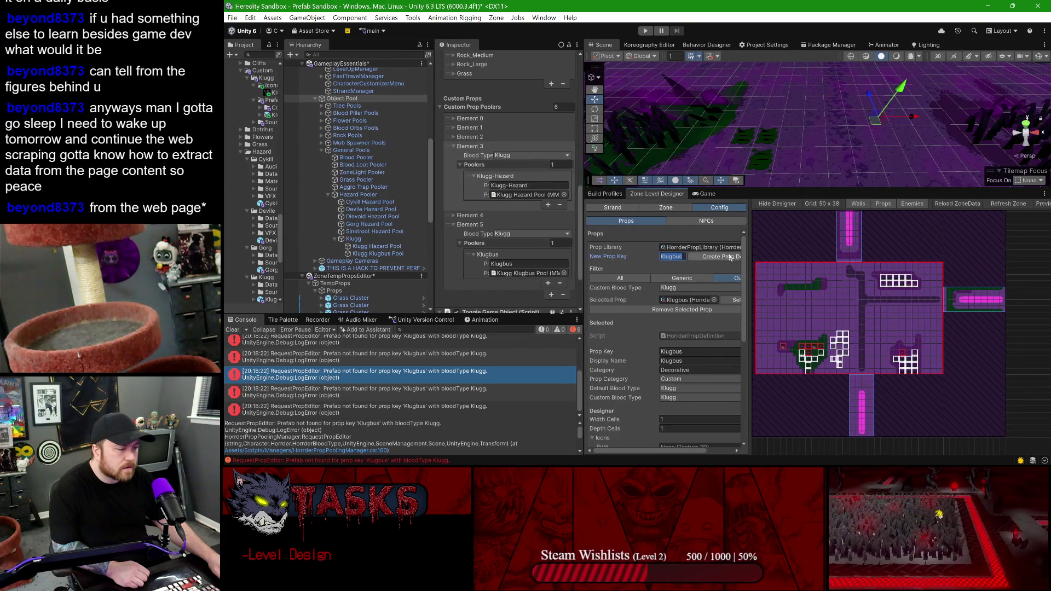
left_click_drag(804, 243, 817, 243)
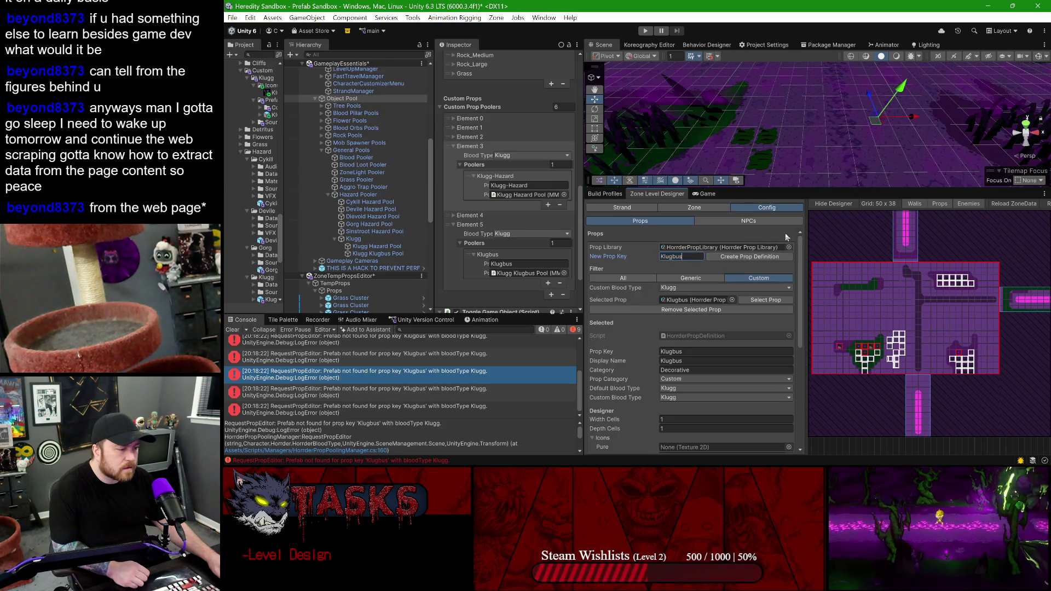
left_click(233, 330)
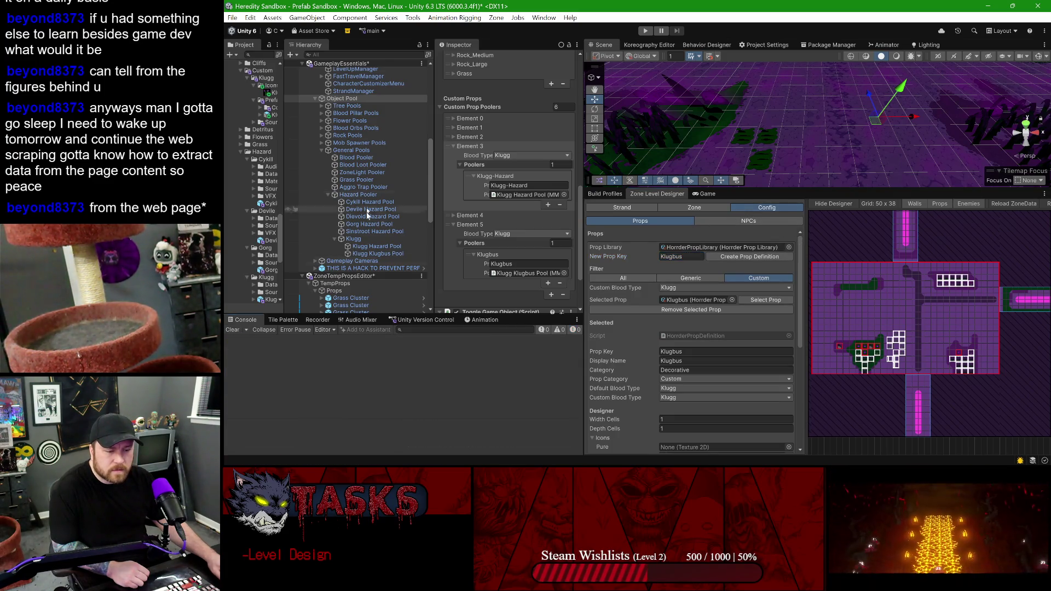
left_click(358, 181)
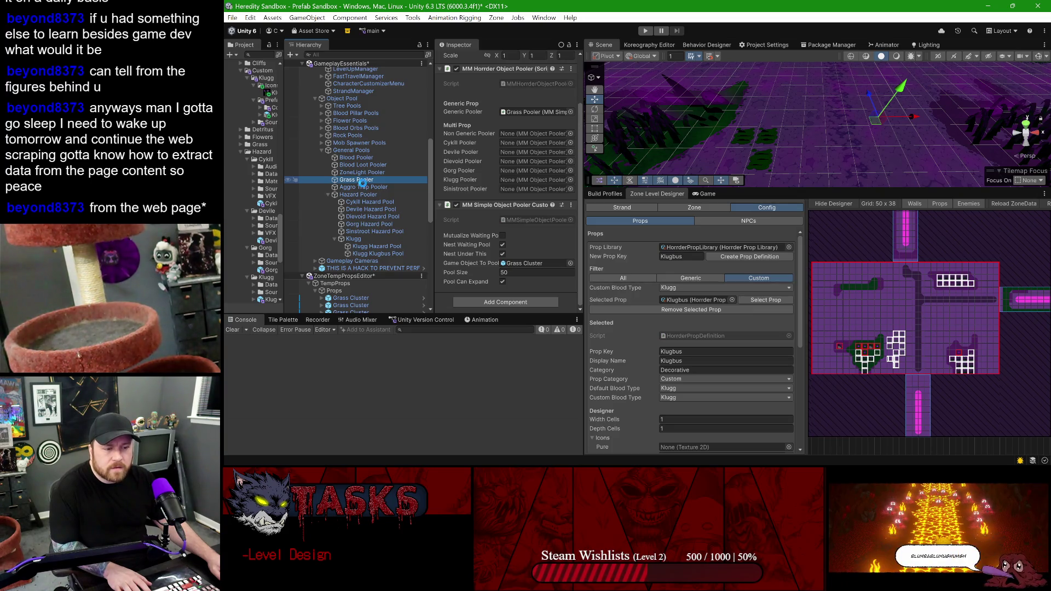
- Bring up the zone's Props placement panel in the Zone Level Designer
left_click(890, 337)
scroll(886, 351, "up", 3)
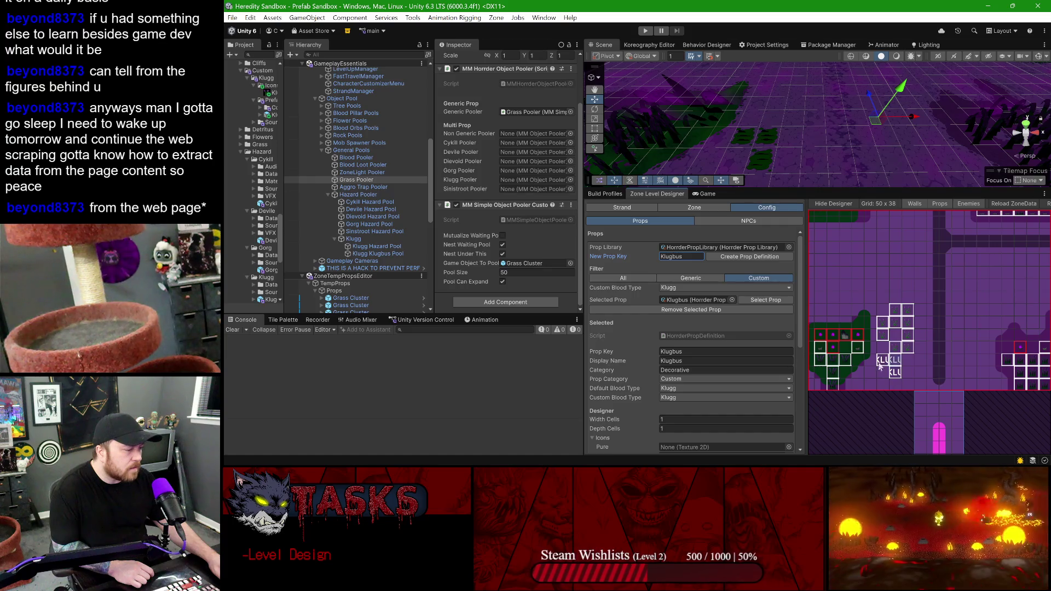
left_click(685, 208)
left_click(762, 221)
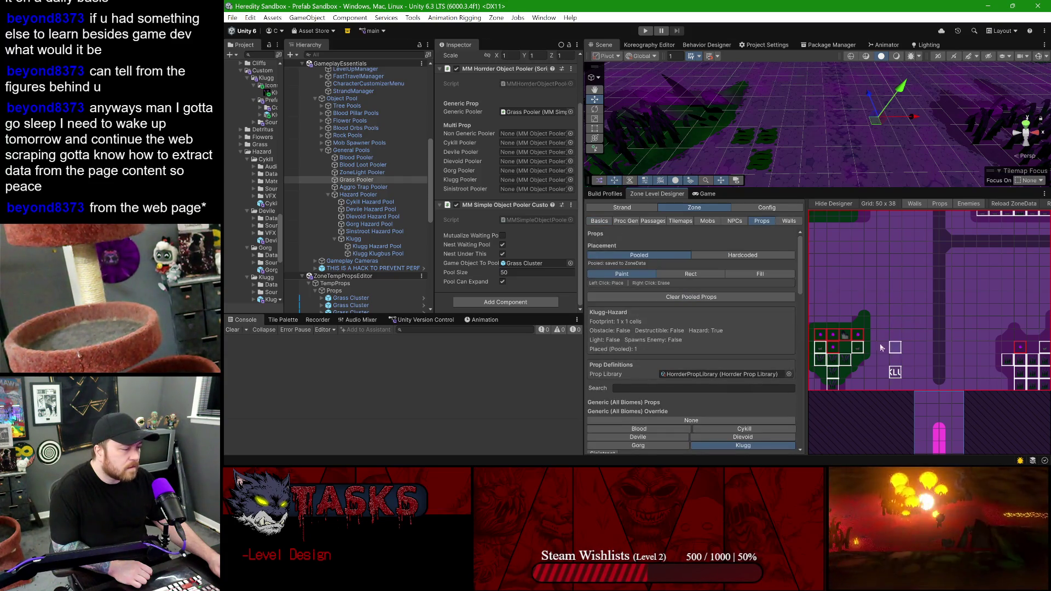
- Place Klugbus on the zone grid, reload ZoneData, and open the prefab-not-found error's source
scroll(712, 300, "down", 10)
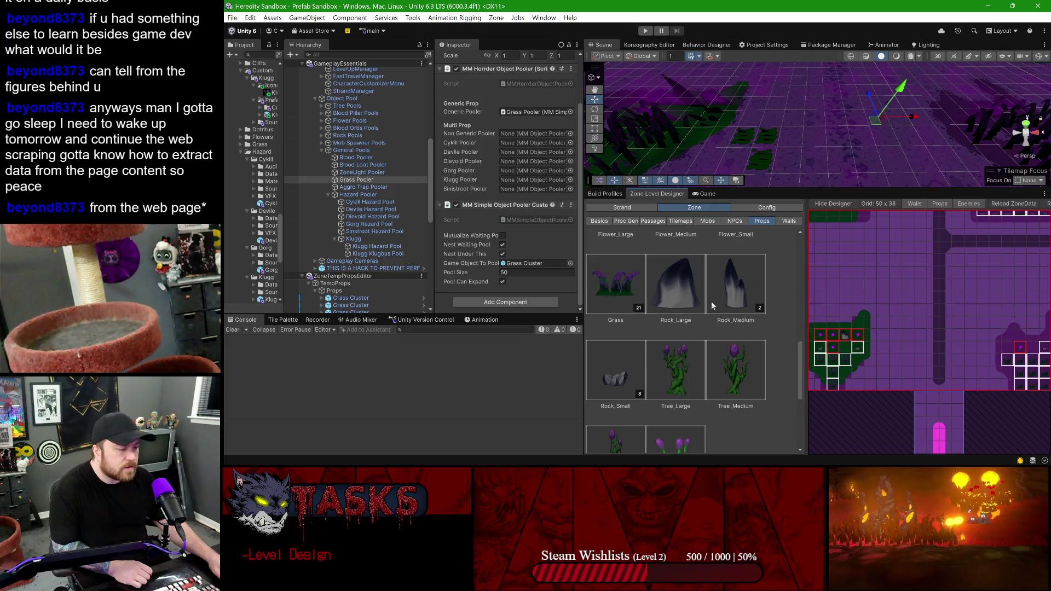
scroll(685, 338, "down", 4)
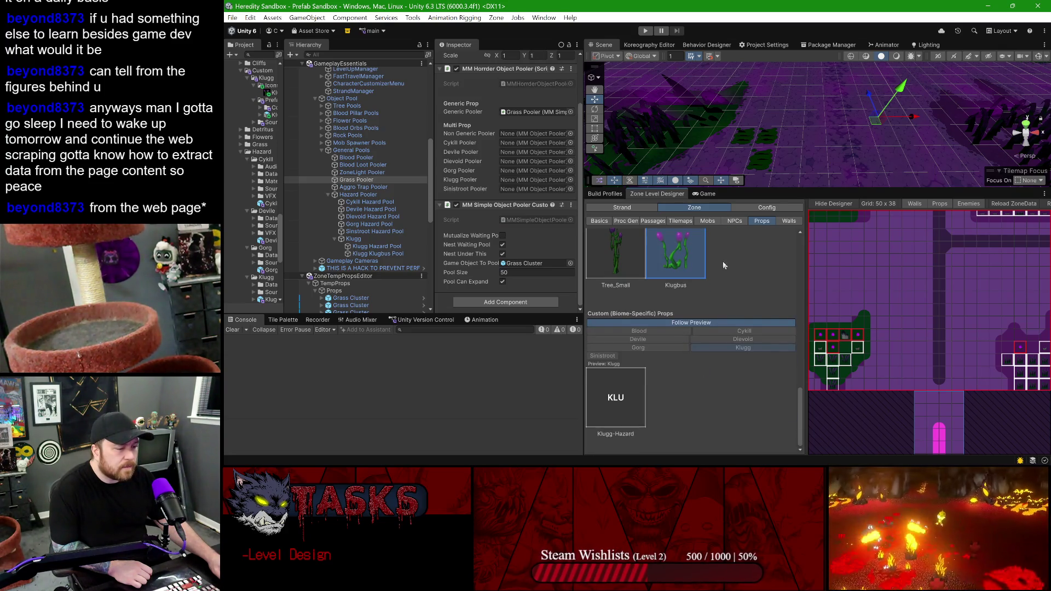
scroll(673, 261, "up", 2)
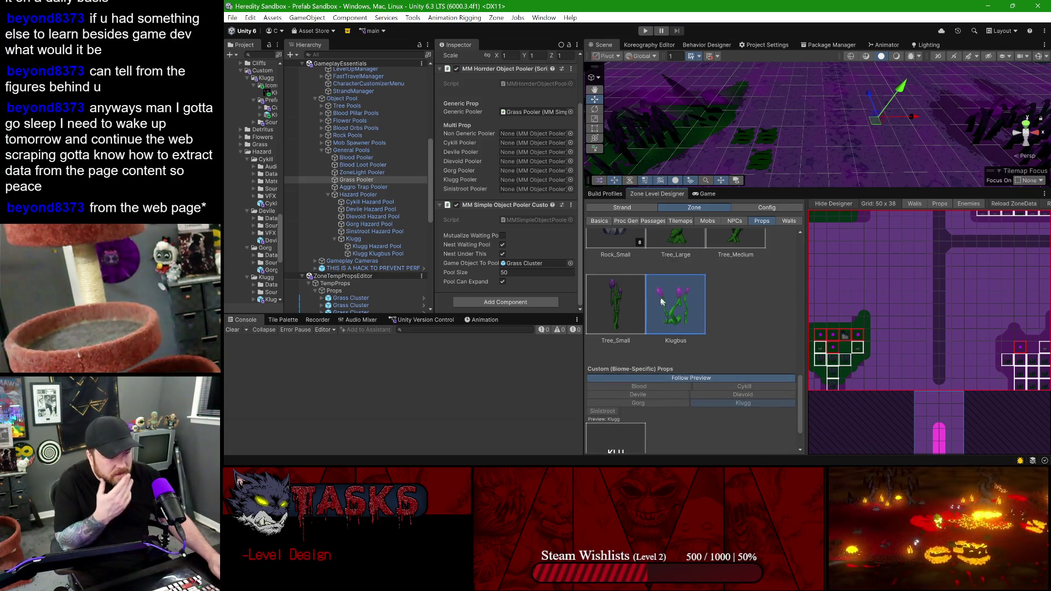
left_click(683, 319)
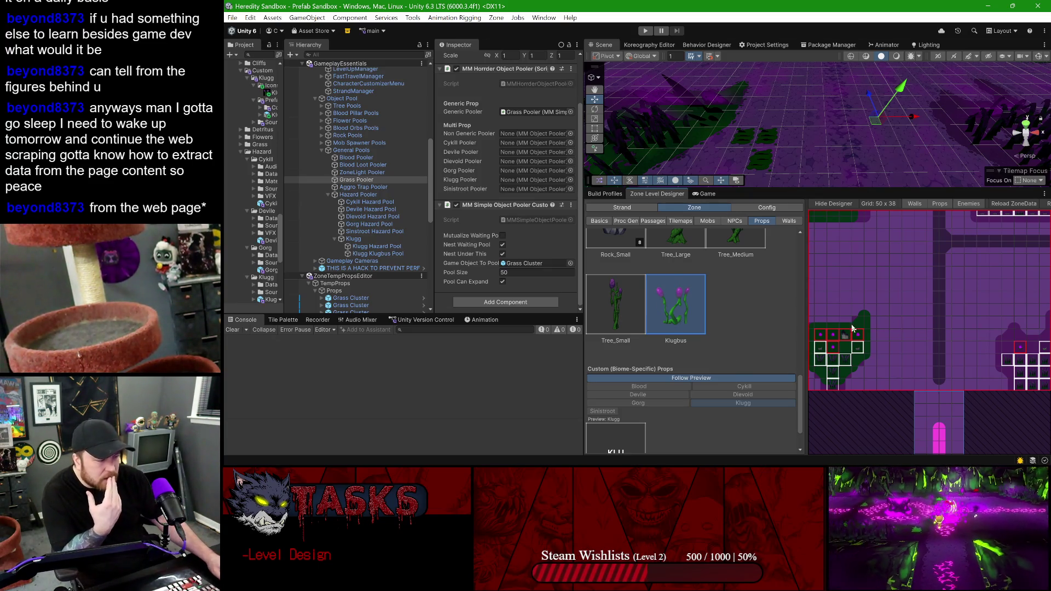
left_click(888, 356)
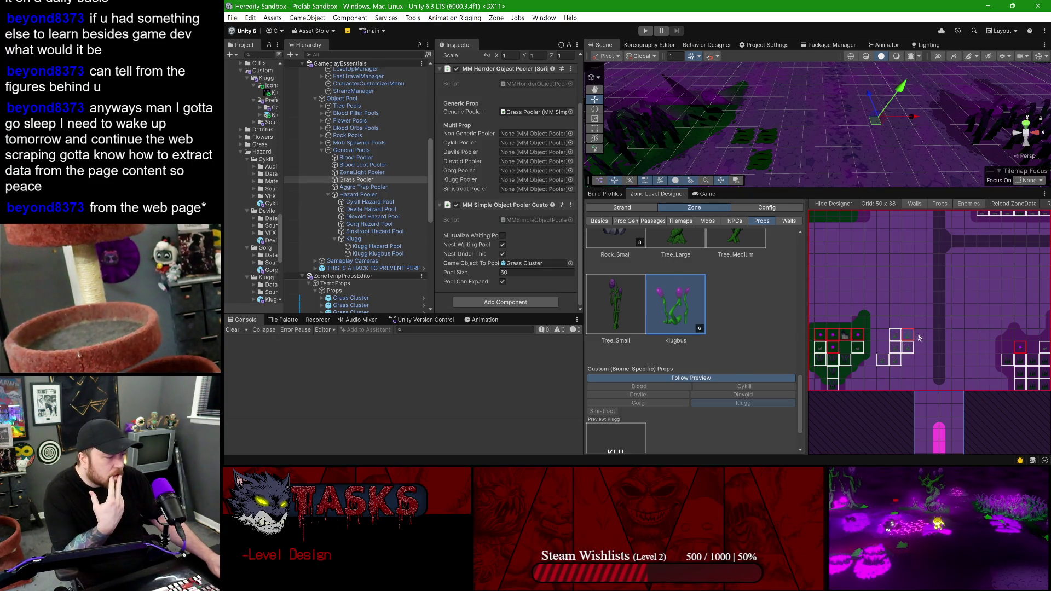
left_click(1036, 206)
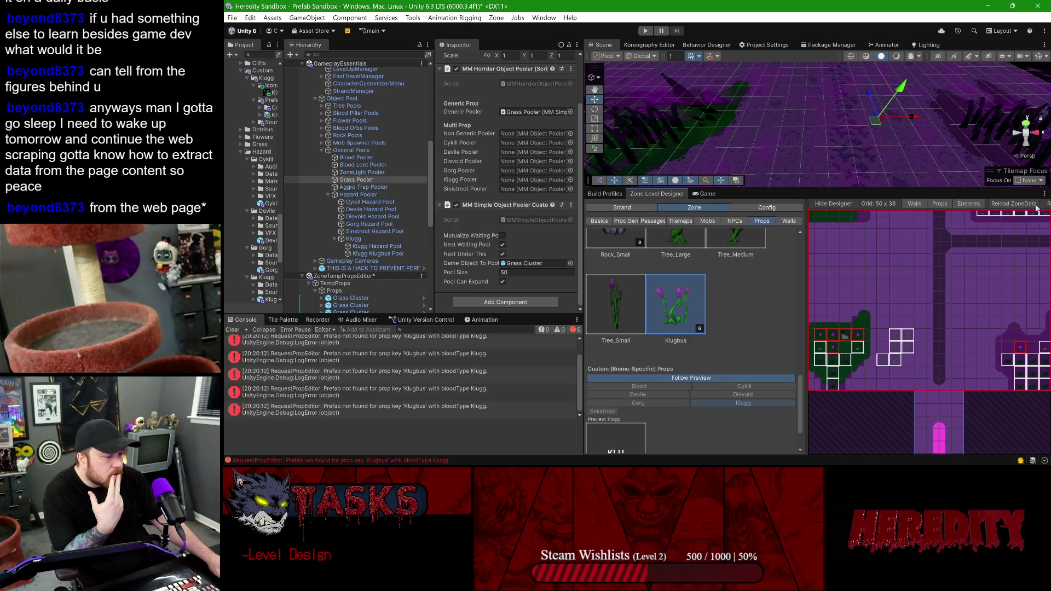
double_click(307, 374)
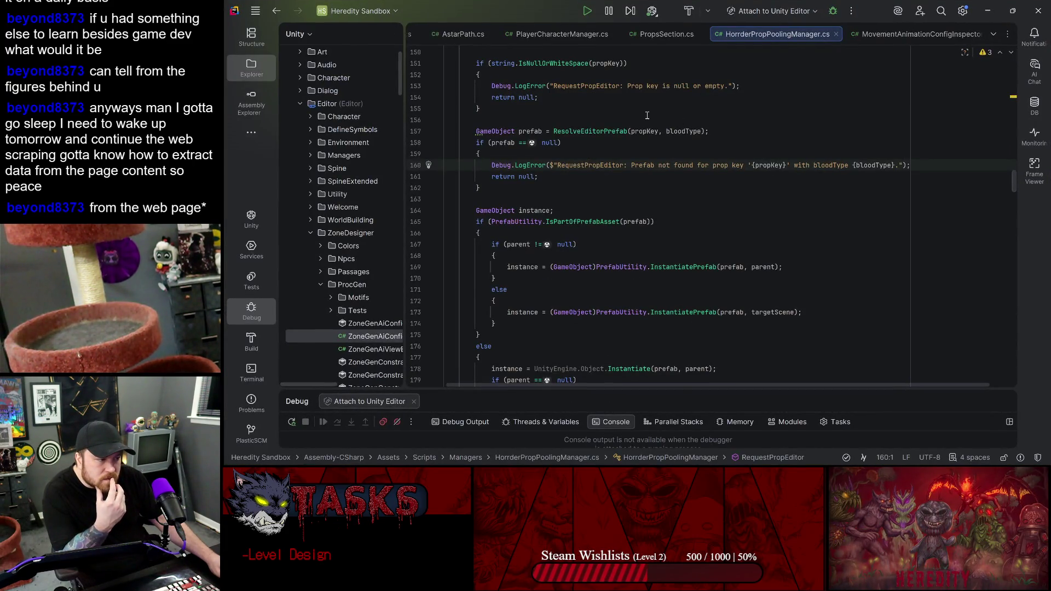
- In Rider, set a breakpoint on the ResolveEditorPrefab line of RequestPropEditor
left_click(604, 132)
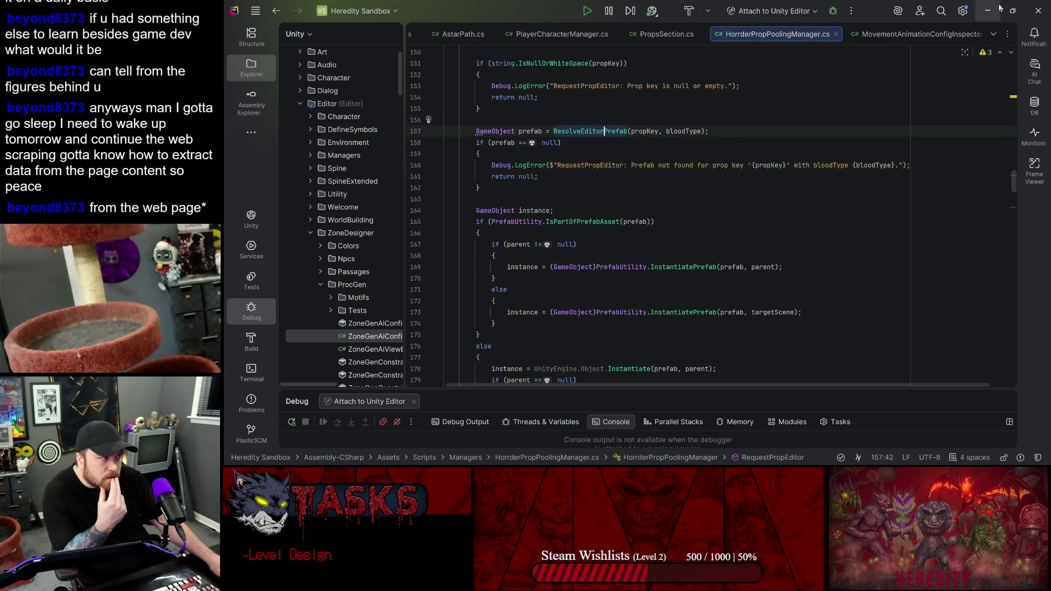
left_click(988, 11)
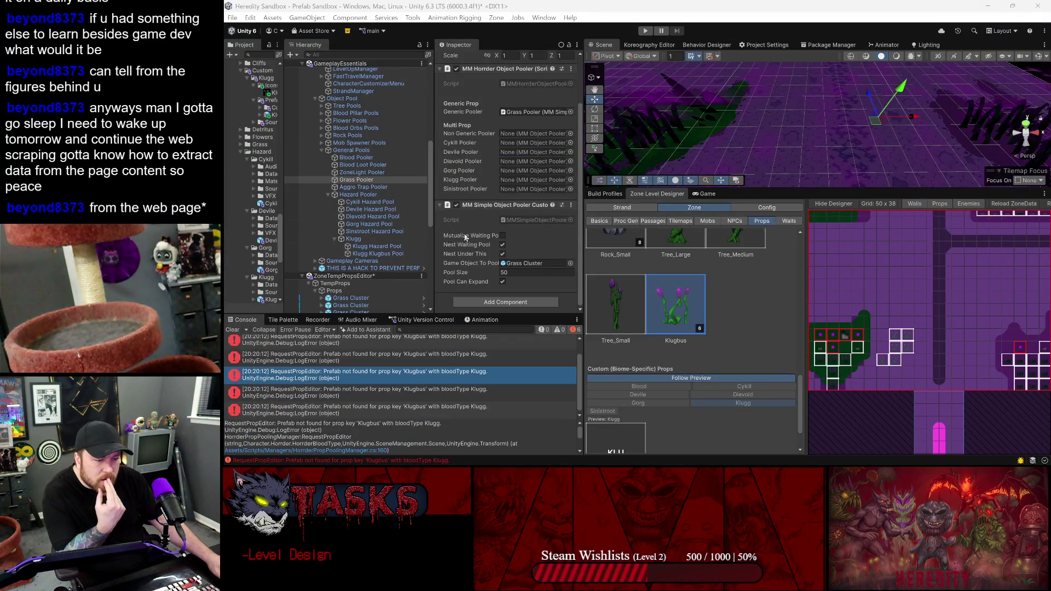
mouse_move(775, 457)
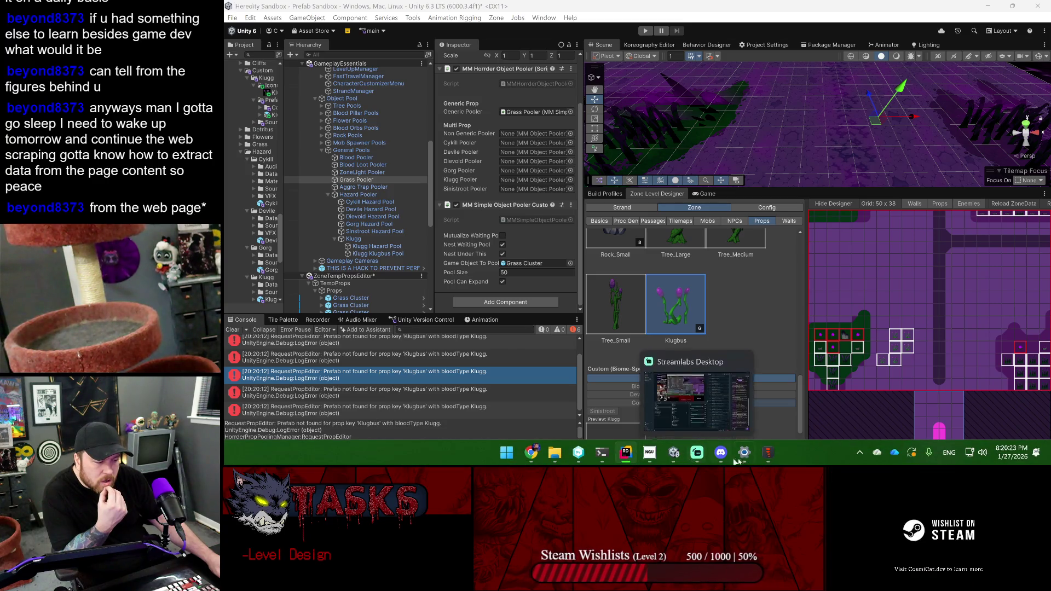
left_click(627, 456)
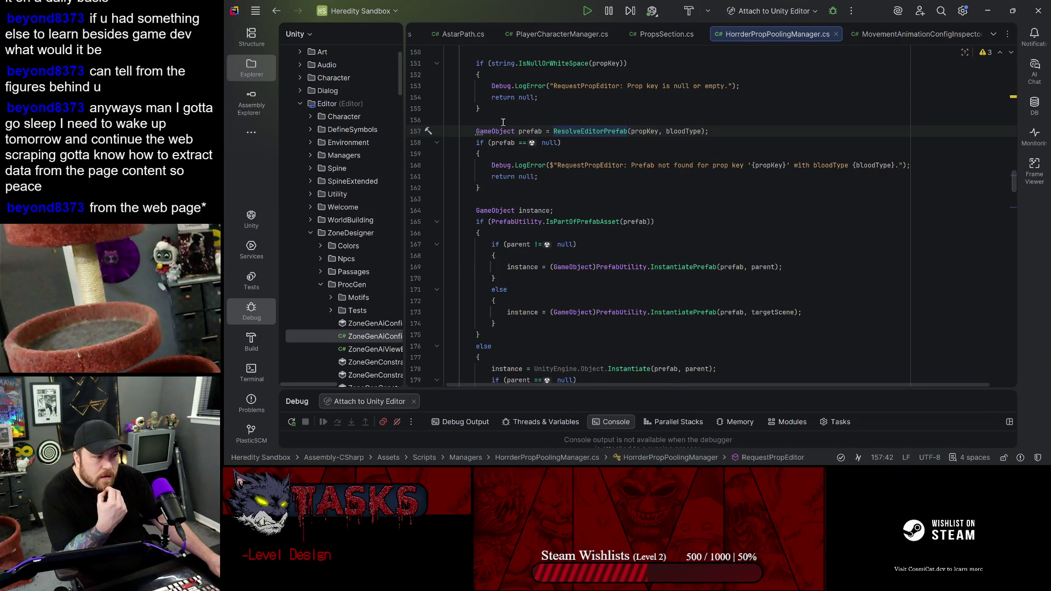
left_click(413, 132)
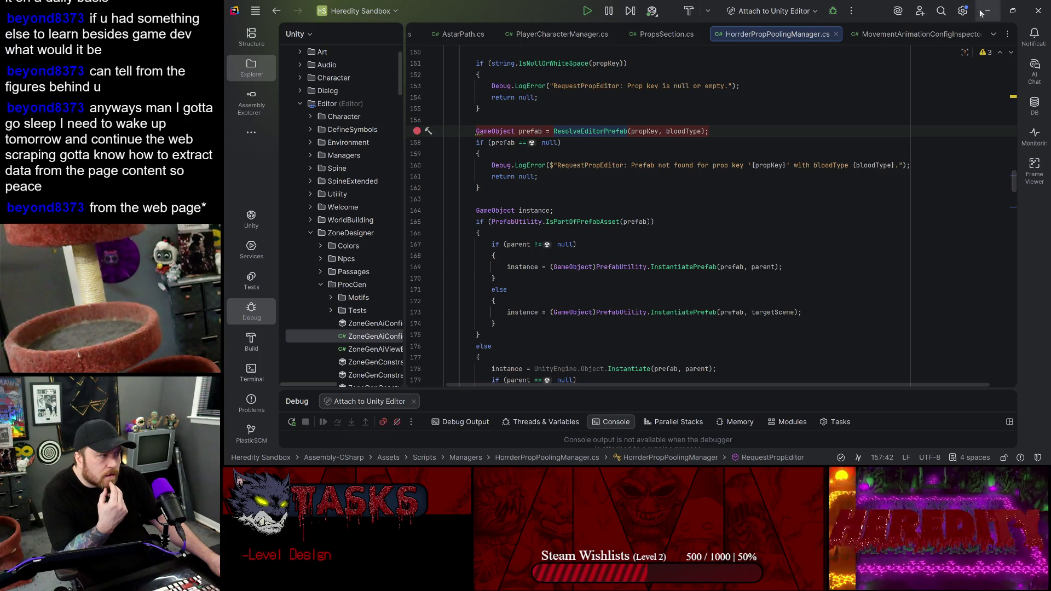
- Back in Unity, erase extra Klugbus placements so a single one remains on the grid
key("alt+Tab")
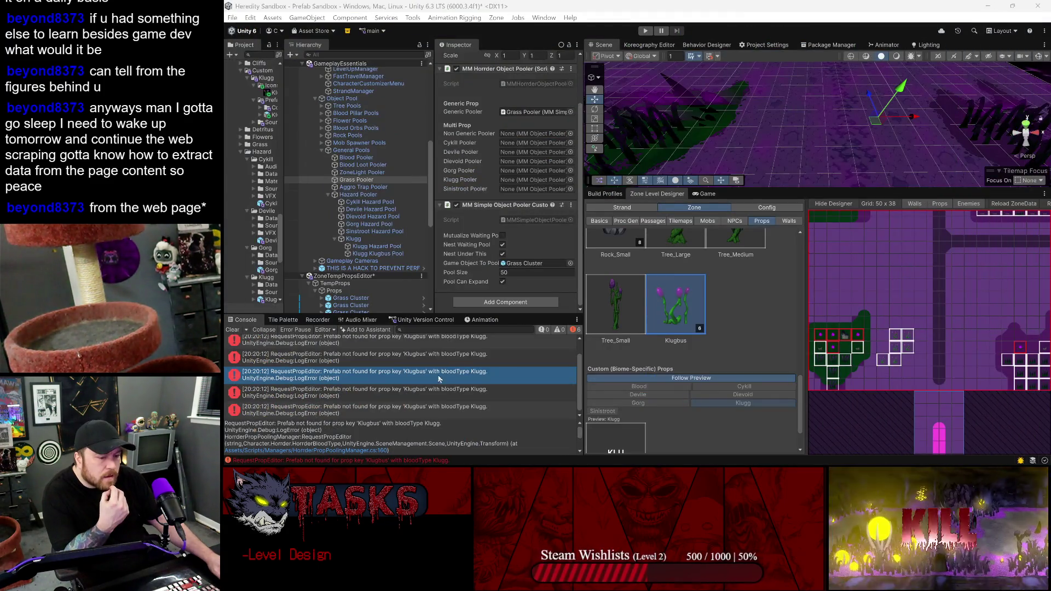
left_click(907, 349)
left_click(903, 352)
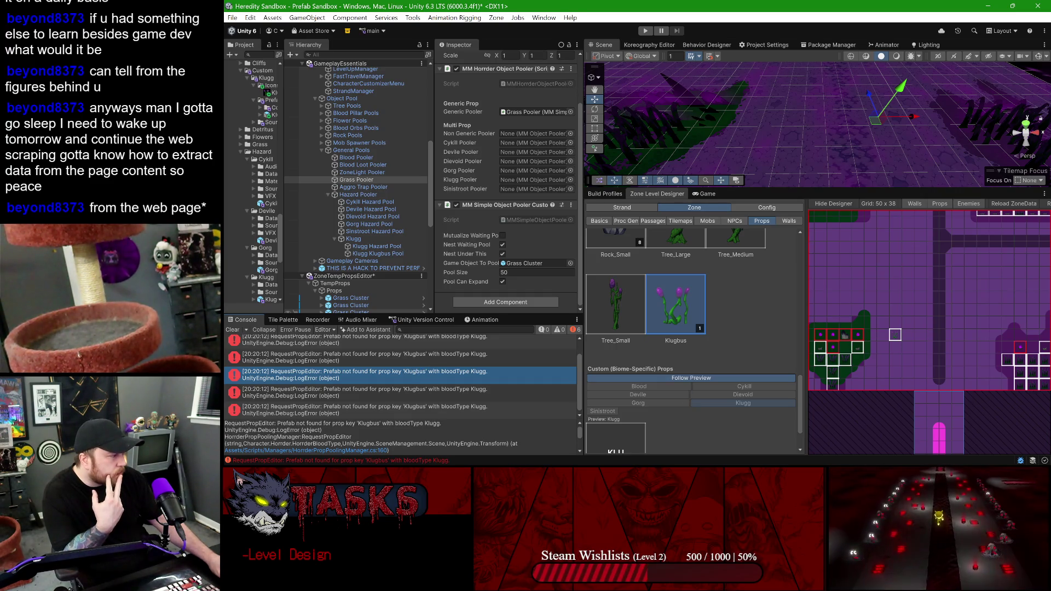
key("alt+Tab")
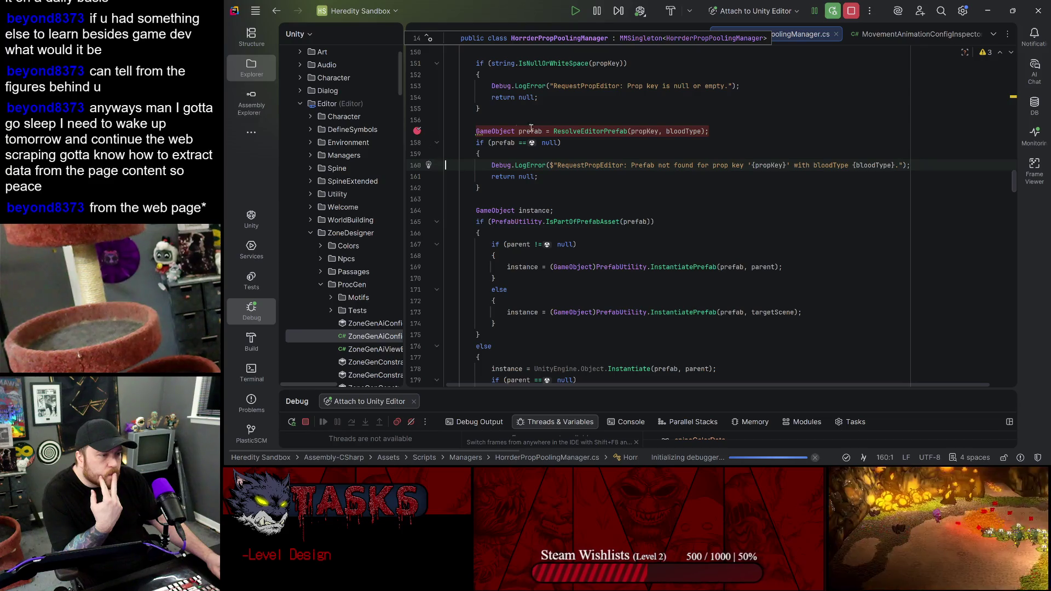
- Trigger the breakpoint from Unity and step through the prefab lookup method past pool initialization
key("alt+Tab")
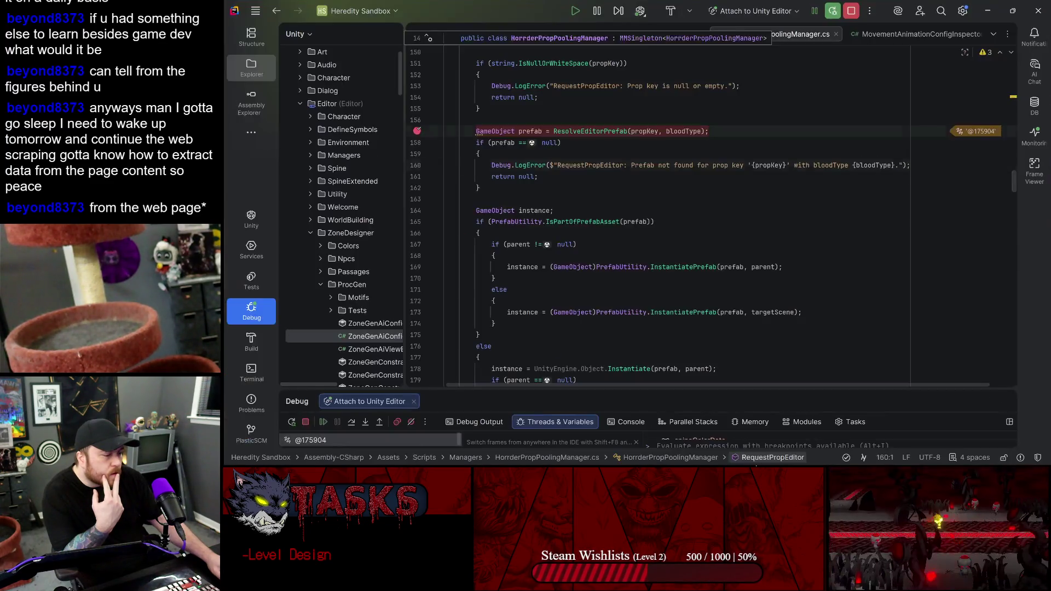
left_click(367, 420)
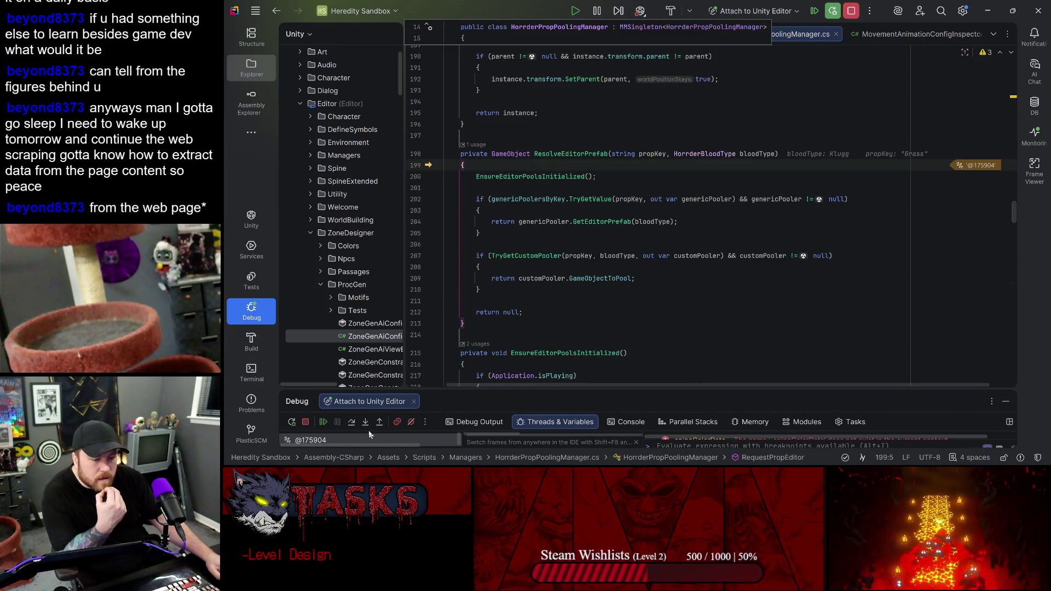
left_click(351, 422)
left_click(351, 426)
left_click(350, 425)
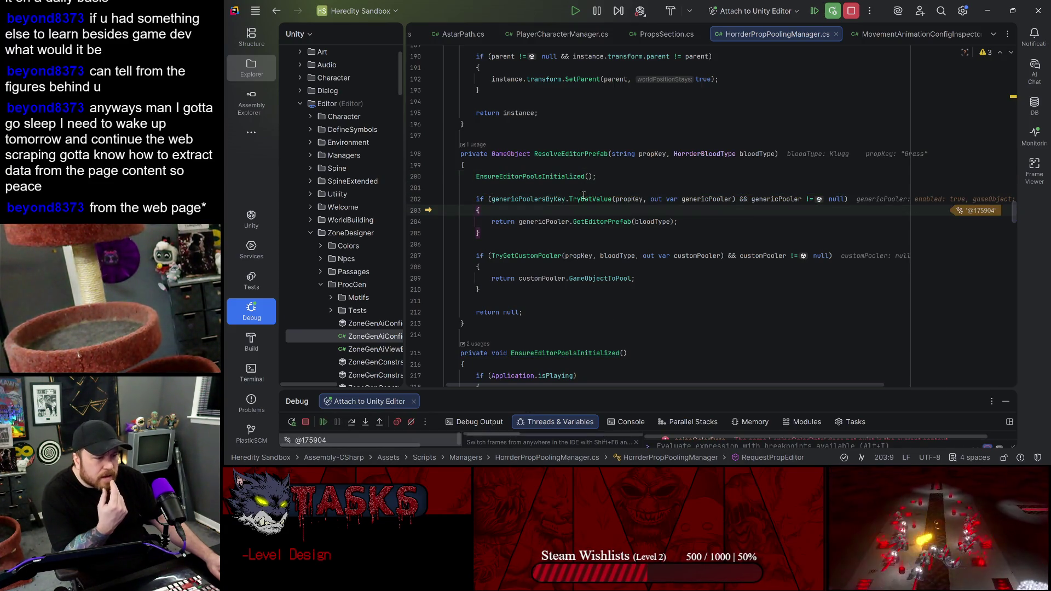
- Inspect the generic poolers dictionary, then step out to RequestPropEditor line 157 and resume Unity
mouse_move(537, 197)
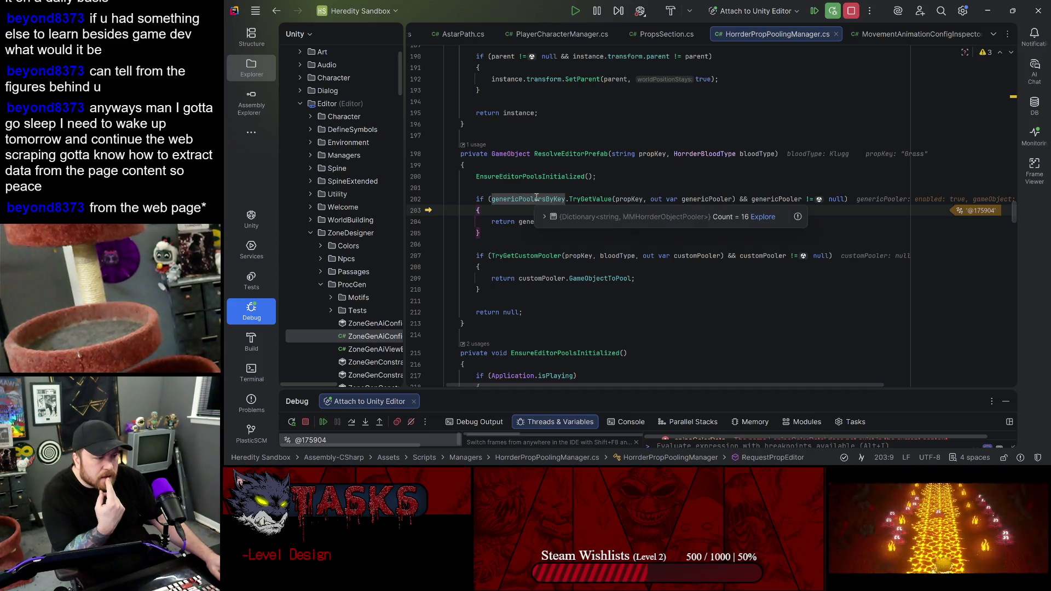
left_click(543, 218)
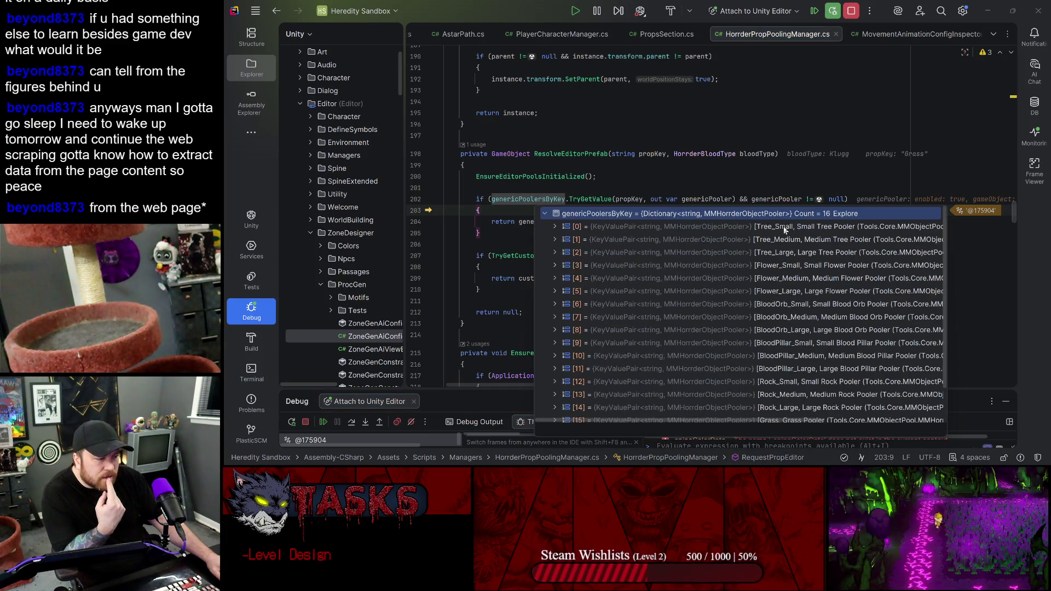
scroll(801, 254, "down", 2)
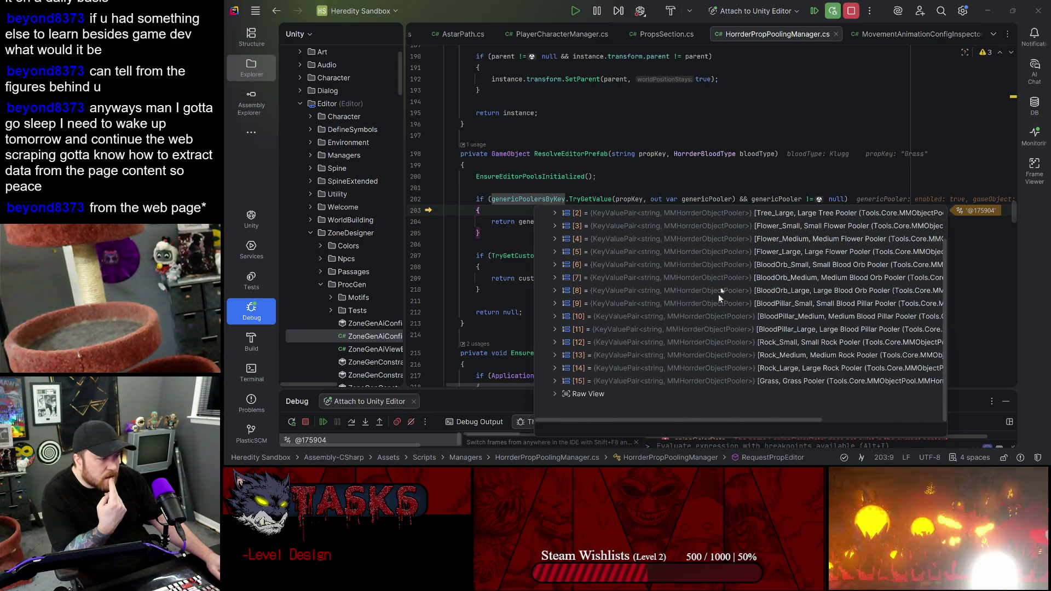
mouse_move(773, 197)
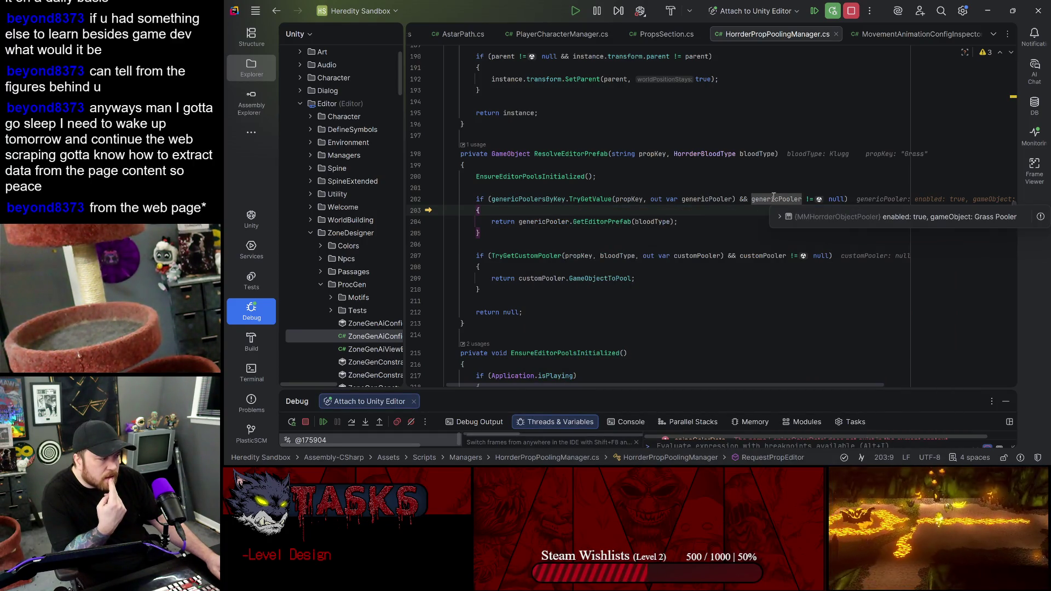
mouse_move(706, 199)
left_click_drag(471, 389, 471, 340)
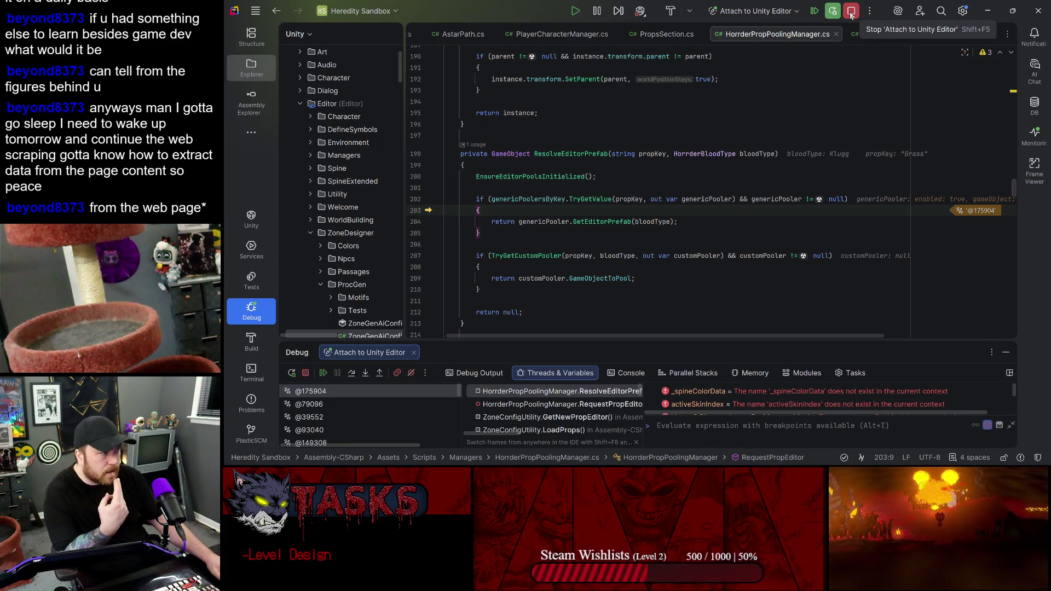
left_click(379, 373)
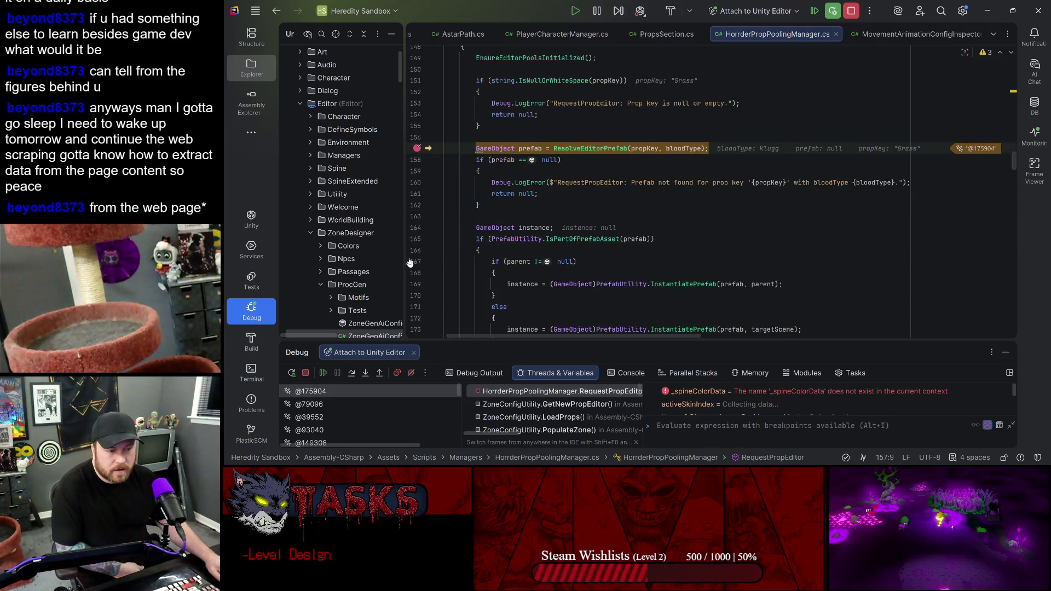
left_click(324, 373)
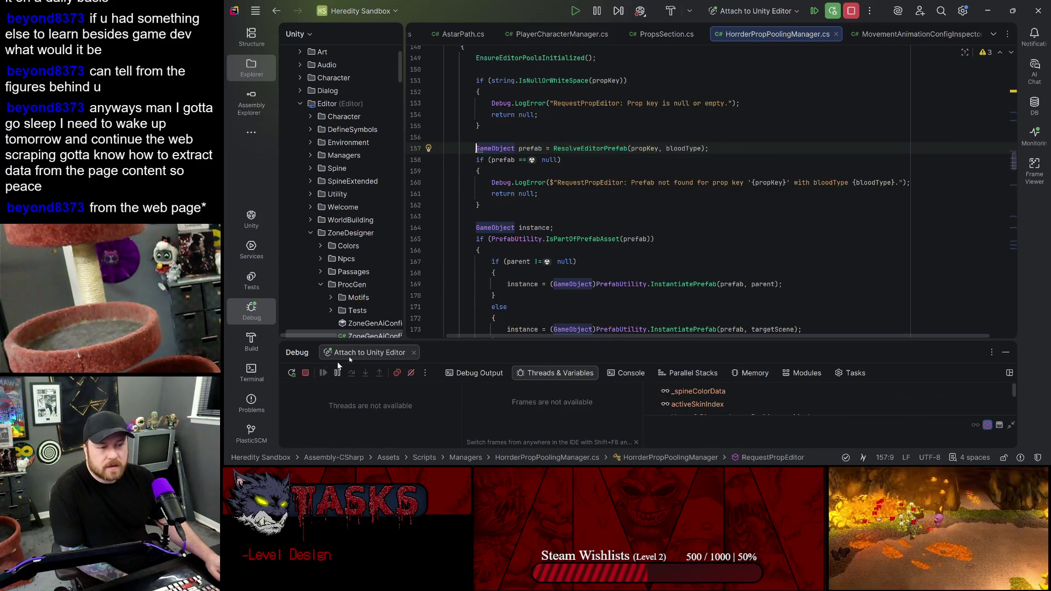
- Delete the eight small rock props from the Zone Level Designer map
key("alt+Tab")
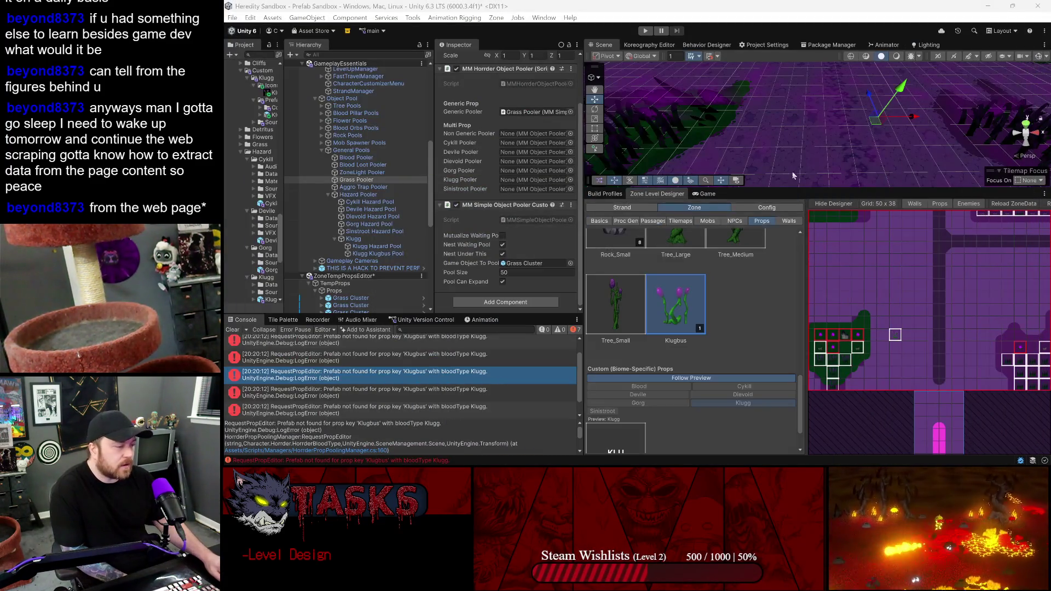
scroll(844, 312, "down", 3)
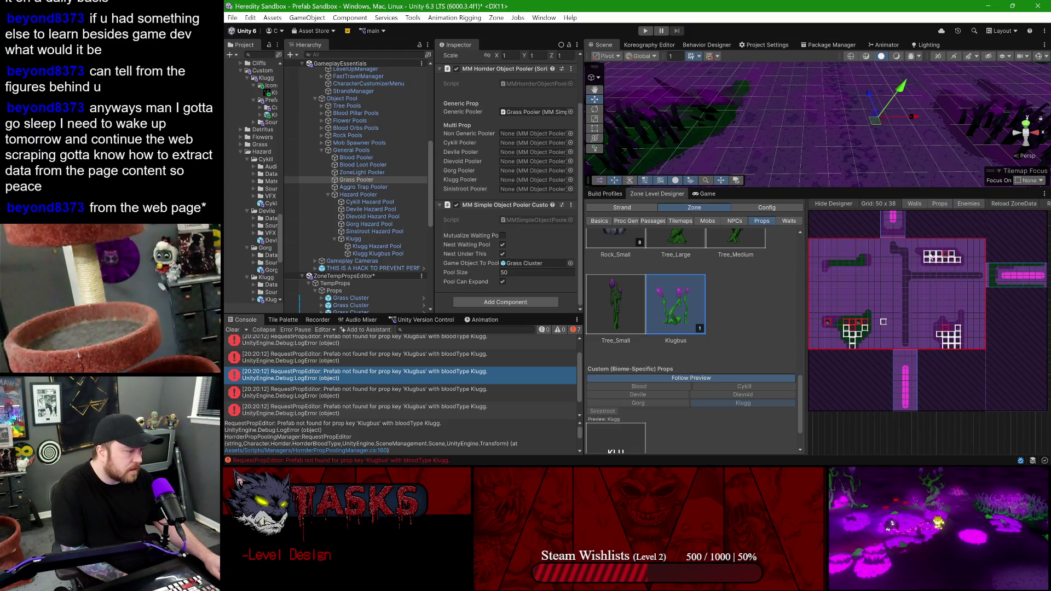
left_click(952, 255)
left_click(937, 259)
left_click(958, 260)
left_click(951, 285)
left_click(958, 315)
left_click(939, 316)
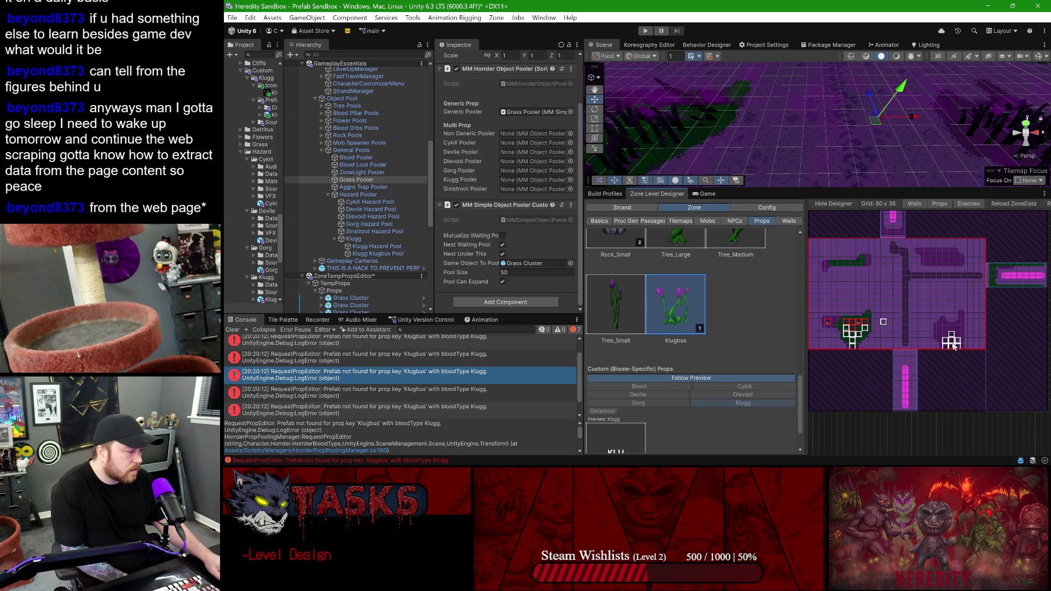
left_click(864, 327)
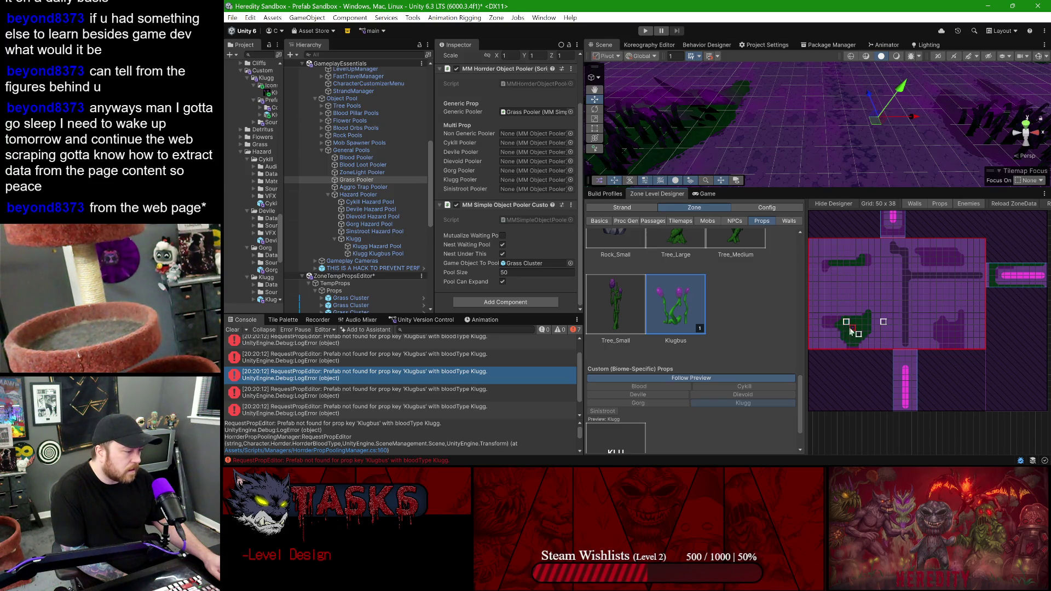
left_click(861, 338)
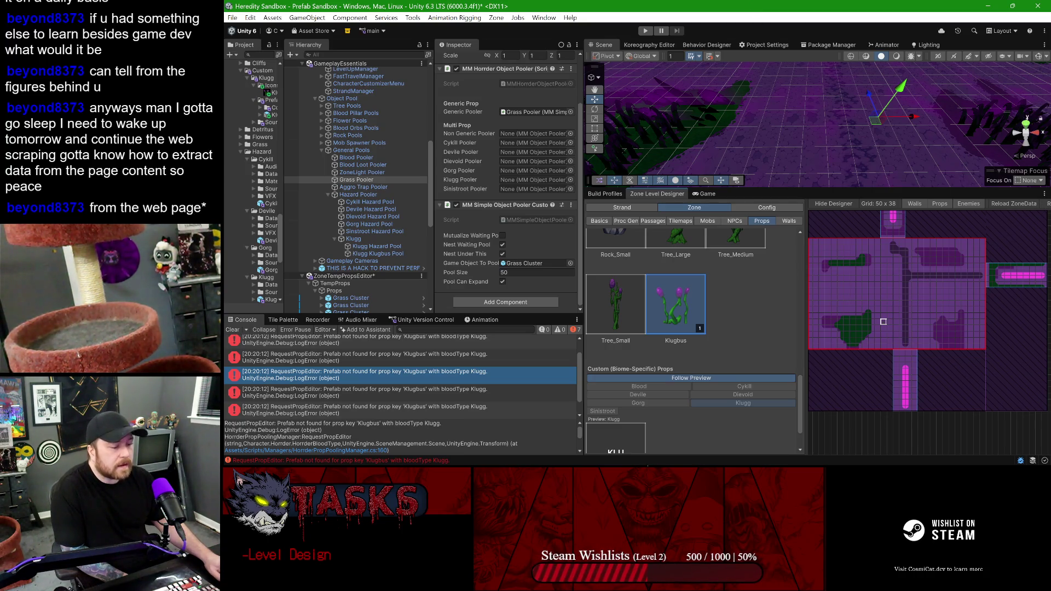
- Set a Rider breakpoint on line 157, then place a Klugbus prop to trigger it
left_click(625, 451)
left_click(417, 149)
left_click(987, 11)
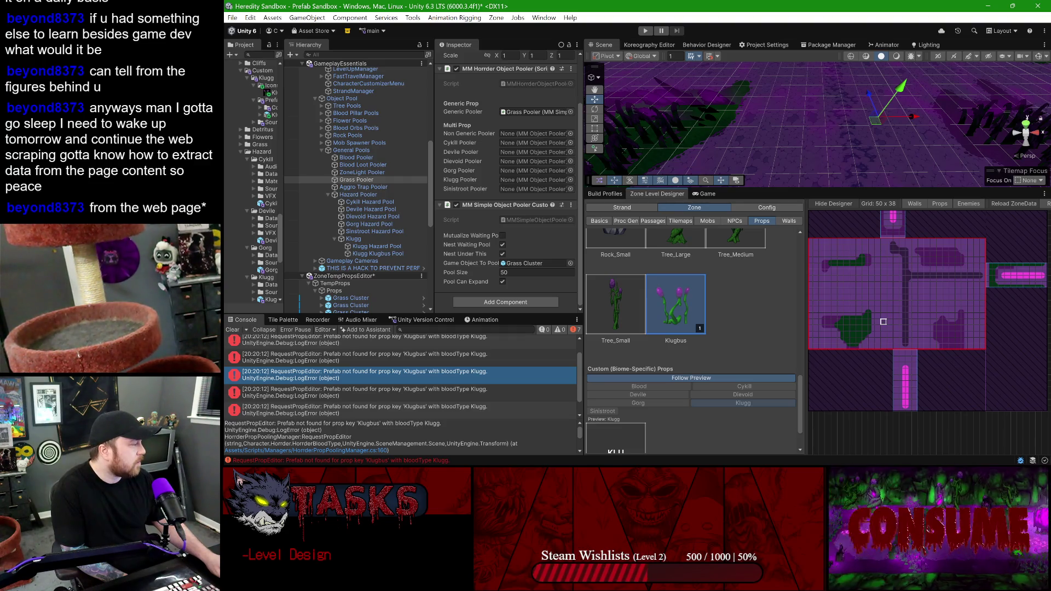
left_click(882, 321)
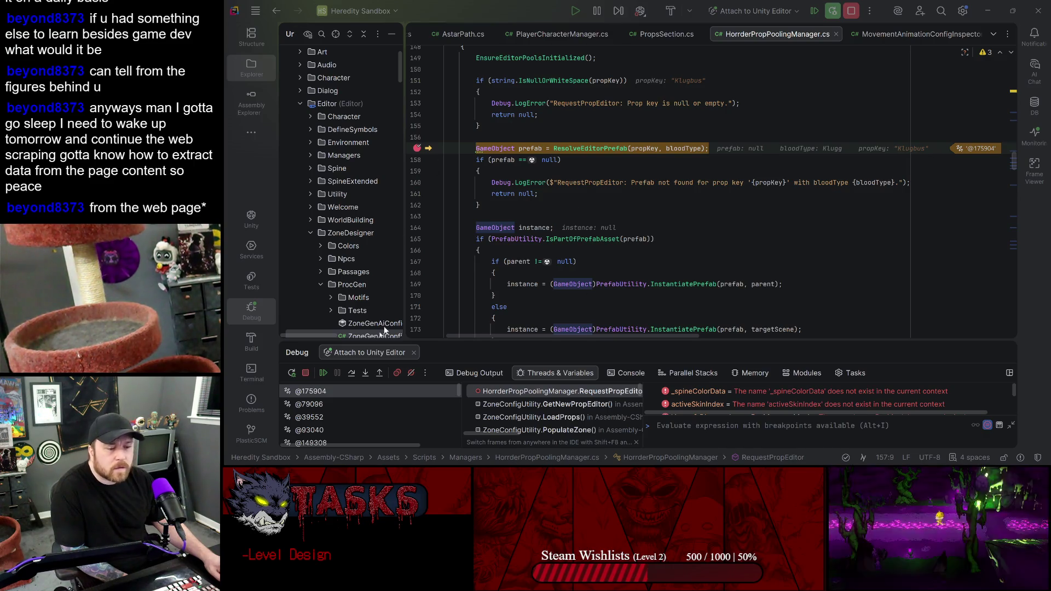
- Step into ResolveEditorPrefab to line 207 and read propKey Klugbus, bloodType and null customPooler
left_click(365, 372)
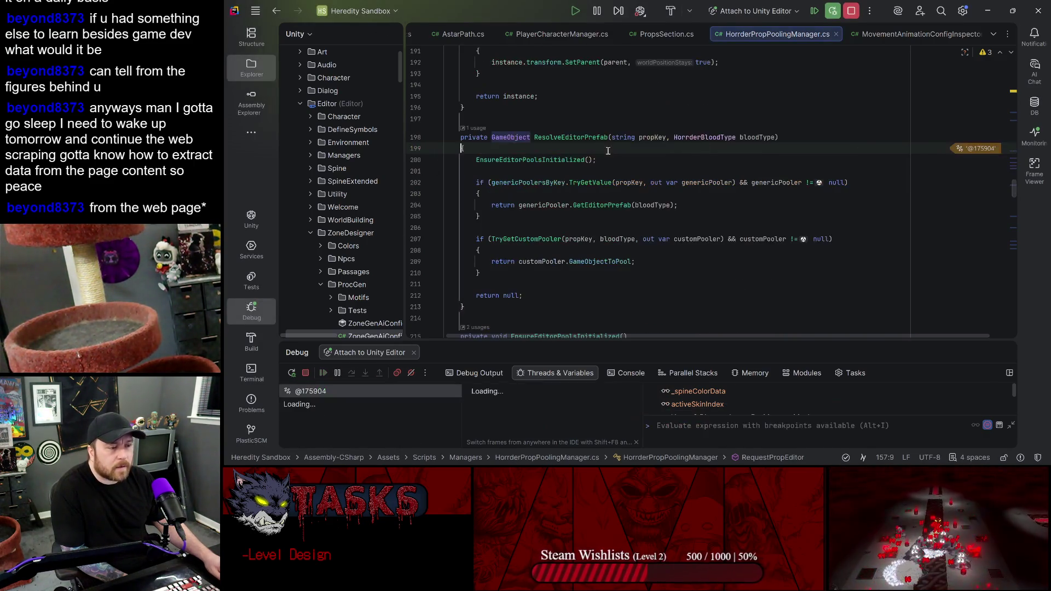
left_click(351, 373)
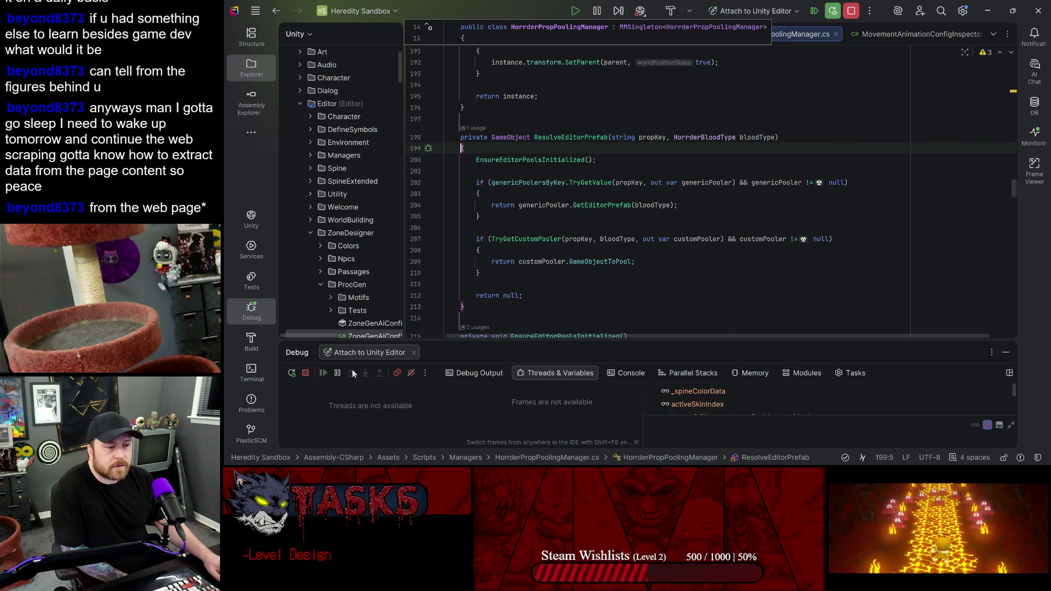
left_click(352, 373)
left_click(352, 373)
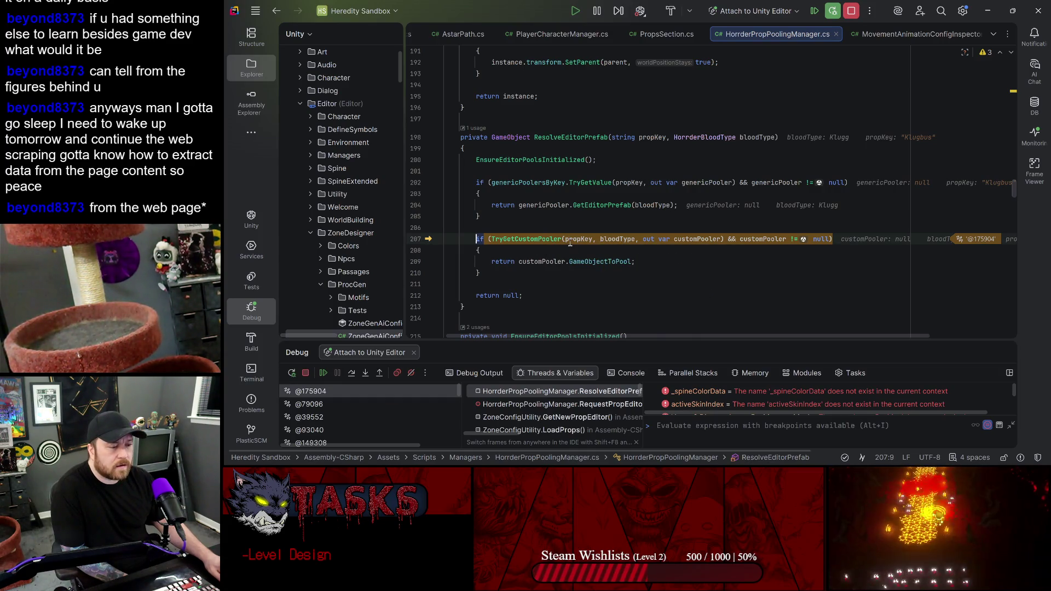
mouse_move(569, 242)
mouse_move(624, 239)
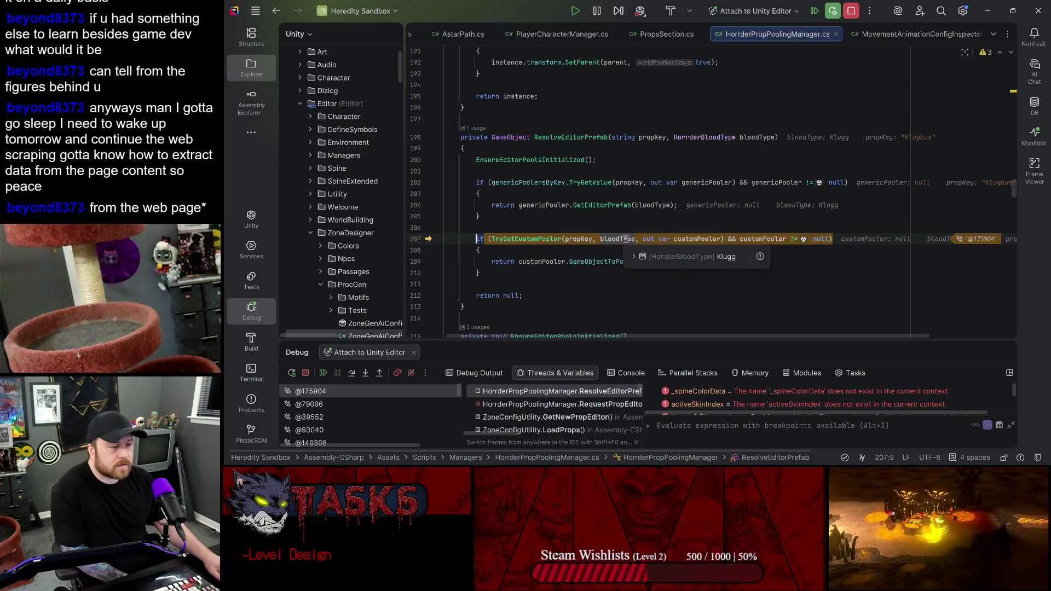
mouse_move(697, 240)
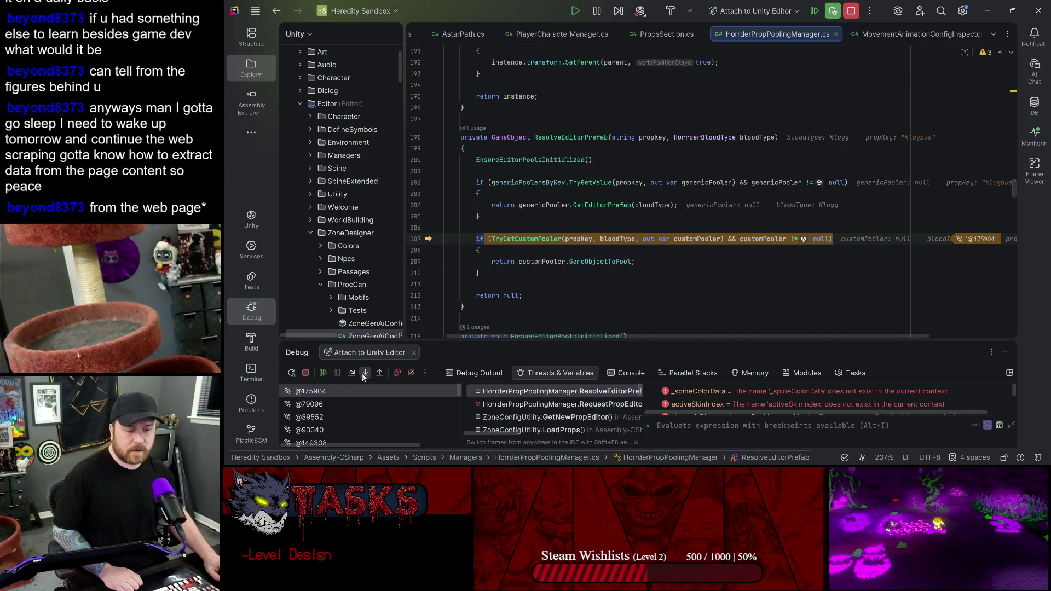
- Step into TryGetCustomPooler and advance to the customPoolersByBloodType dictionary lookup
key("F11")
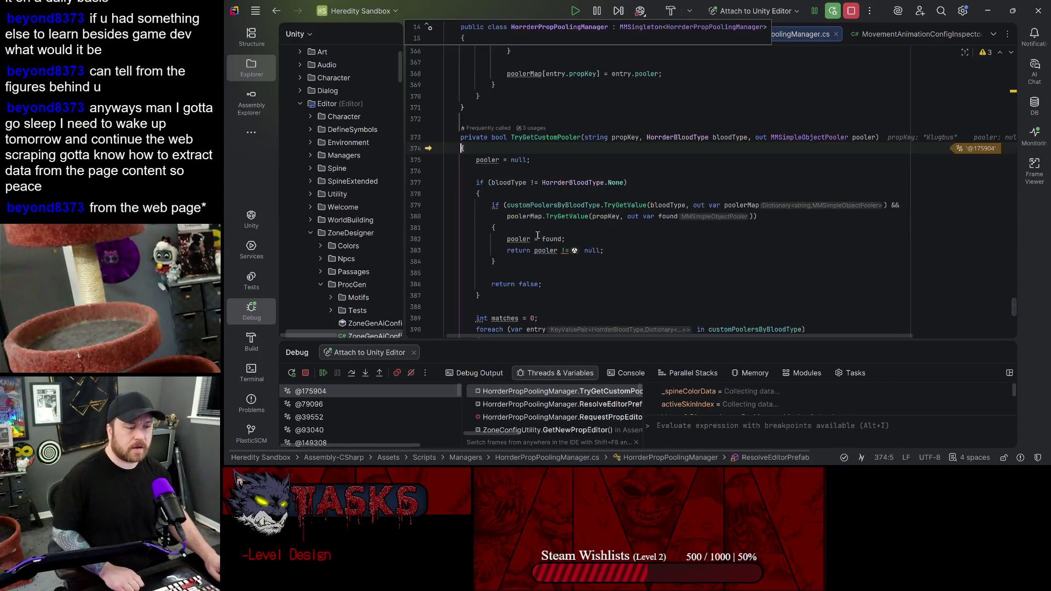
mouse_move(730, 138)
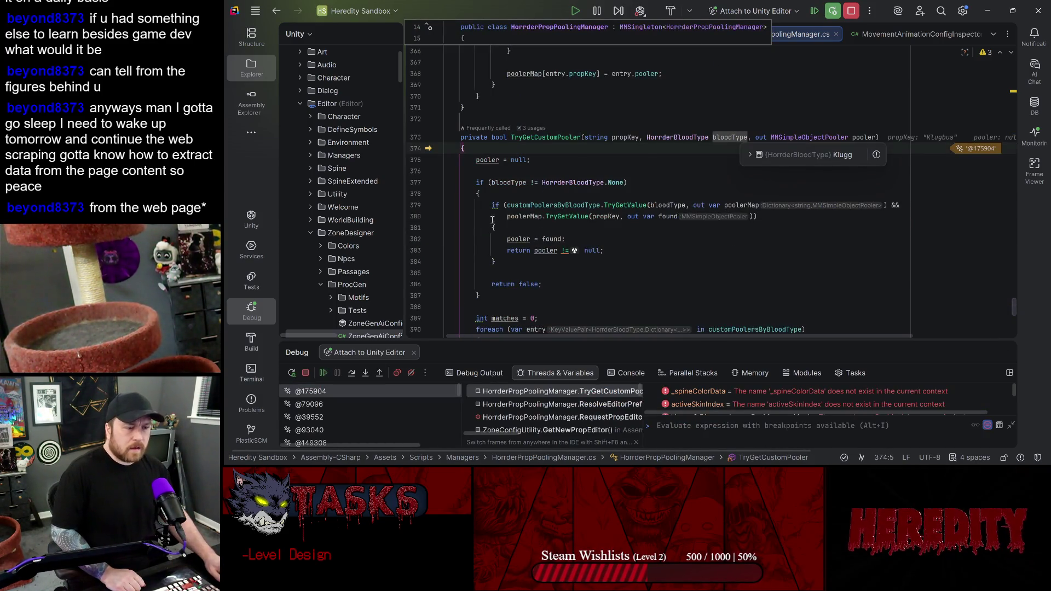
left_click(350, 372)
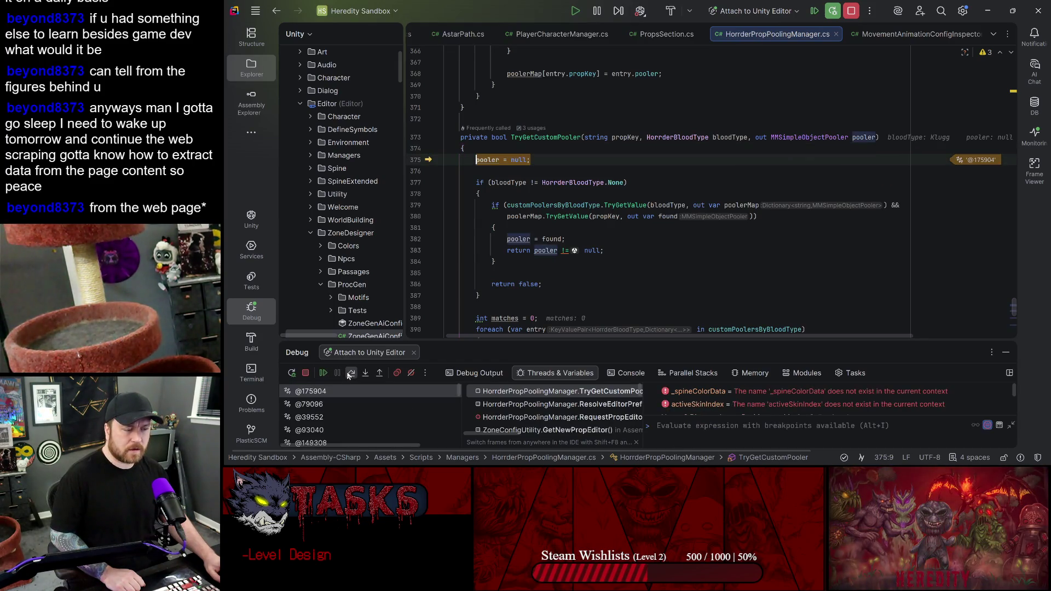
left_click(351, 372)
left_click(348, 374)
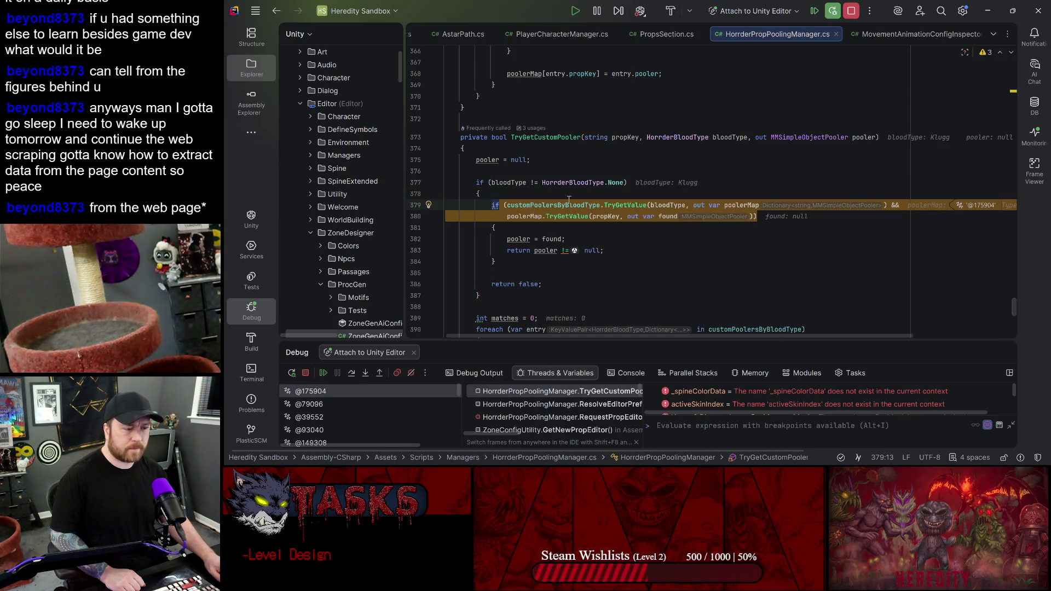
- Expand customPoolersByBloodType's Klugg entry, showing its poolers hold only Klugg-Hazard
left_click(579, 222)
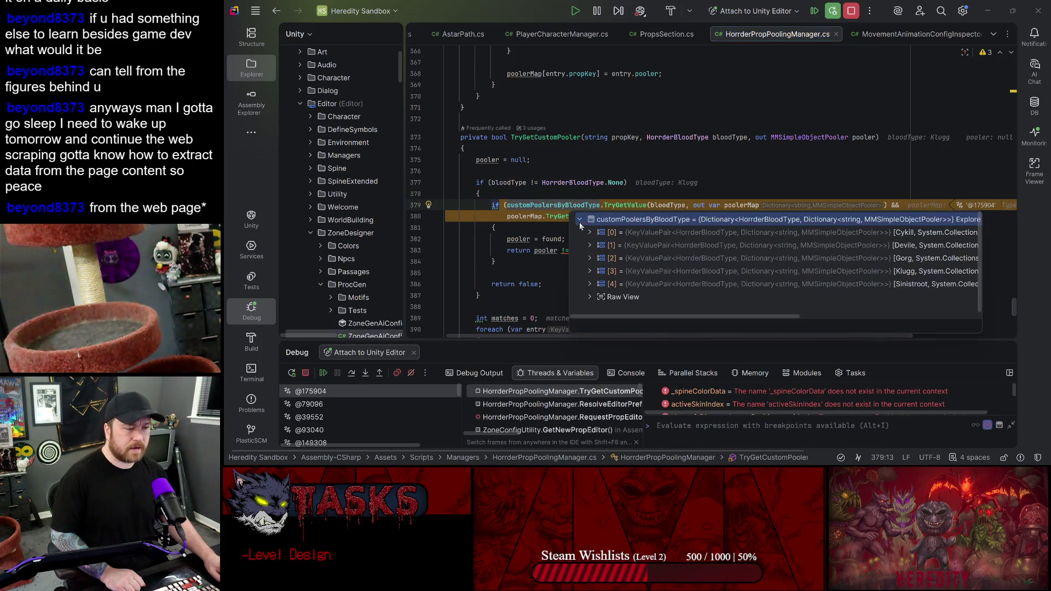
left_click(590, 272)
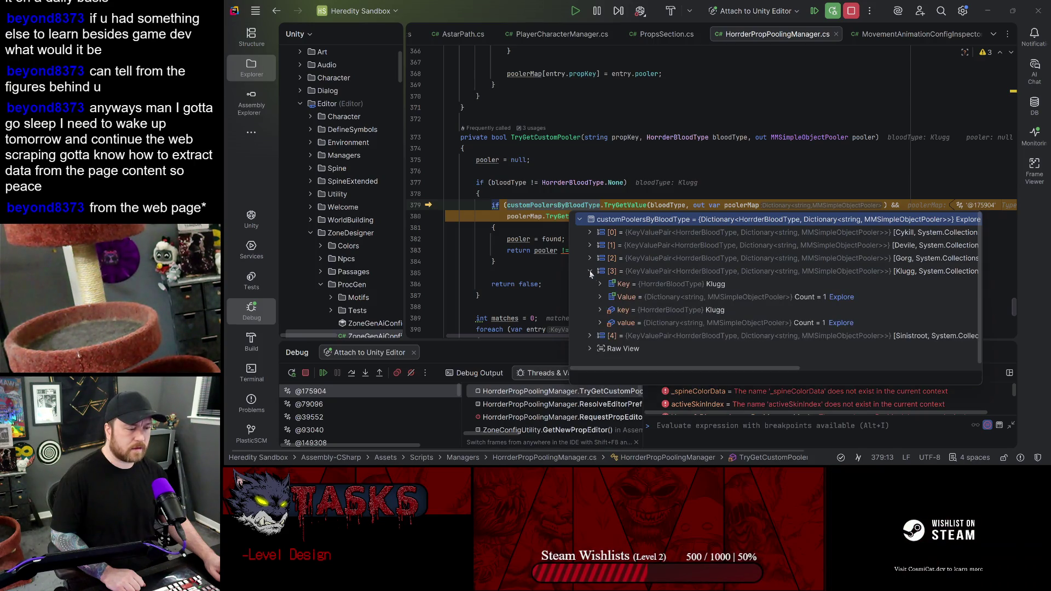
left_click(598, 297)
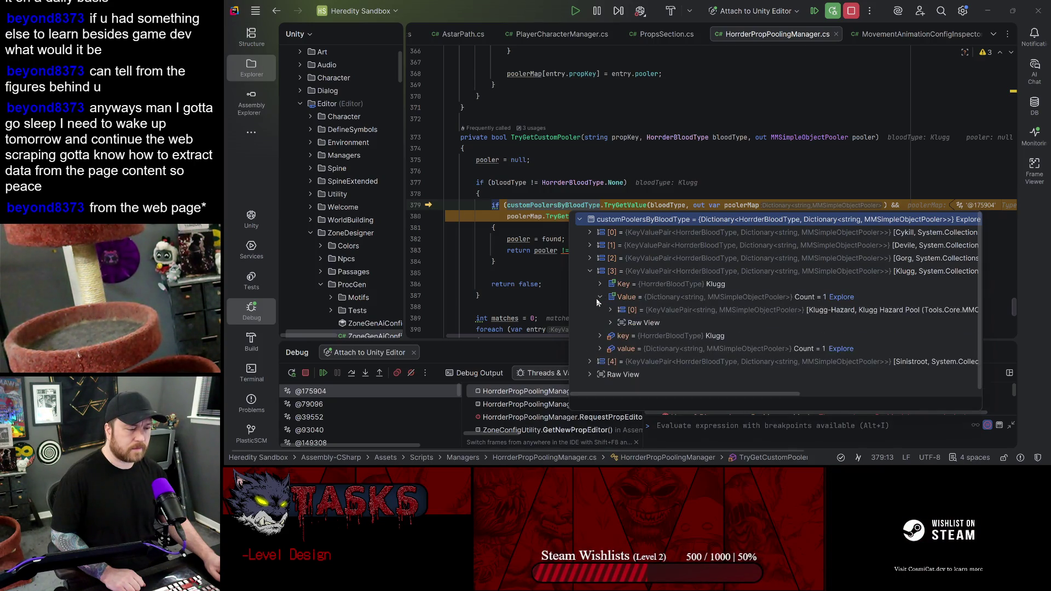
left_click(554, 206)
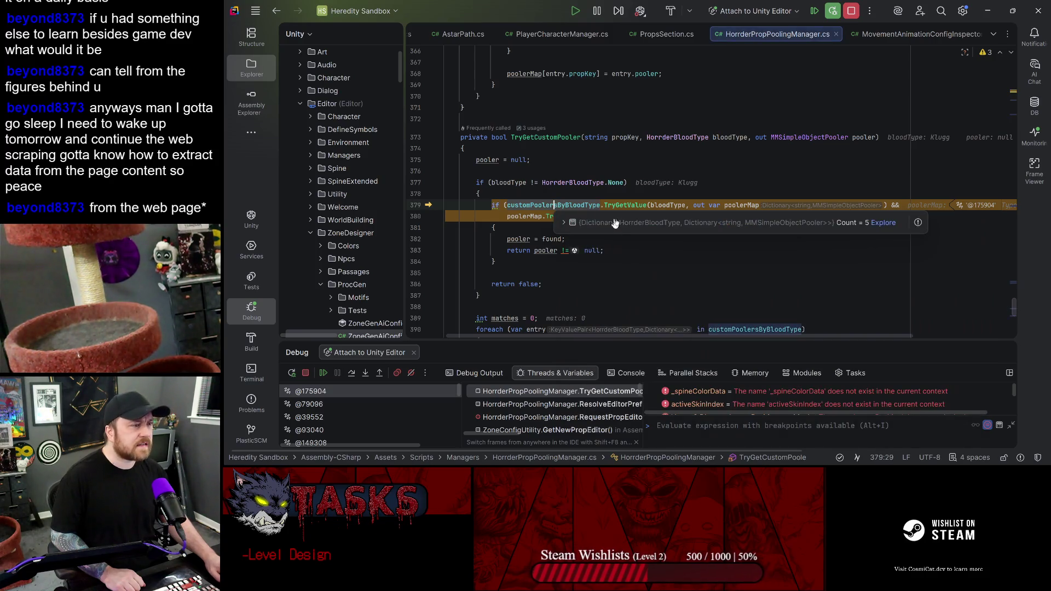
- Review the HorrderPropPoolingManager class source around the lookup
scroll(744, 242, "up", 4)
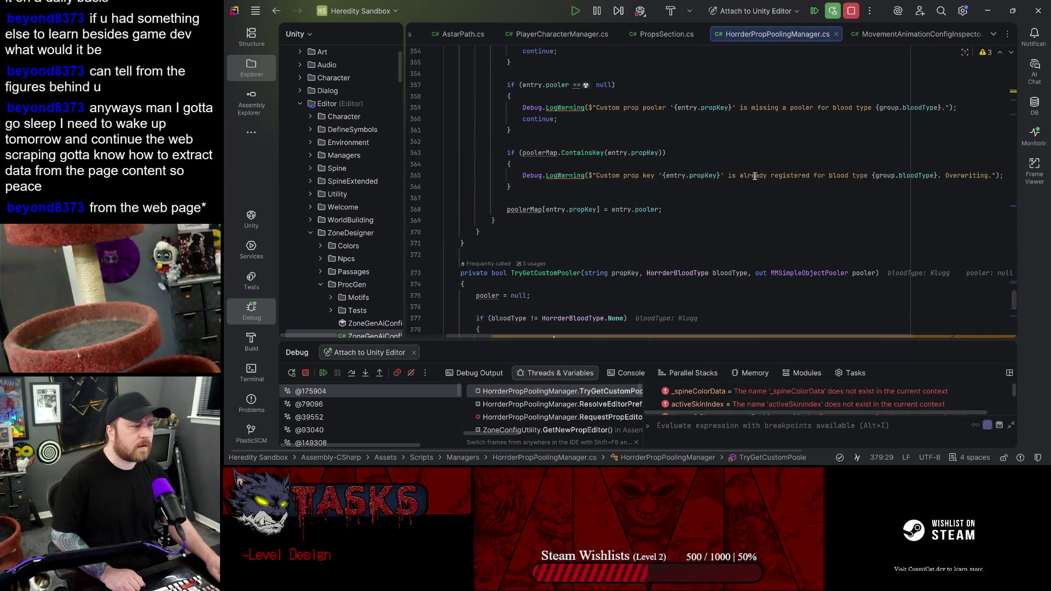
scroll(743, 242, "up", 20)
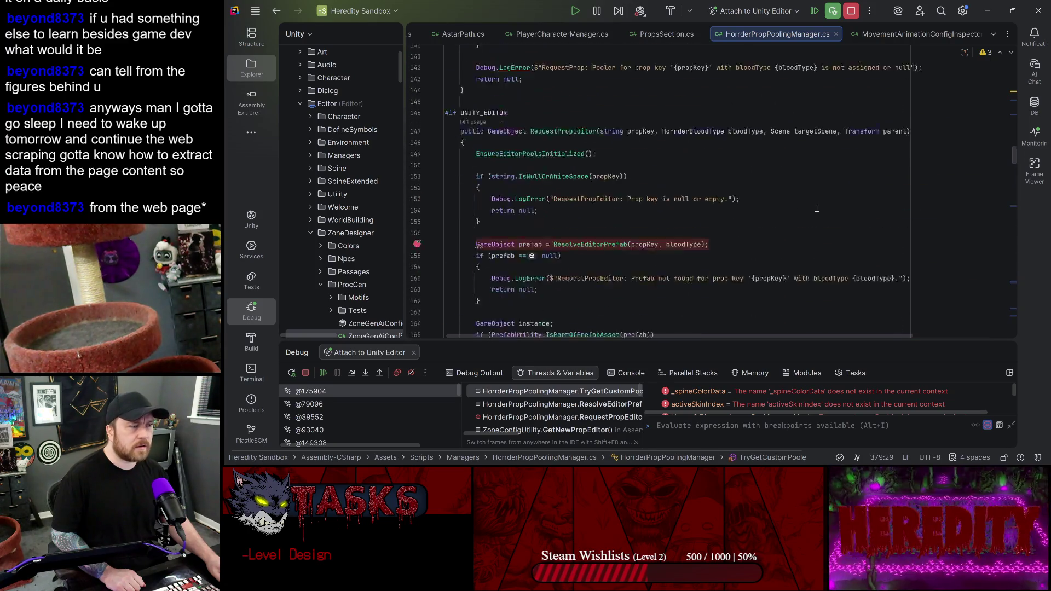
scroll(813, 186, "up", 20)
double_click(567, 81)
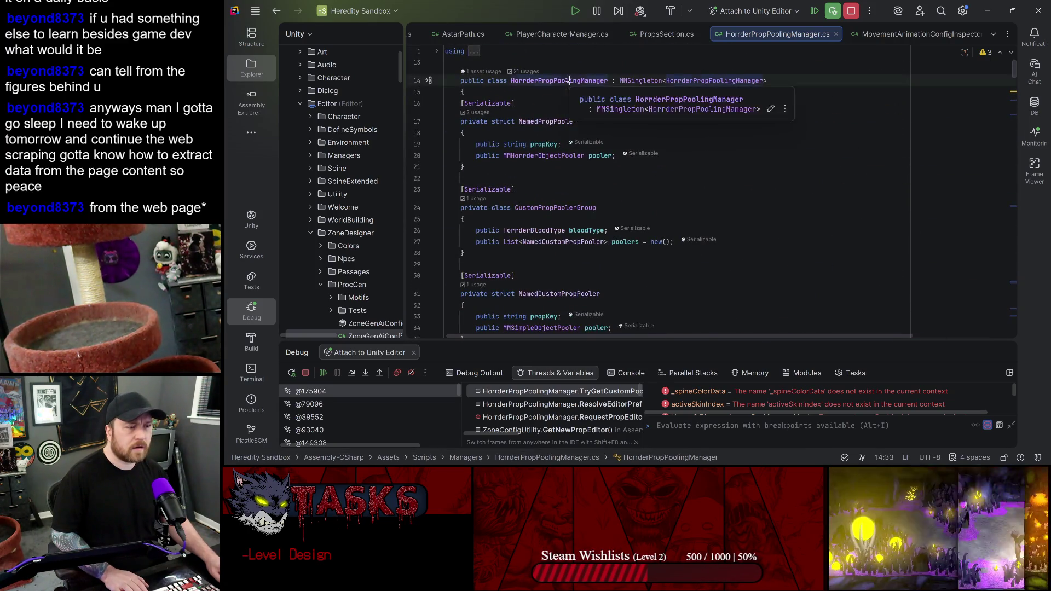
scroll(734, 183, "down", 20)
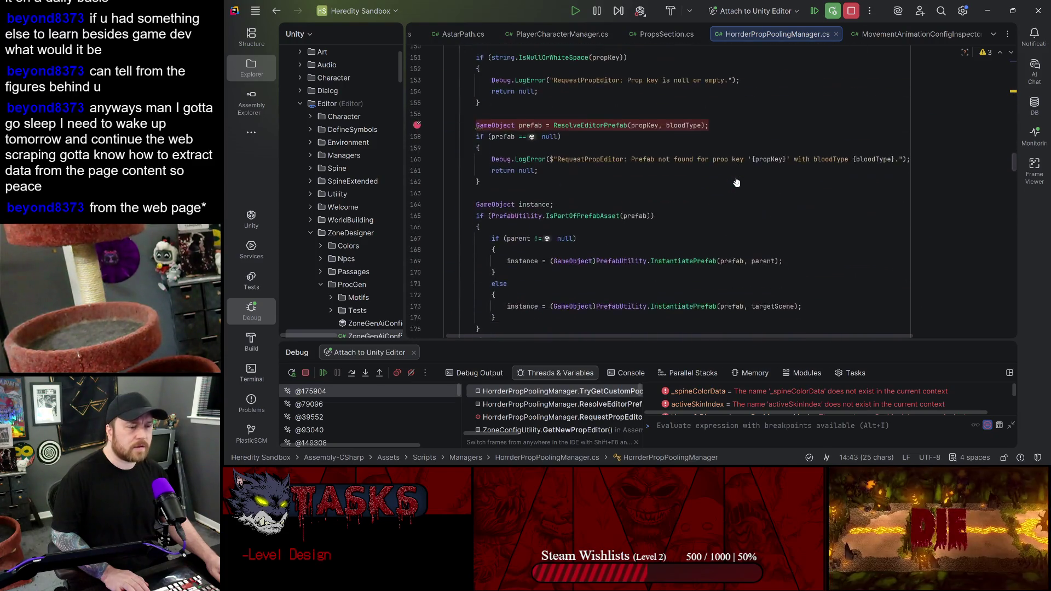
scroll(857, 79, "down", 16)
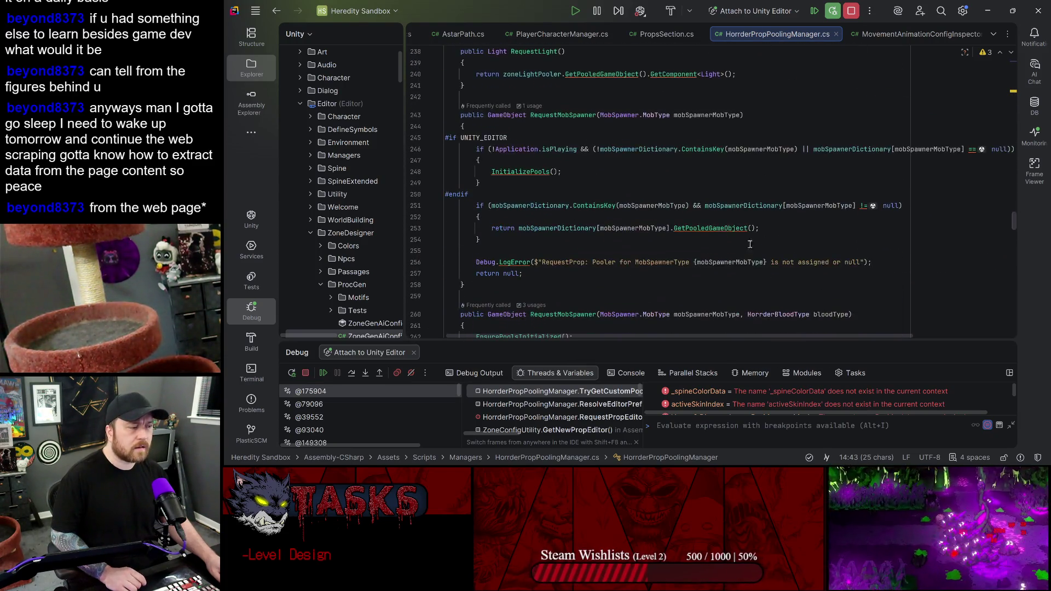
scroll(874, 237, "up", 3)
- Switch over to Unity and then bring Rider back to the front
key("alt+Tab")
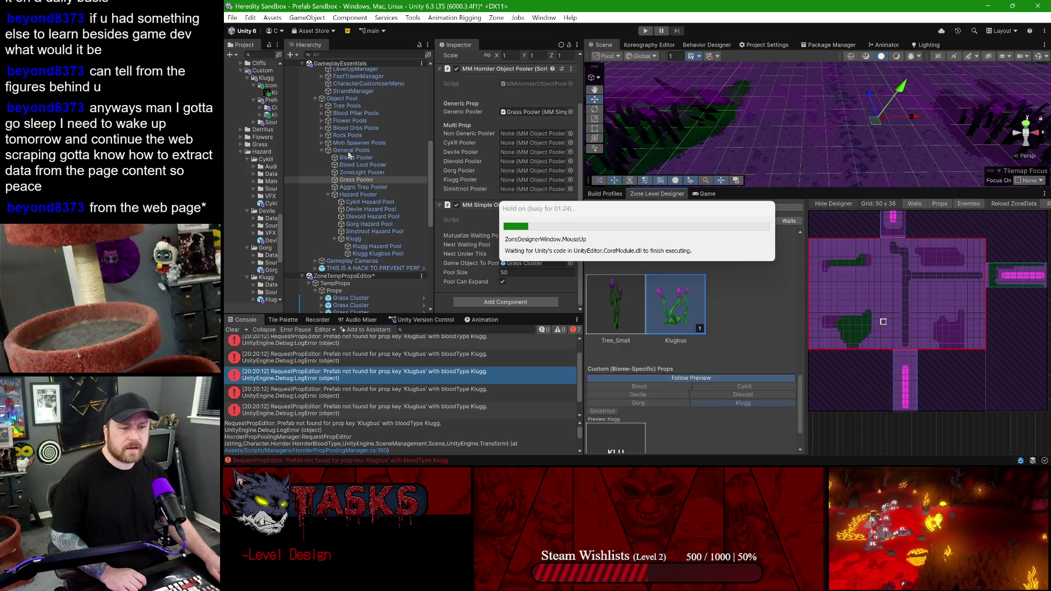
mouse_move(721, 458)
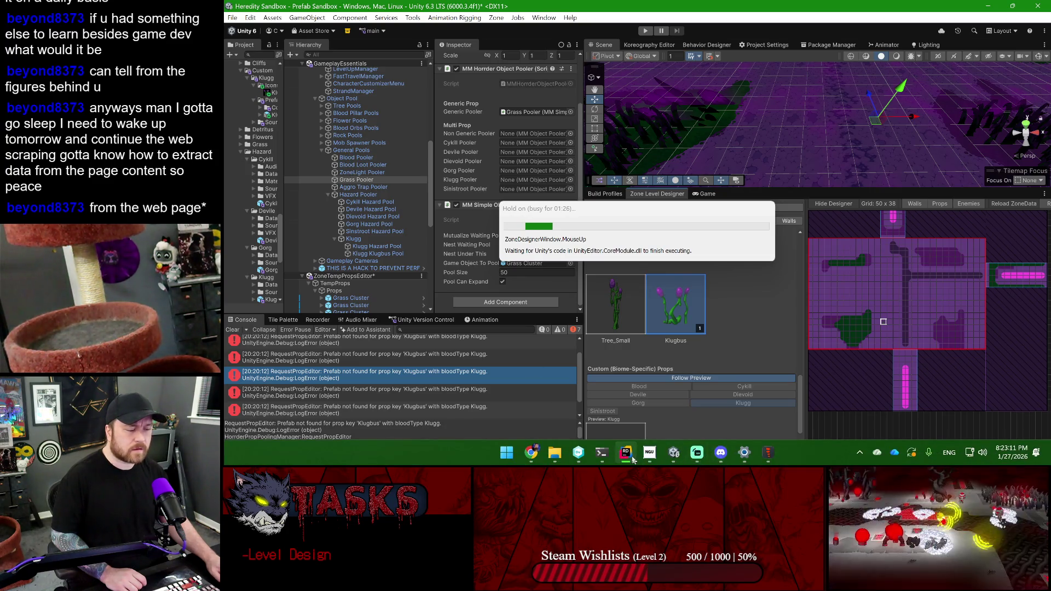
left_click(632, 458)
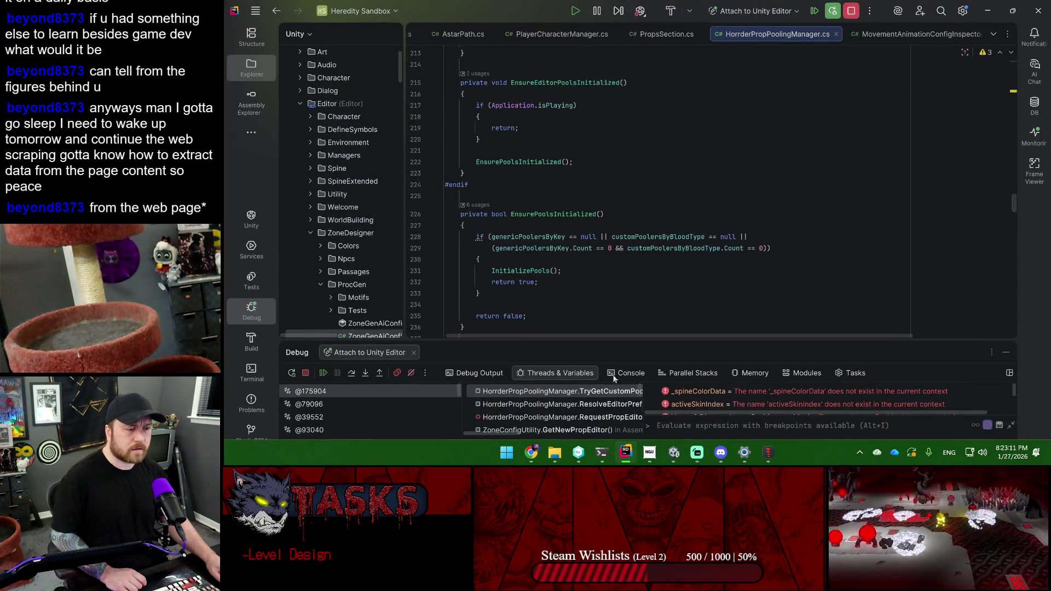
- Expand customPoolersByBloodType in the debugger popup and inspect the Klugg entry's key and value
left_click(586, 391)
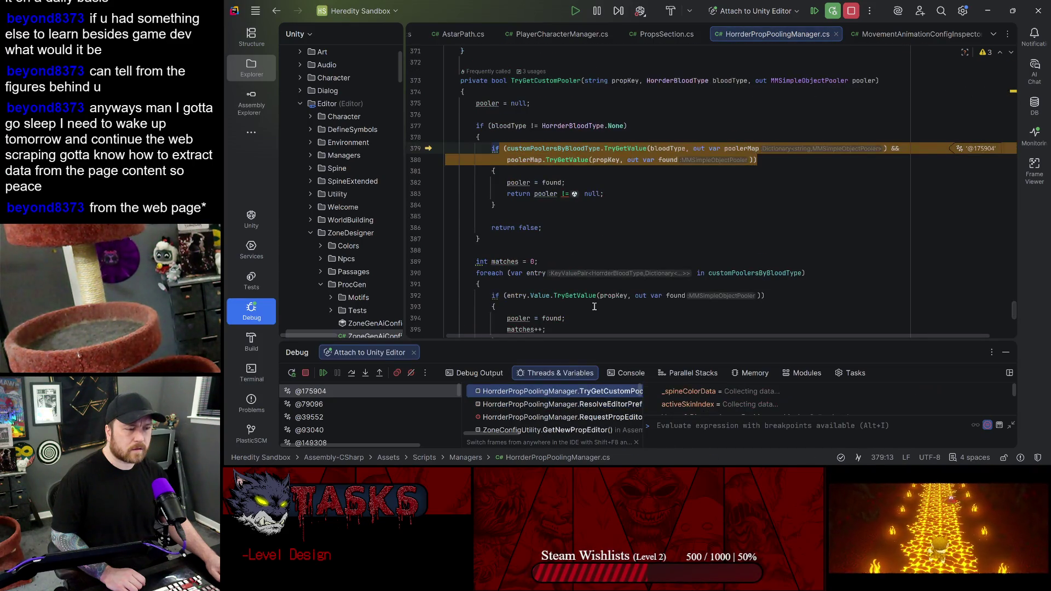
mouse_move(732, 149)
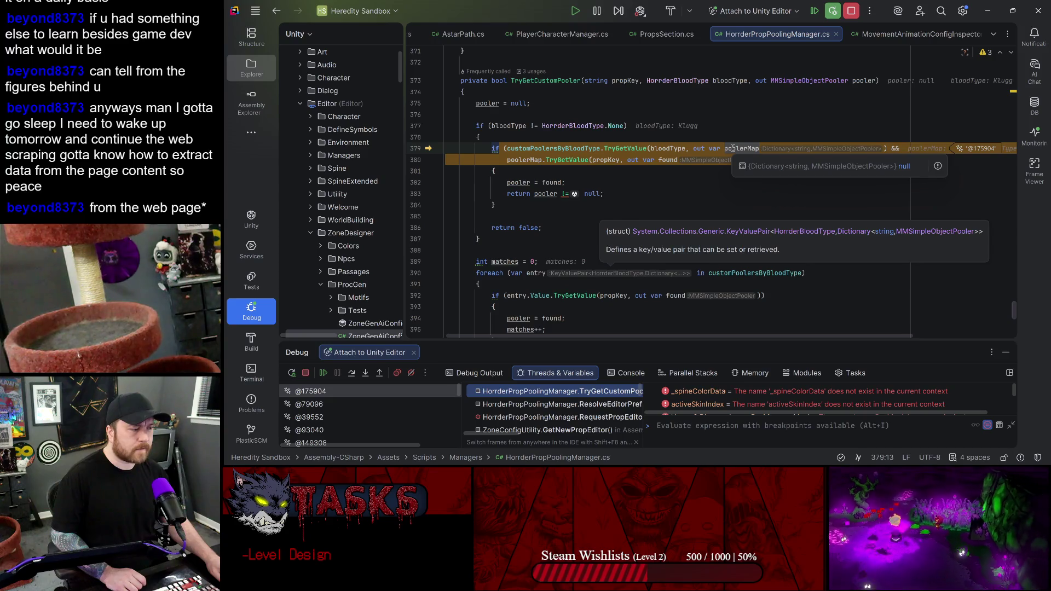
mouse_move(675, 148)
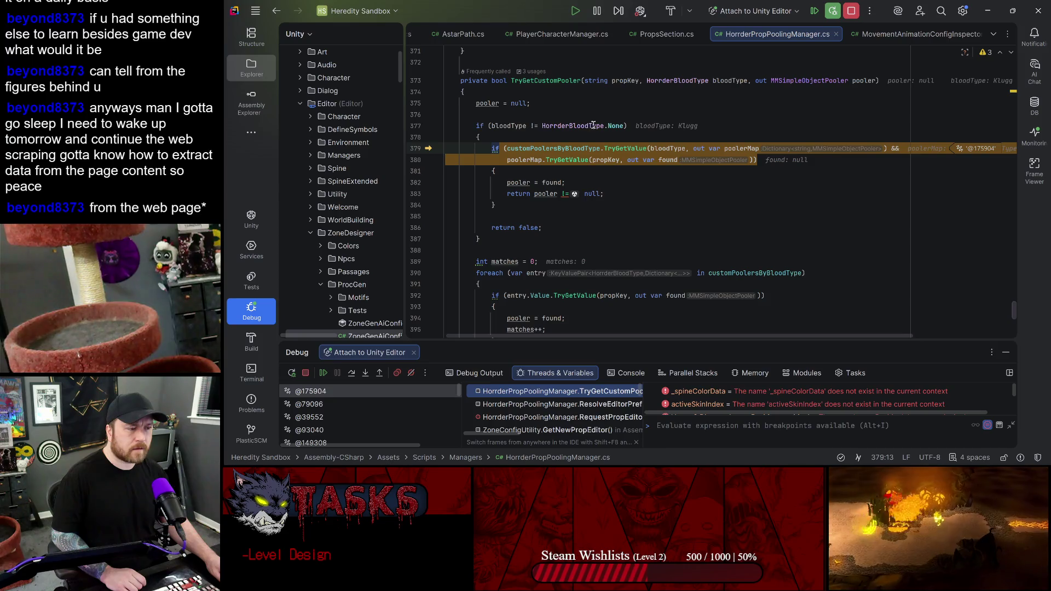
mouse_move(573, 153)
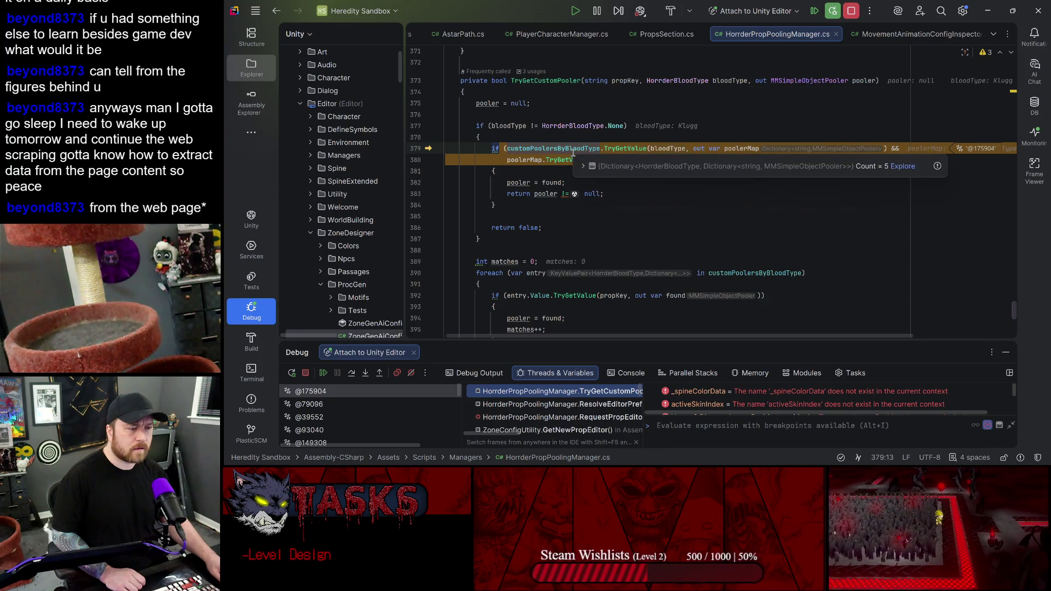
left_click(581, 166)
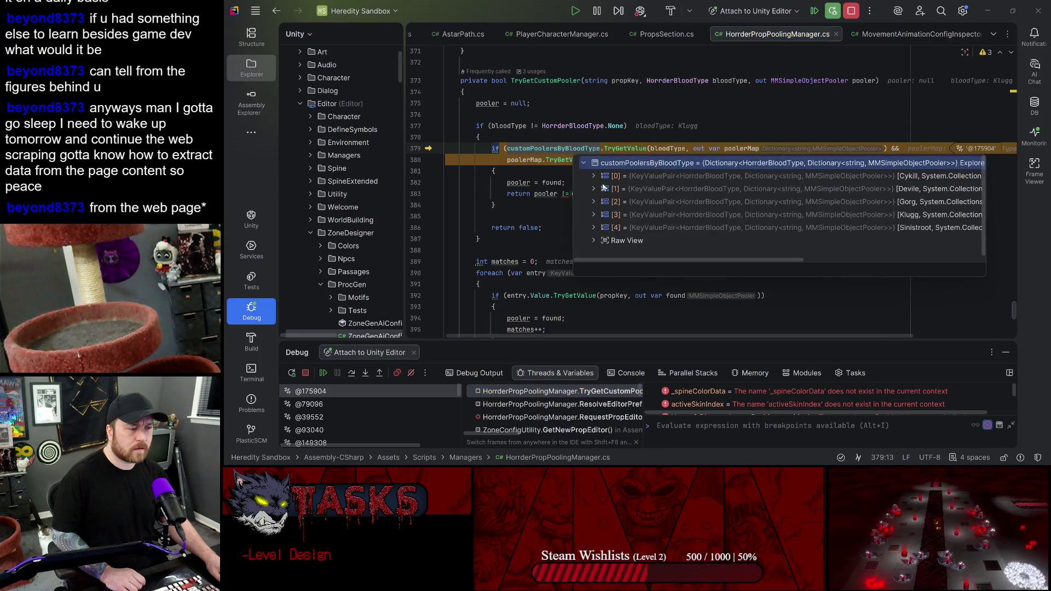
left_click(550, 149)
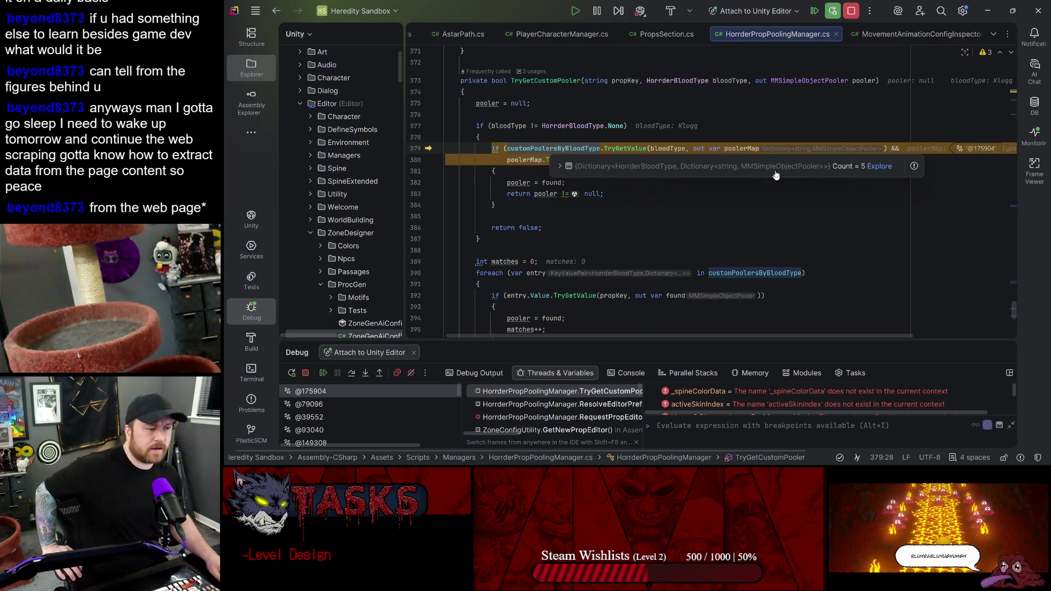
left_click(559, 166)
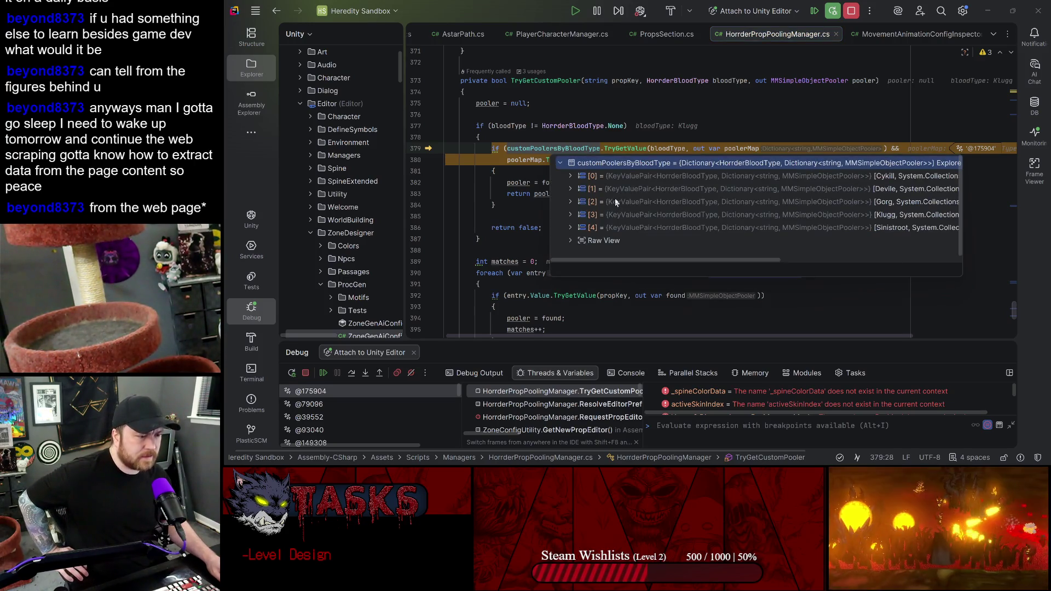
left_click(571, 215)
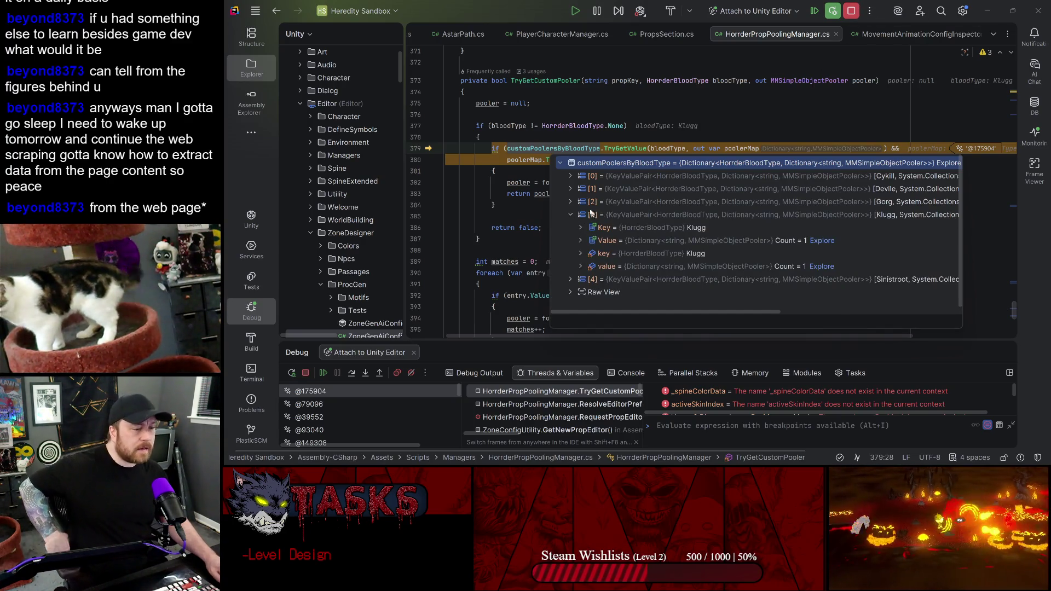
left_click(570, 215)
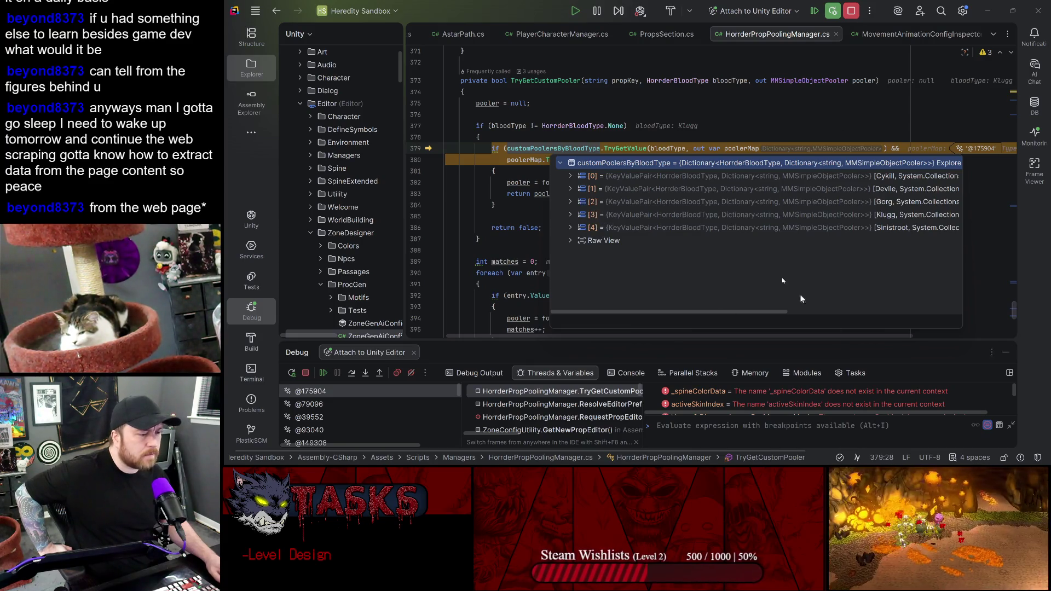
- Dismiss the value popups and step past the failed pooler lookup to return false
scroll(833, 195, "right", 4)
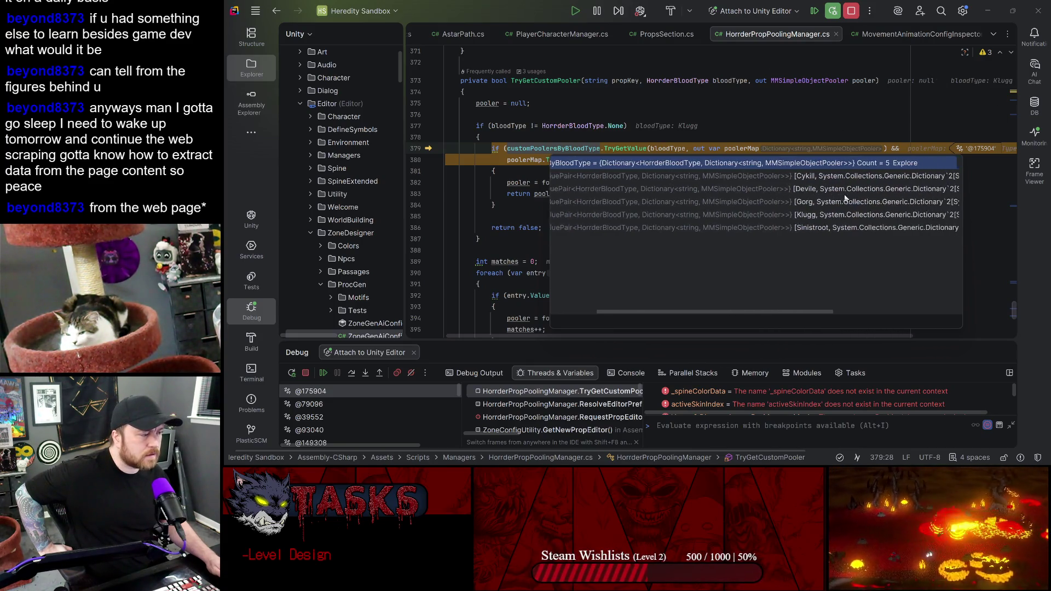
scroll(845, 198, "left", 5)
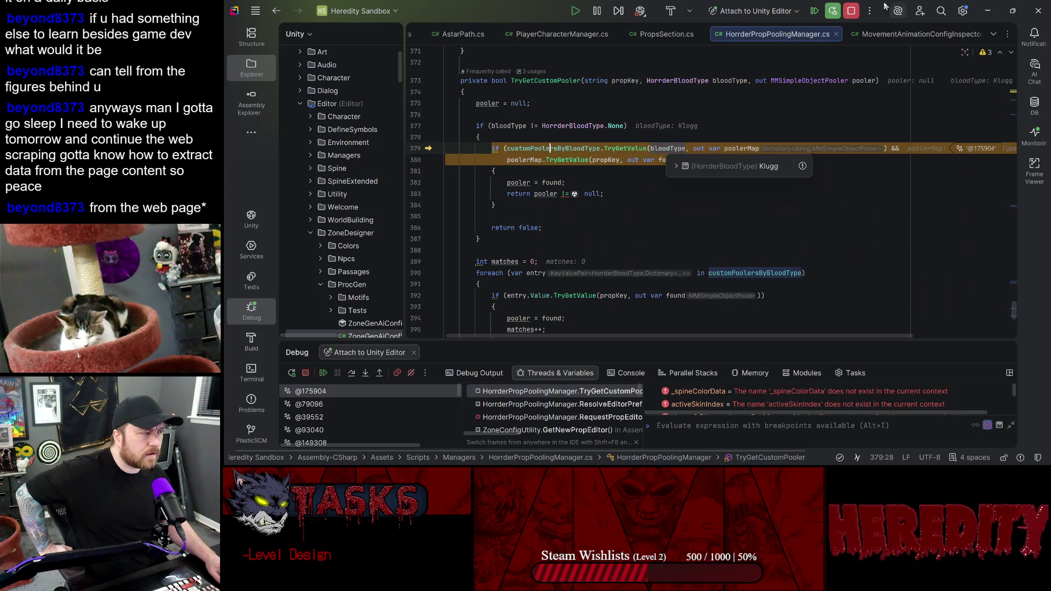
left_click(747, 147)
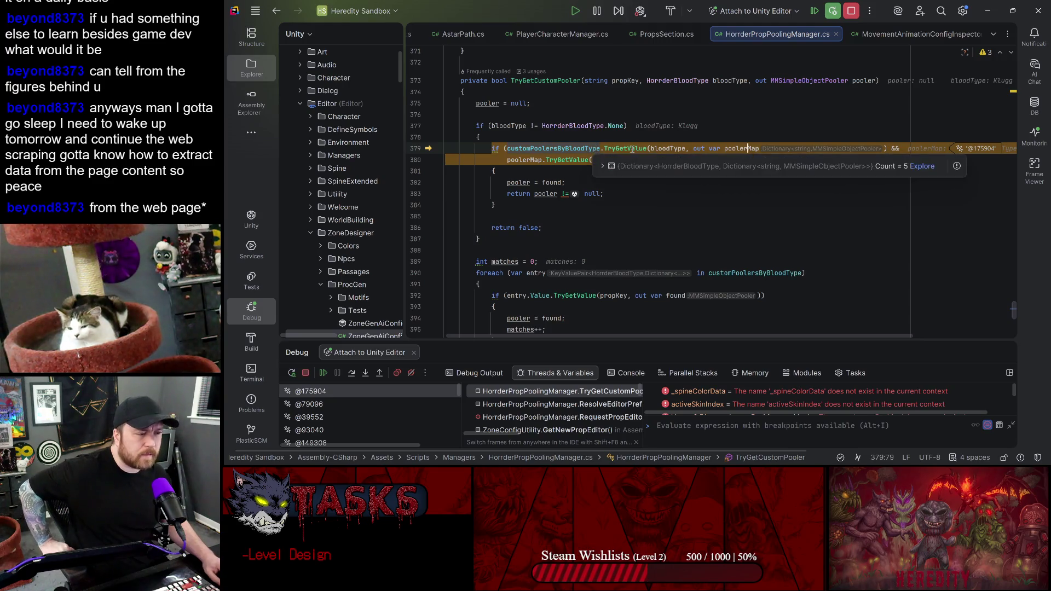
mouse_move(575, 150)
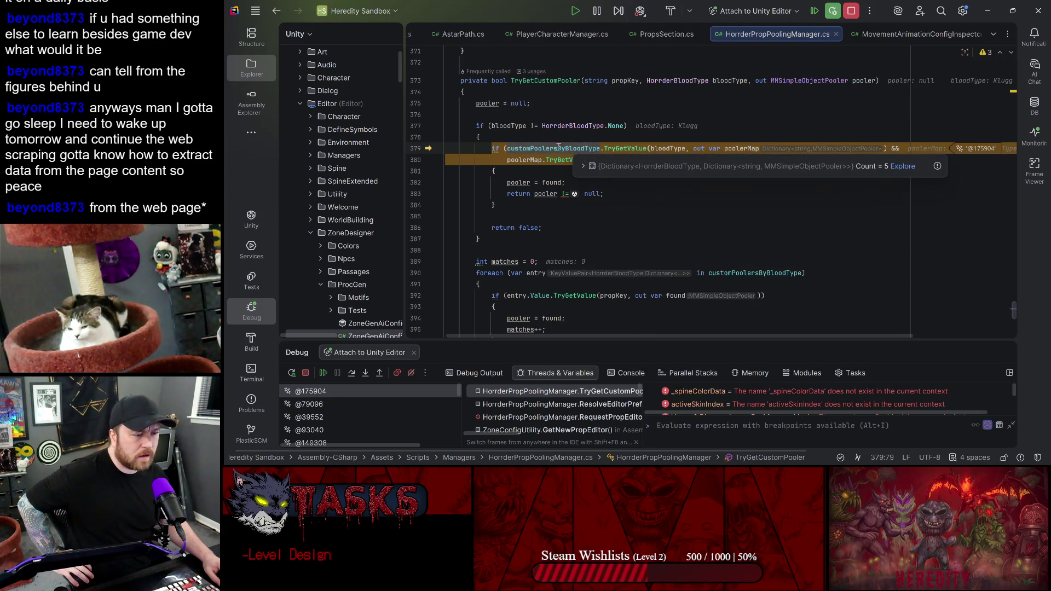
left_click(657, 148)
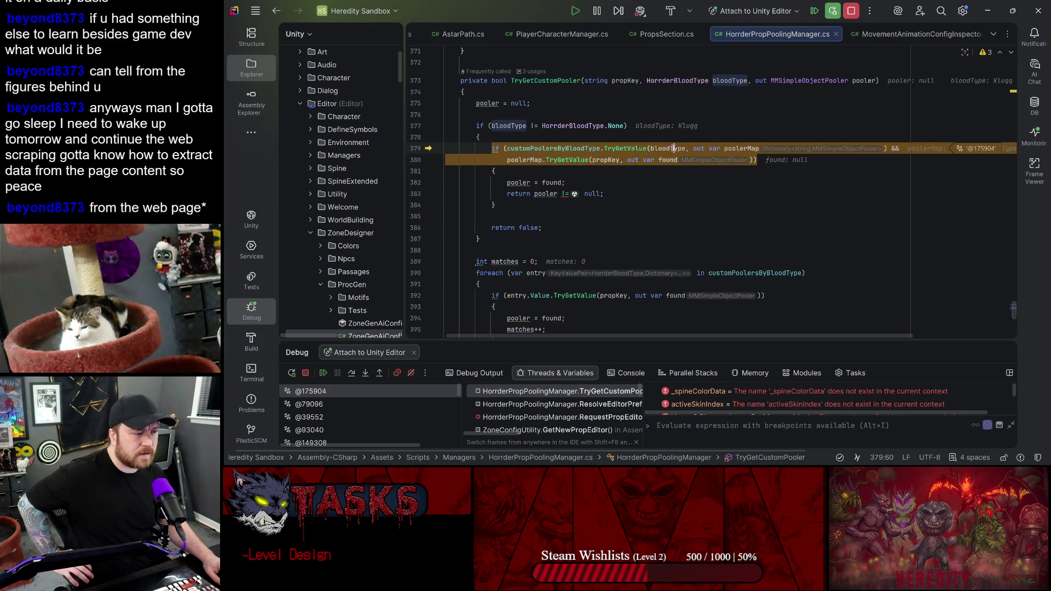
mouse_move(673, 148)
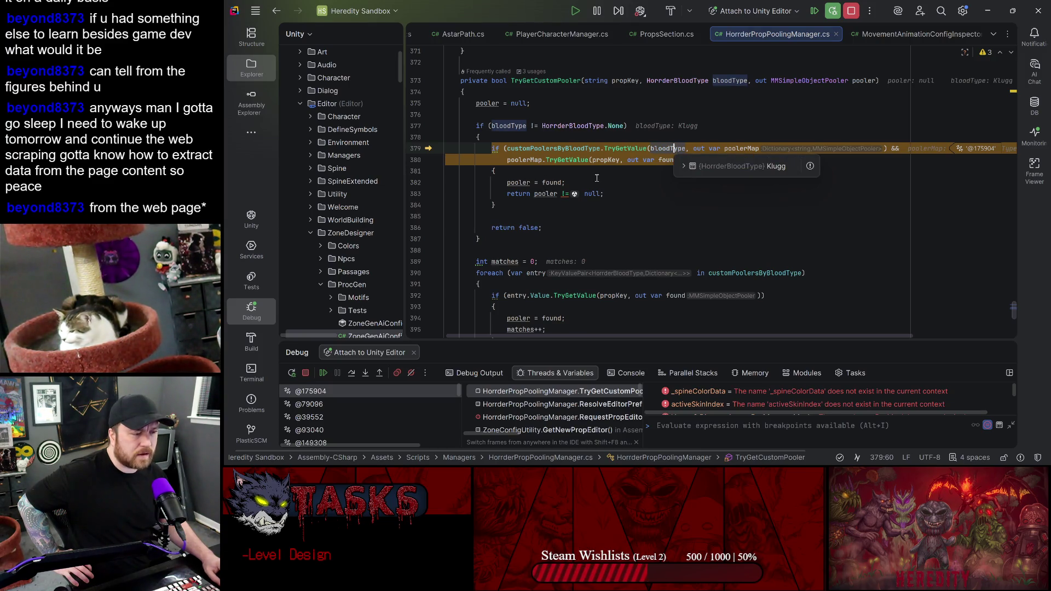
mouse_move(539, 196)
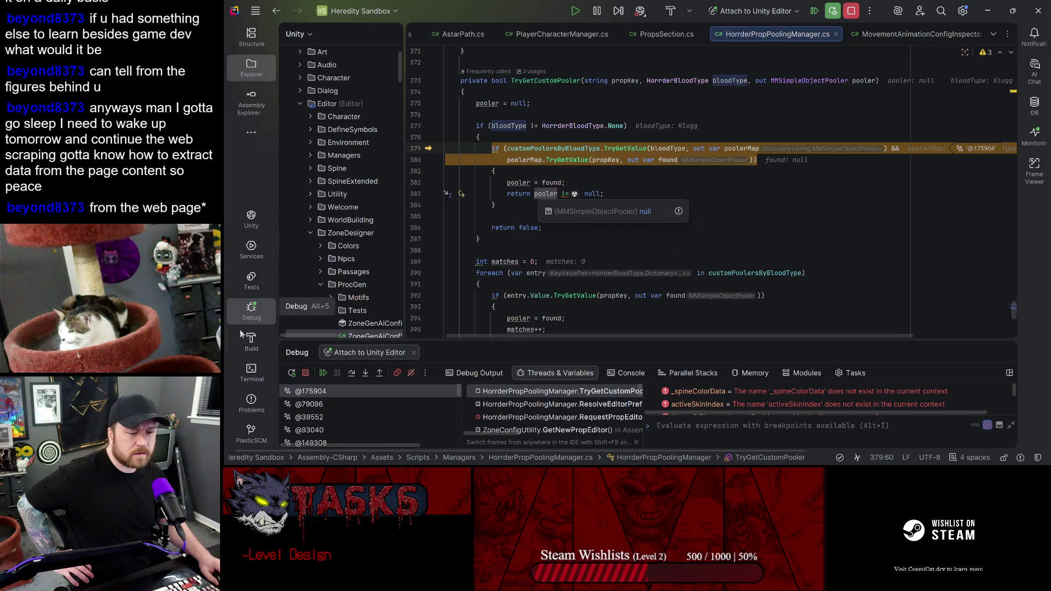
left_click(348, 376)
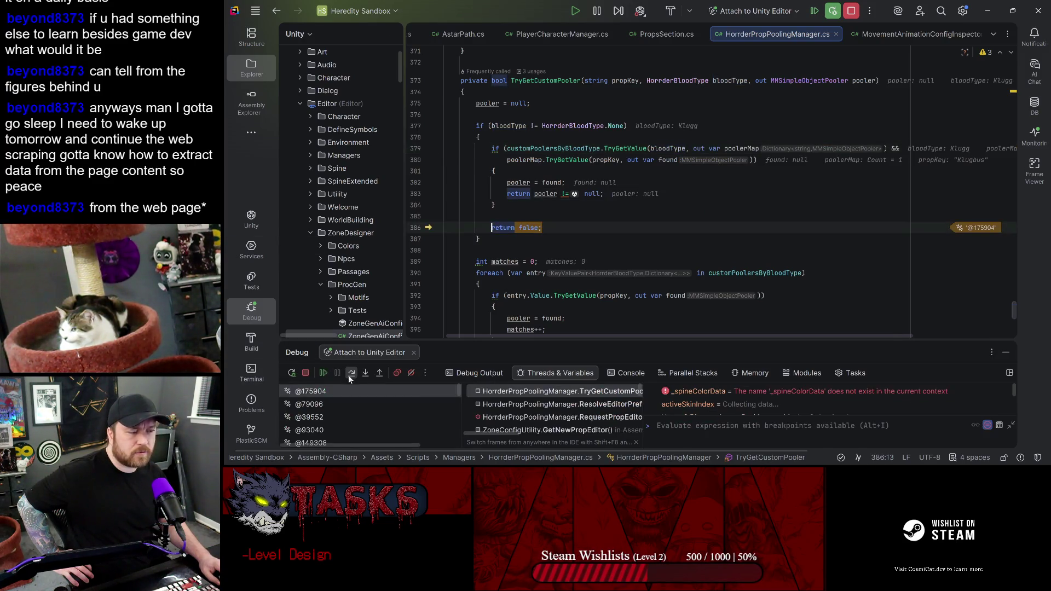
- Inspect poolerMap, confirming it holds only Klugg-Hazard, then stop the debugging session
mouse_move(668, 148)
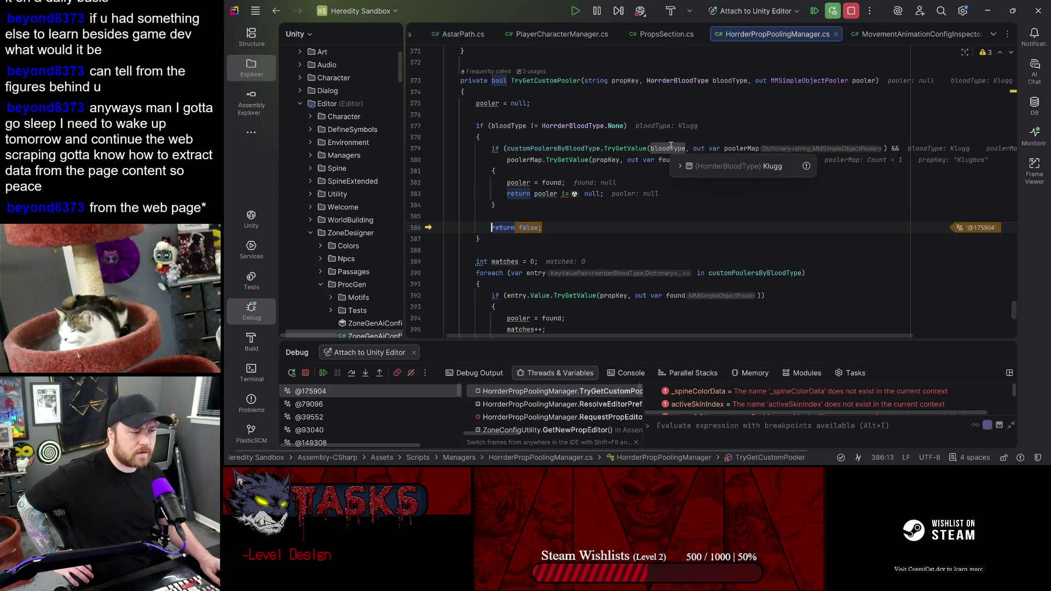
left_click(539, 159)
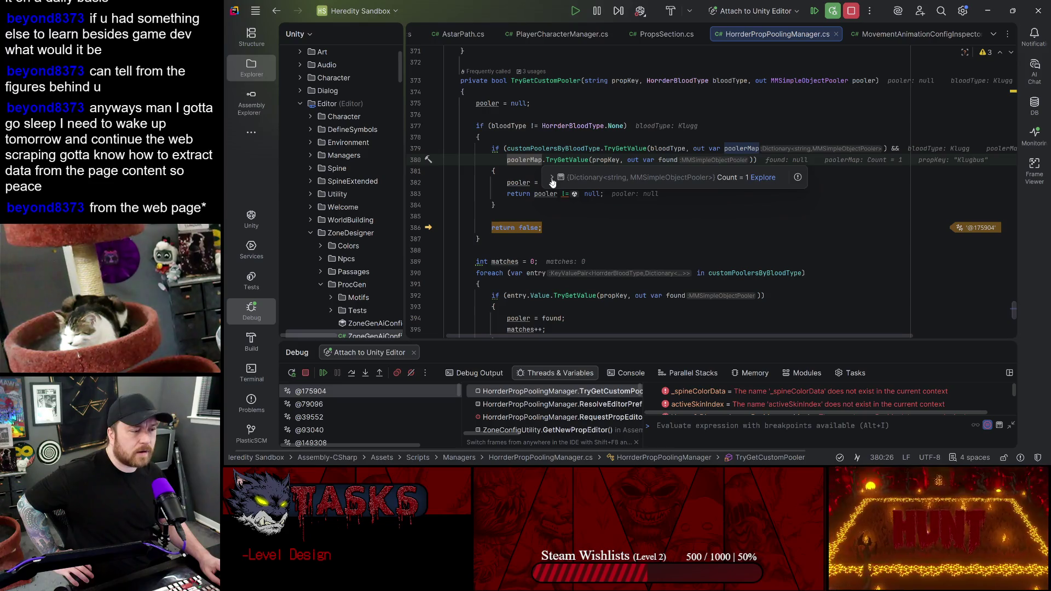
left_click(552, 178)
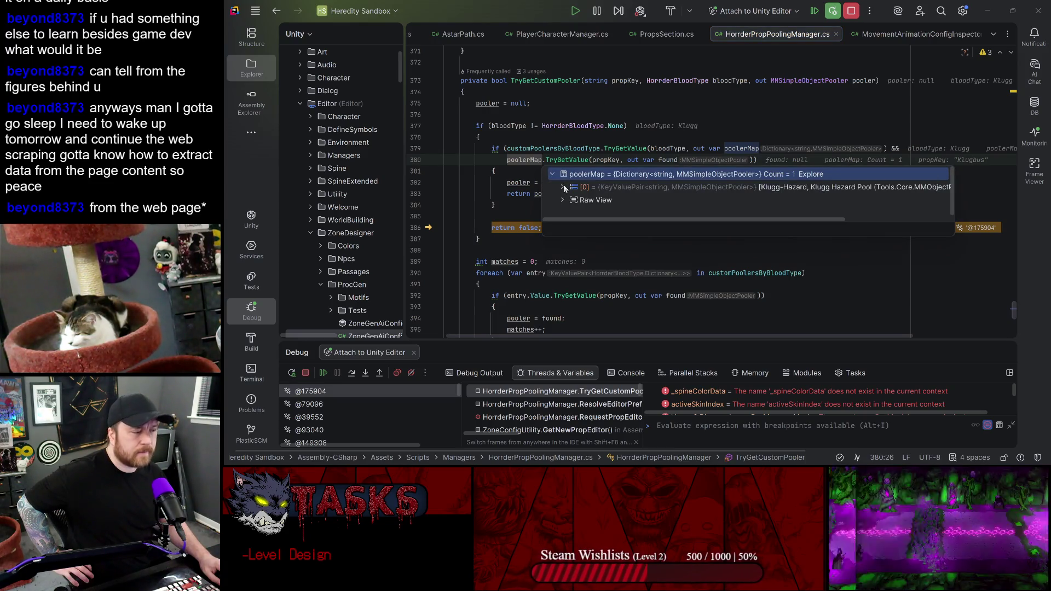
left_click(564, 187)
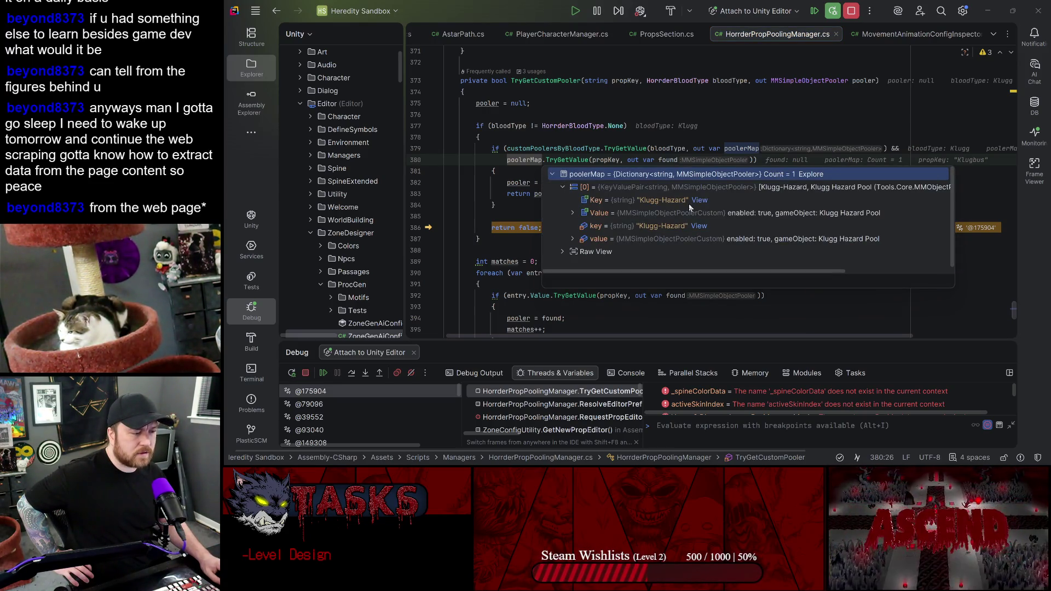
left_click(851, 11)
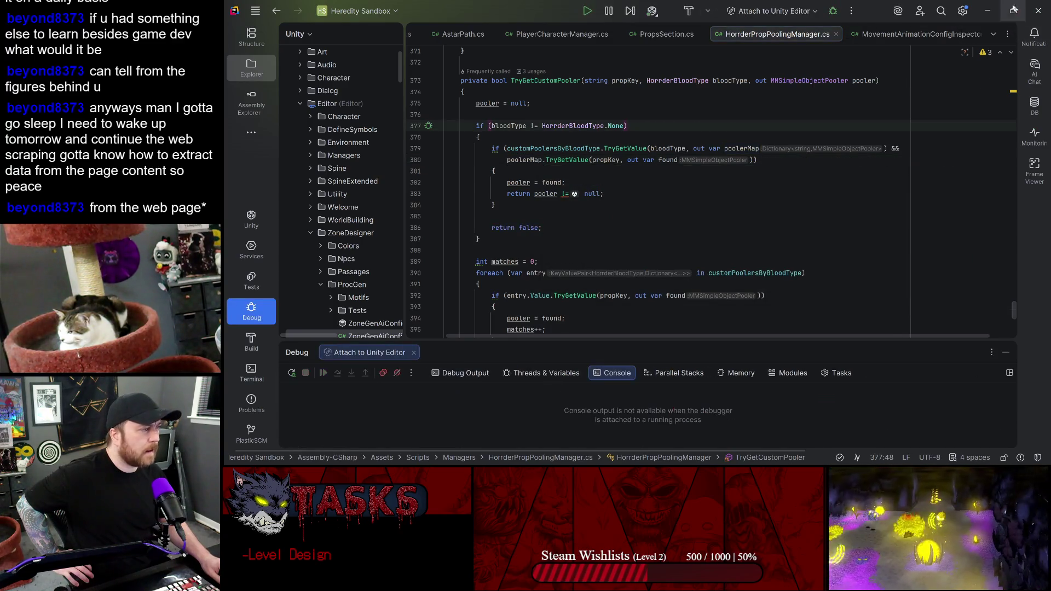
- Back in Unity, select Object Pool and expand the Klugg custom prop pooler element
left_click(987, 11)
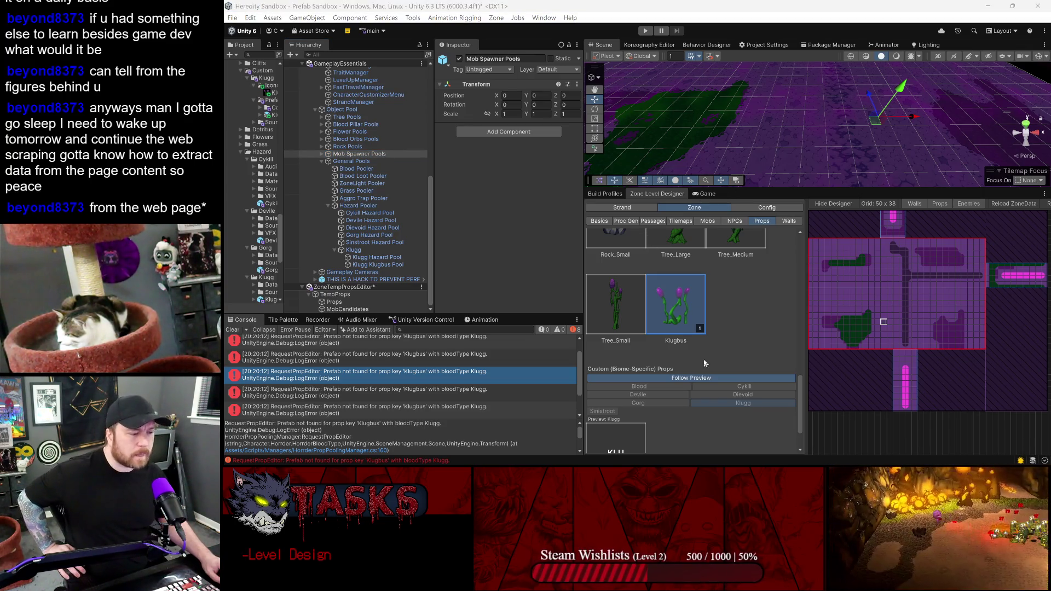
left_click(446, 208)
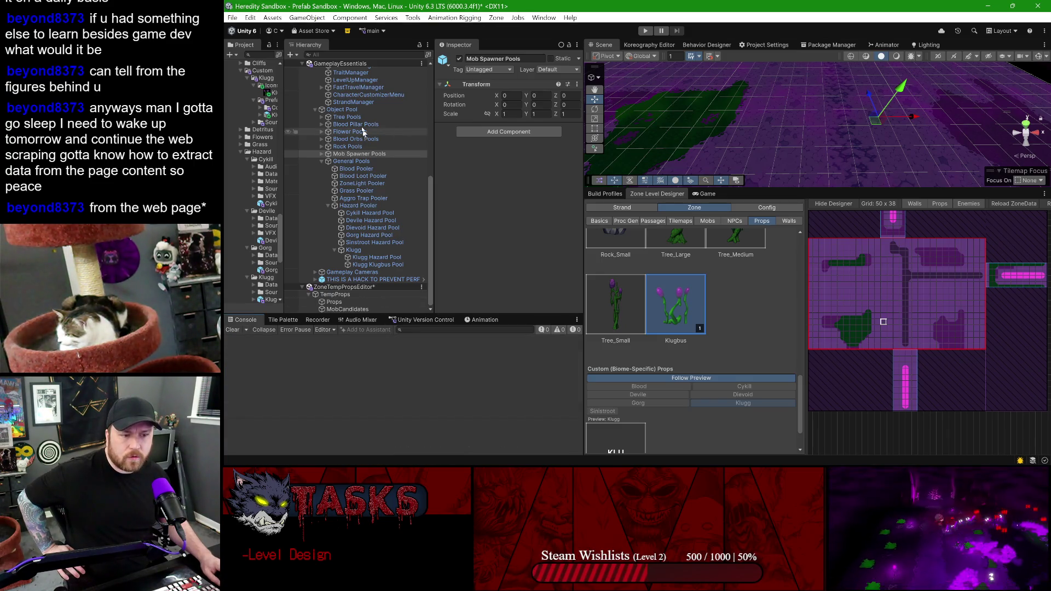
left_click(350, 109)
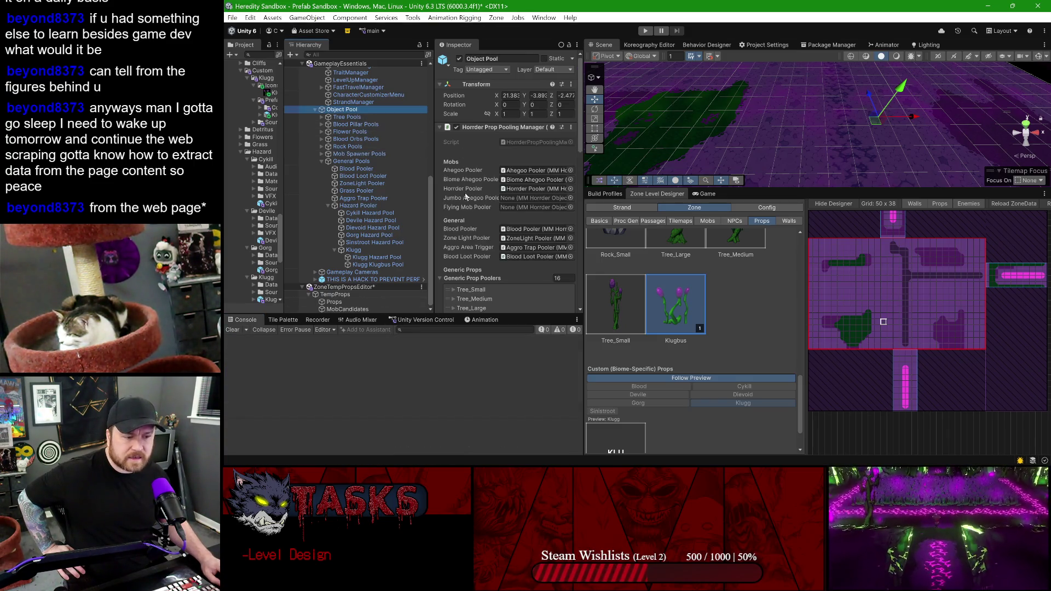
scroll(474, 210, "down", 5)
scroll(472, 210, "down", 5)
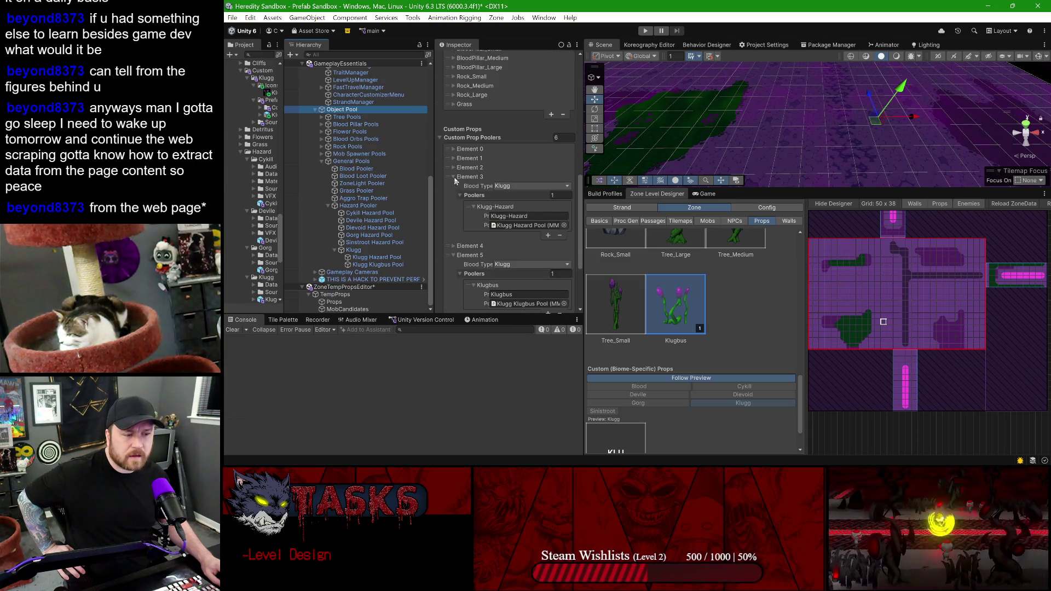
left_click(453, 176)
left_click(454, 196)
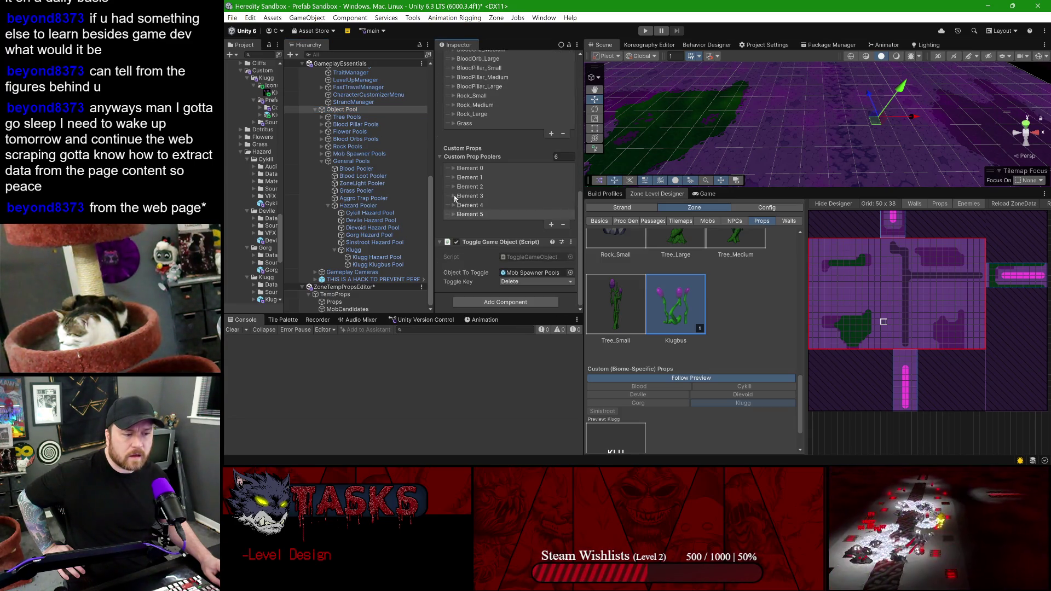
left_click(454, 196)
scroll(372, 136, "up", 2)
scroll(402, 114, "up", 10)
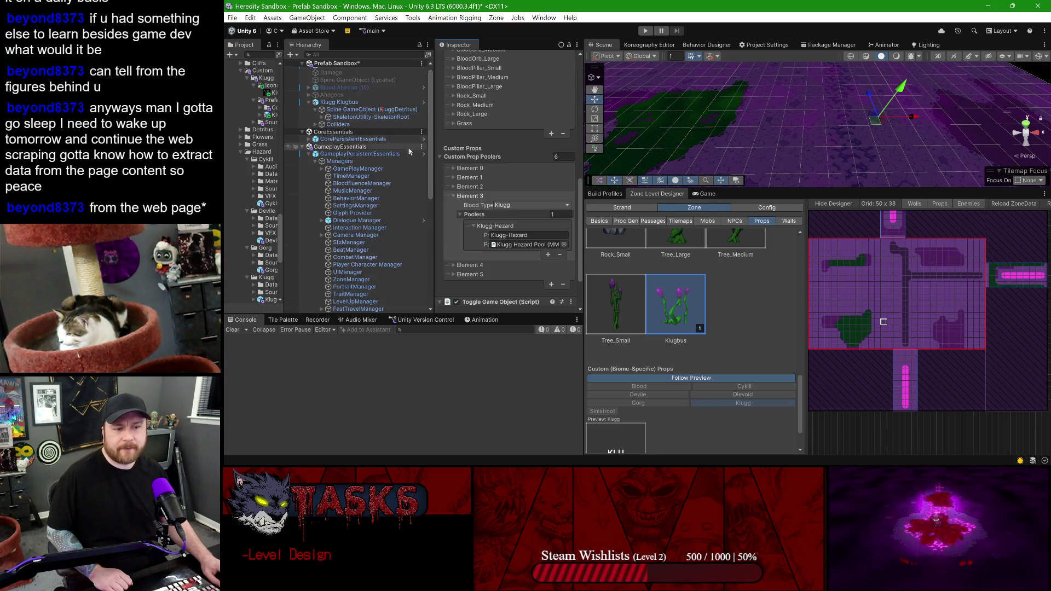
- In GameplayPersistentEssentials, add a second Klugg pooler entry and rename its key to Klugbus
left_click(423, 157)
left_click(461, 274)
left_click(548, 255)
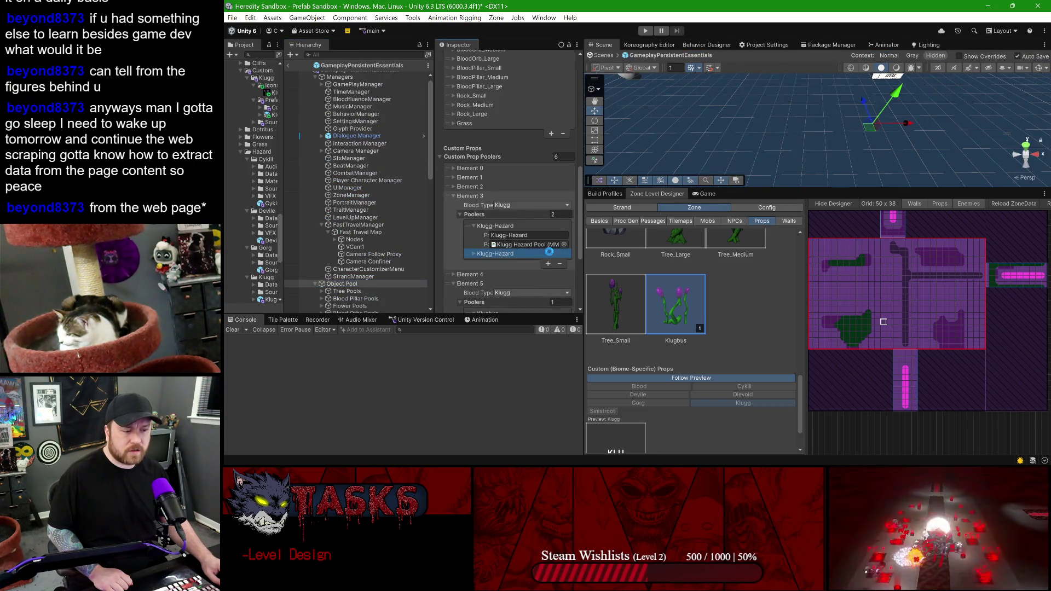
left_click(474, 255)
scroll(470, 241, "down", 5)
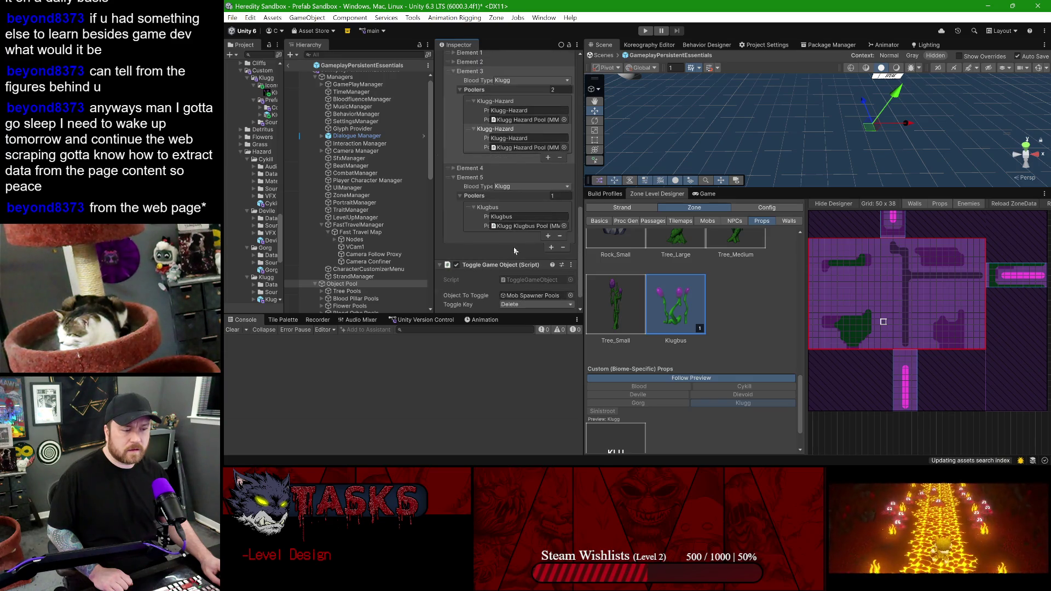
left_click(528, 138)
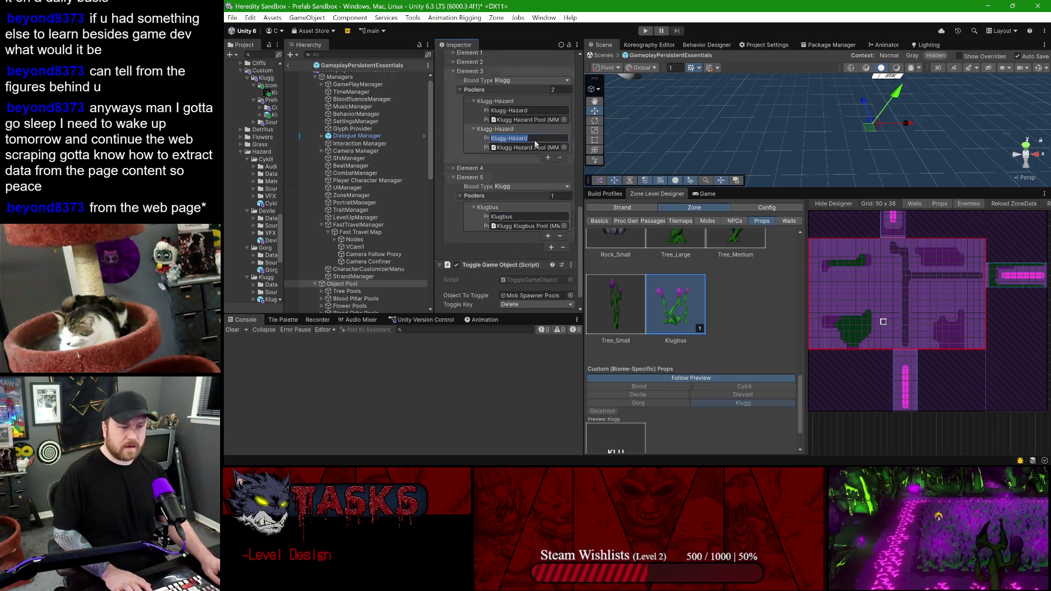